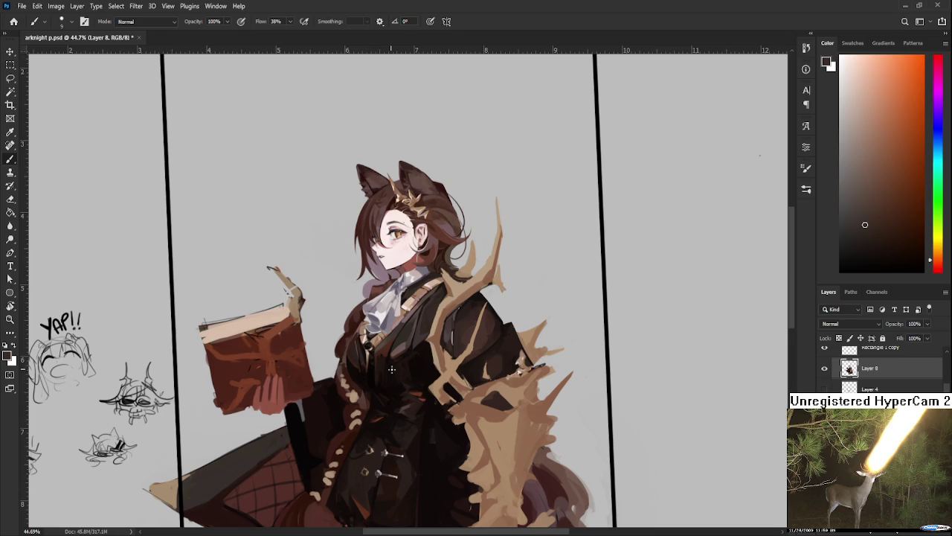
Zoom onto the upper antler, sample tan and light grey, and undo a stray grey streak
{"action": "scroll", "coordinate": [398, 342], "scroll_direction": "up", "scroll_amount": 5}
{"action": "scroll", "coordinate": [450, 321], "scroll_direction": "down", "scroll_amount": 3}
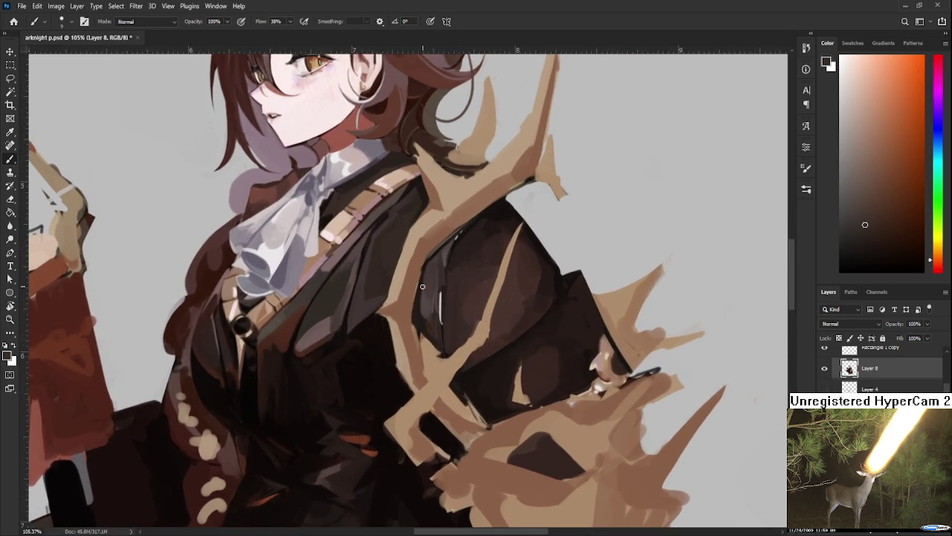
{"action": "scroll", "coordinate": [450, 313], "scroll_direction": "down", "scroll_amount": 2}
{"action": "scroll", "coordinate": [450, 286], "scroll_direction": "up", "scroll_amount": 2}
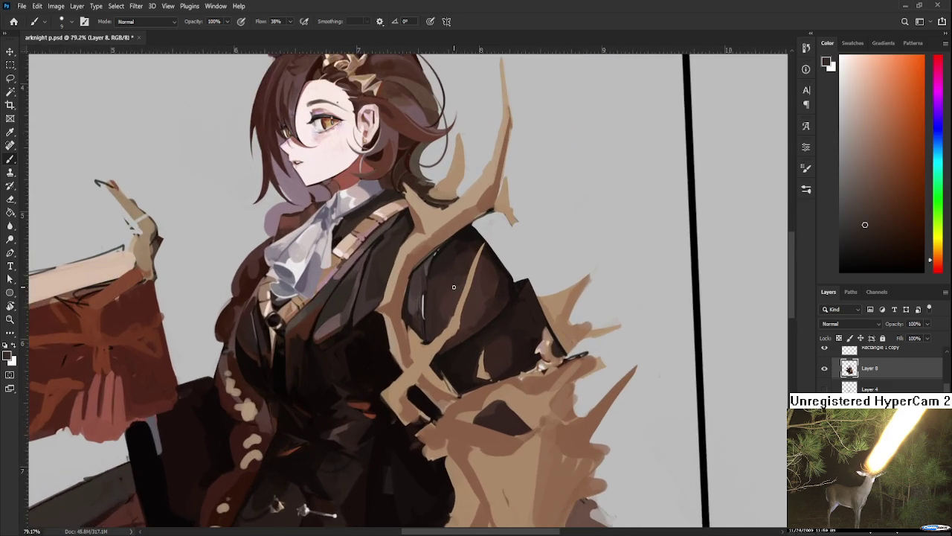
{"action": "scroll", "coordinate": [450, 286], "scroll_direction": "up", "scroll_amount": 1}
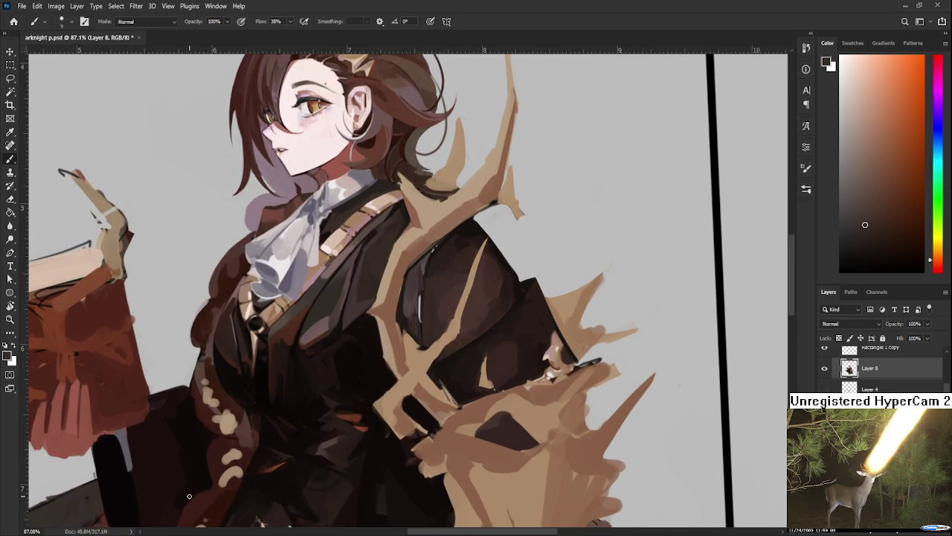
{"action": "scroll", "coordinate": [441, 324], "scroll_direction": "up", "scroll_amount": 1}
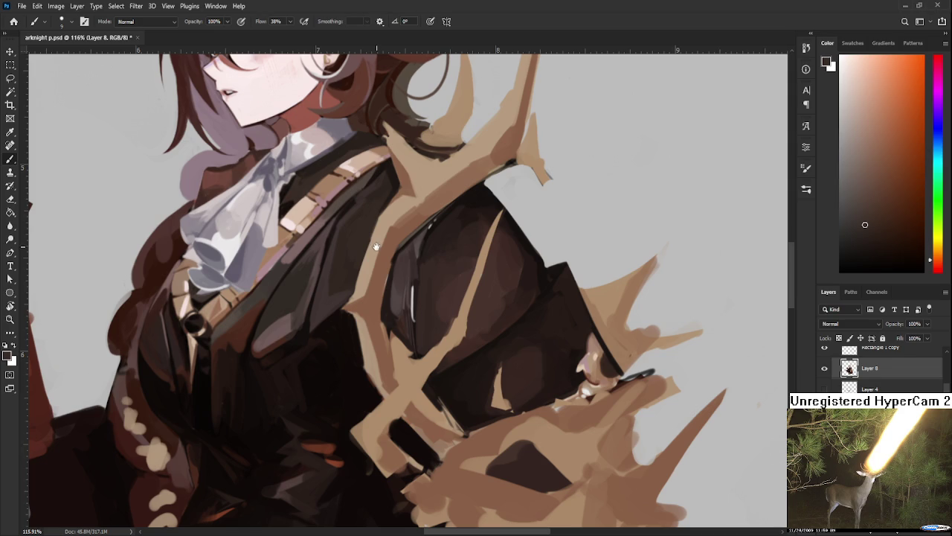
{"action": "scroll", "coordinate": [376, 247], "scroll_direction": "up", "scroll_amount": 1}
{"action": "scroll", "coordinate": [386, 317], "scroll_direction": "up", "scroll_amount": 1}
{"action": "left_click_drag", "start_coordinate": [412, 285], "coordinate": [398, 314]}
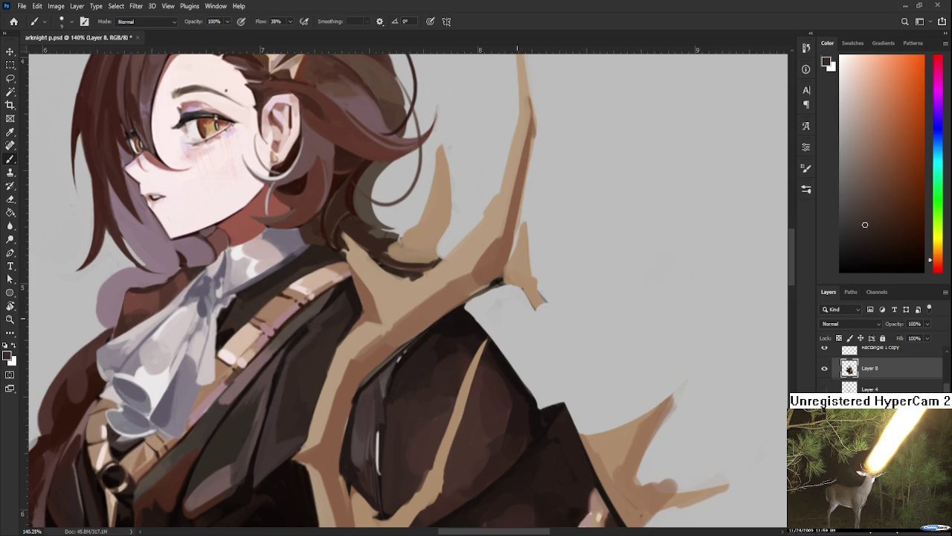
{"action": "left_click_drag", "start_coordinate": [517, 298], "coordinate": [503, 338]}
{"action": "left_click", "coordinate": [465, 313], "text": "alt"}
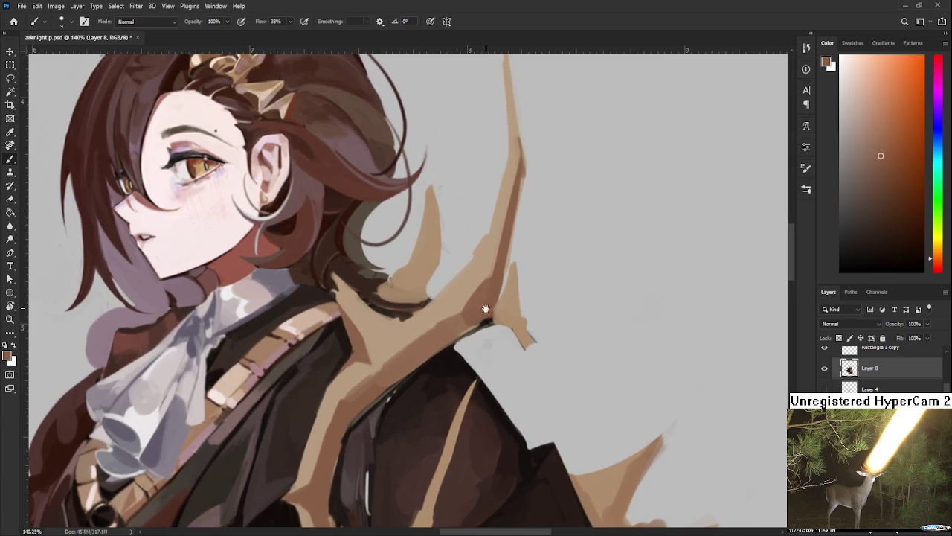
{"action": "left_click_drag", "start_coordinate": [485, 304], "coordinate": [443, 321]}
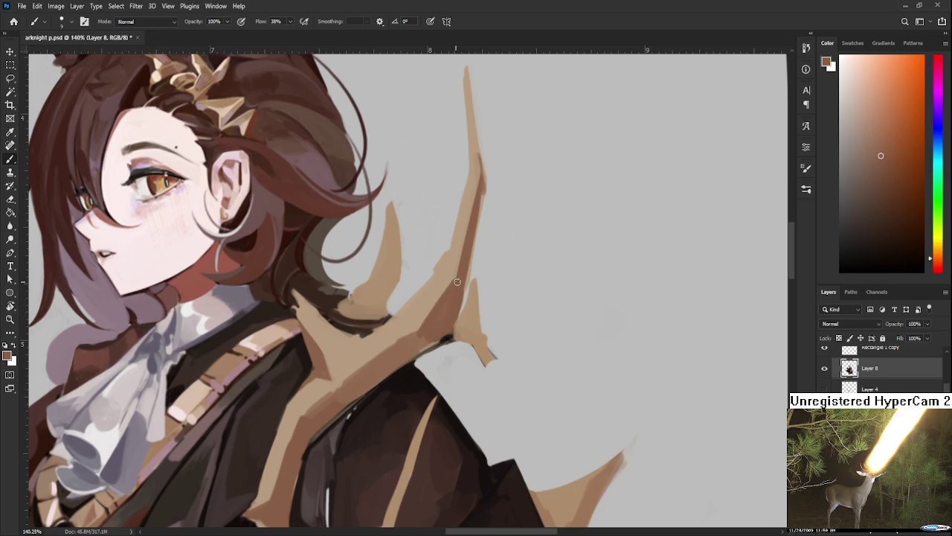
{"action": "left_click", "coordinate": [418, 285], "text": "alt"}
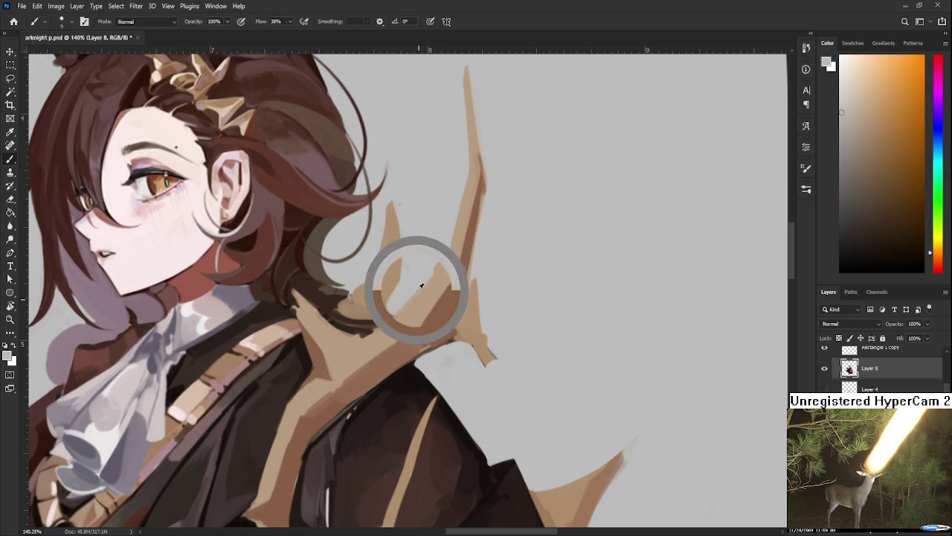
{"action": "key", "text": "ctrl+z"}
Paint darker reddish-brown strokes along the antler, including its lower part
{"action": "left_click", "coordinate": [411, 332], "text": "alt"}
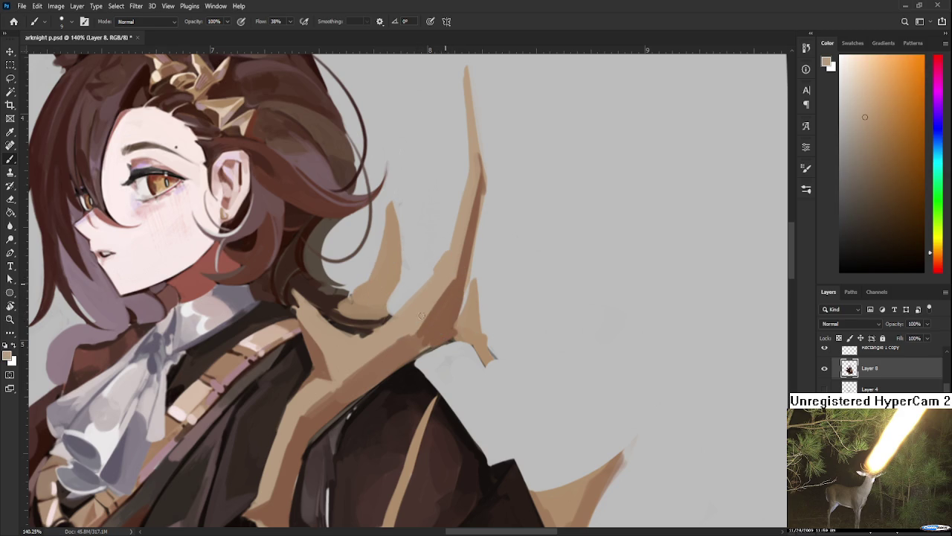
{"action": "left_click", "coordinate": [450, 299], "text": "alt"}
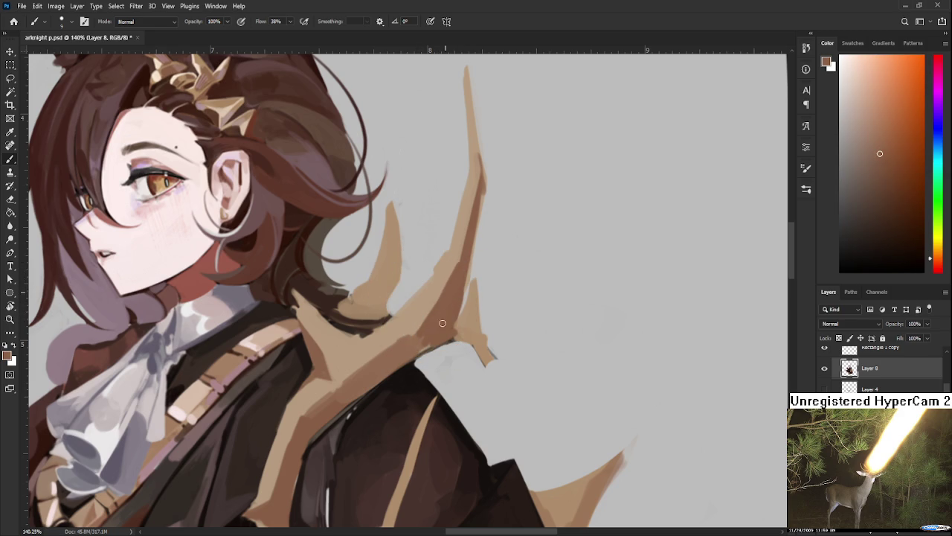
{"action": "mouse_move", "coordinate": [469, 217]}
{"action": "left_mouse_down"}
{"action": "mouse_move", "coordinate": [440, 305]}
{"action": "mouse_move", "coordinate": [469, 195]}
{"action": "left_mouse_up"}
{"action": "key", "text": "ctrl+z"}
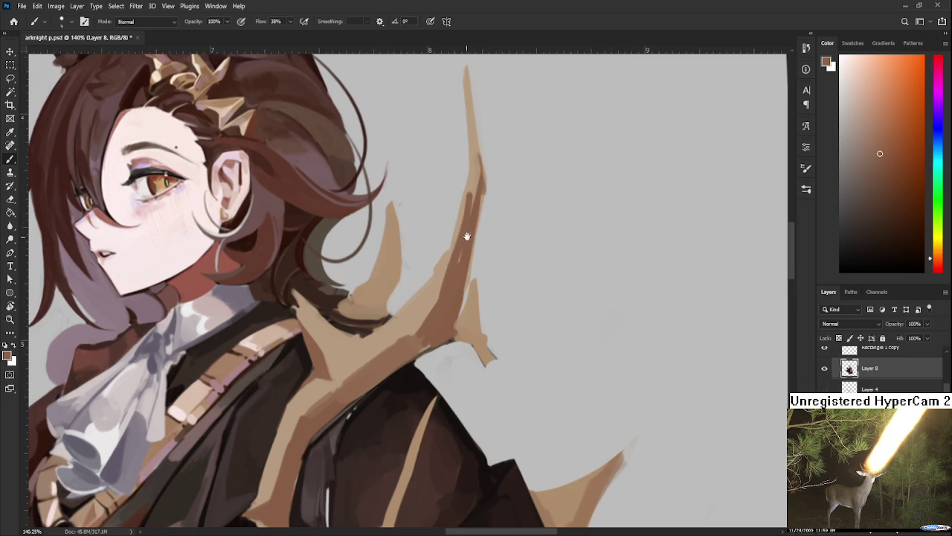
{"action": "left_click_drag", "start_coordinate": [461, 245], "coordinate": [437, 319]}
{"action": "left_click", "coordinate": [449, 236], "text": "alt"}
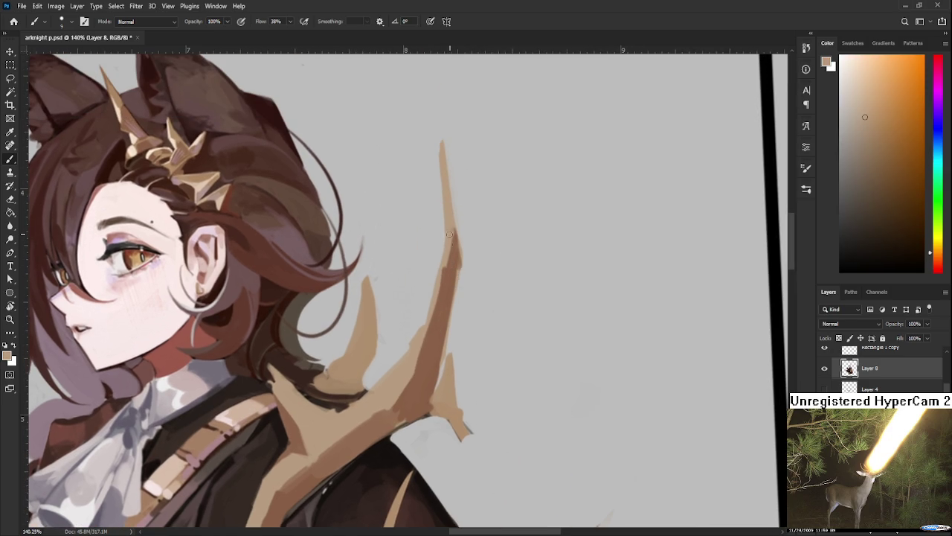
{"action": "left_click", "coordinate": [441, 319], "text": "alt"}
{"action": "mouse_move", "coordinate": [441, 319]}
{"action": "left_mouse_down"}
{"action": "mouse_move", "coordinate": [408, 400]}
{"action": "mouse_move", "coordinate": [476, 427]}
{"action": "left_mouse_up"}
Lay a cream highlight near the neck, then cover it with tan
{"action": "left_click_drag", "start_coordinate": [278, 186], "coordinate": [202, 154]}
{"action": "mouse_move", "coordinate": [389, 427]}
{"action": "left_mouse_down"}
{"action": "mouse_move", "coordinate": [385, 296]}
{"action": "mouse_move", "coordinate": [391, 330]}
{"action": "left_mouse_up"}
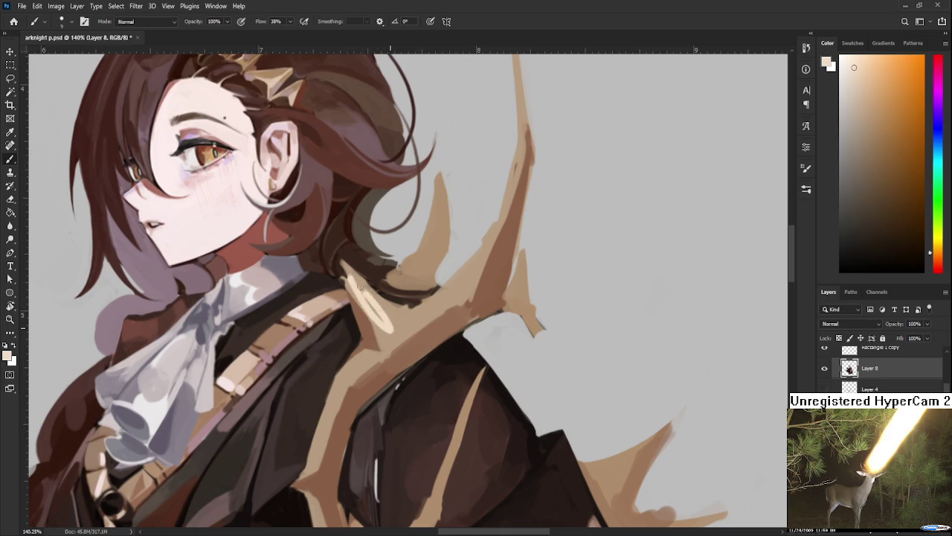
{"action": "left_click", "coordinate": [399, 325], "text": "alt"}
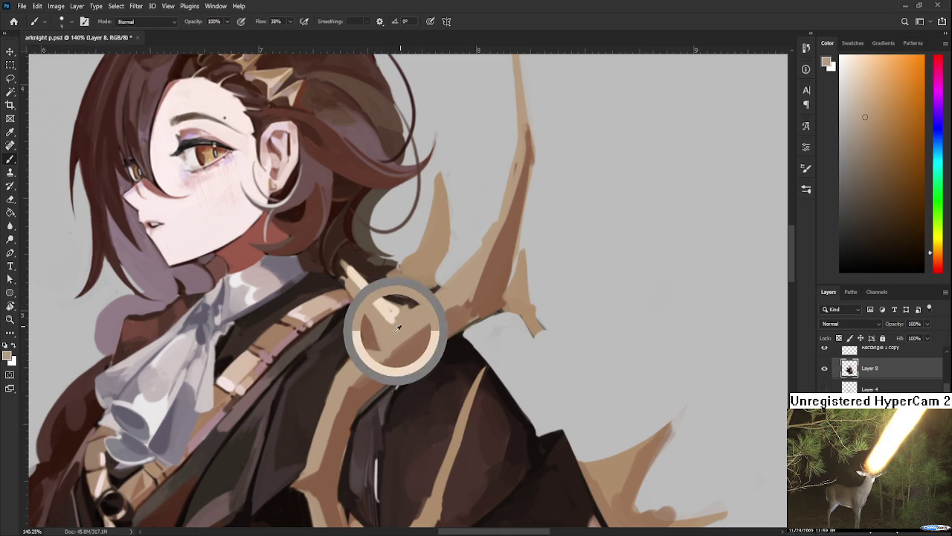
{"action": "left_click_drag", "start_coordinate": [345, 271], "coordinate": [393, 323]}
{"action": "left_click", "coordinate": [389, 310], "text": "alt"}
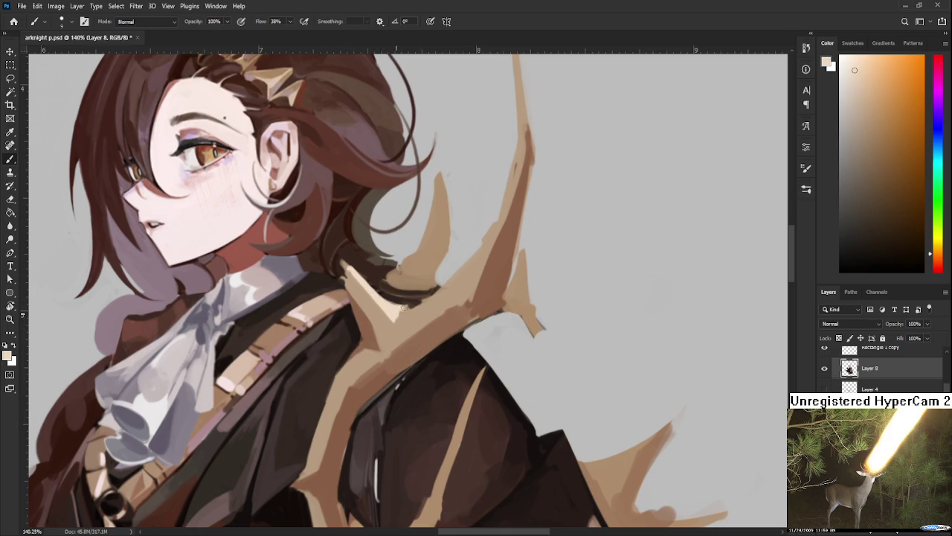
{"action": "left_click", "coordinate": [393, 308], "text": "alt"}
{"action": "mouse_move", "coordinate": [429, 188]}
{"action": "left_mouse_down"}
{"action": "mouse_move", "coordinate": [395, 270]}
{"action": "mouse_move", "coordinate": [392, 350]}
{"action": "left_mouse_up"}
Paint a light highlight down the tan spike, redoing it until it sits right
{"action": "key", "text": "ctrl+z"}
{"action": "left_click_drag", "start_coordinate": [402, 257], "coordinate": [399, 335]}
{"action": "key", "text": "ctrl+z"}
{"action": "mouse_move", "coordinate": [398, 260]}
{"action": "left_mouse_down"}
{"action": "mouse_move", "coordinate": [408, 338]}
{"action": "mouse_move", "coordinate": [411, 325]}
{"action": "left_mouse_up"}
{"action": "key", "text": "ctrl+z"}
{"action": "key", "text": "ctrl+z"}
{"action": "mouse_move", "coordinate": [399, 256]}
{"action": "left_mouse_down"}
{"action": "mouse_move", "coordinate": [408, 326]}
{"action": "mouse_move", "coordinate": [400, 342]}
{"action": "left_mouse_up"}
Darken the base of the tan spike with darker brown paint
{"action": "left_click", "coordinate": [402, 339], "text": "alt"}
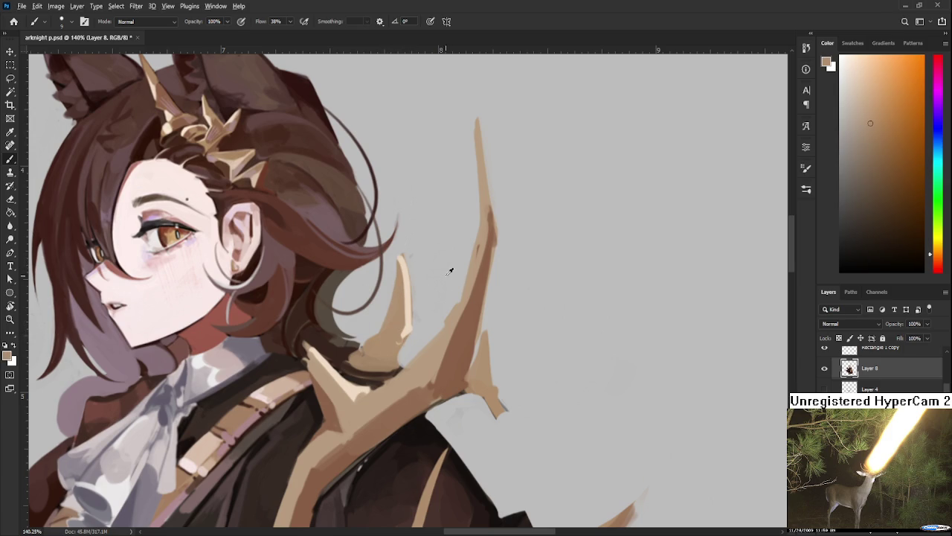
{"action": "left_click", "coordinate": [467, 370], "text": "alt"}
{"action": "left_click_drag", "start_coordinate": [378, 336], "coordinate": [358, 360]}
{"action": "left_click", "coordinate": [357, 365], "text": "alt"}
{"action": "mouse_move", "coordinate": [382, 328]}
{"action": "left_mouse_down"}
{"action": "mouse_move", "coordinate": [368, 366]}
{"action": "mouse_move", "coordinate": [377, 367]}
{"action": "left_mouse_up"}
{"action": "left_click", "coordinate": [388, 338], "text": "alt"}
{"action": "left_click", "coordinate": [377, 351], "text": "alt"}
{"action": "left_click", "coordinate": [369, 366], "text": "alt"}
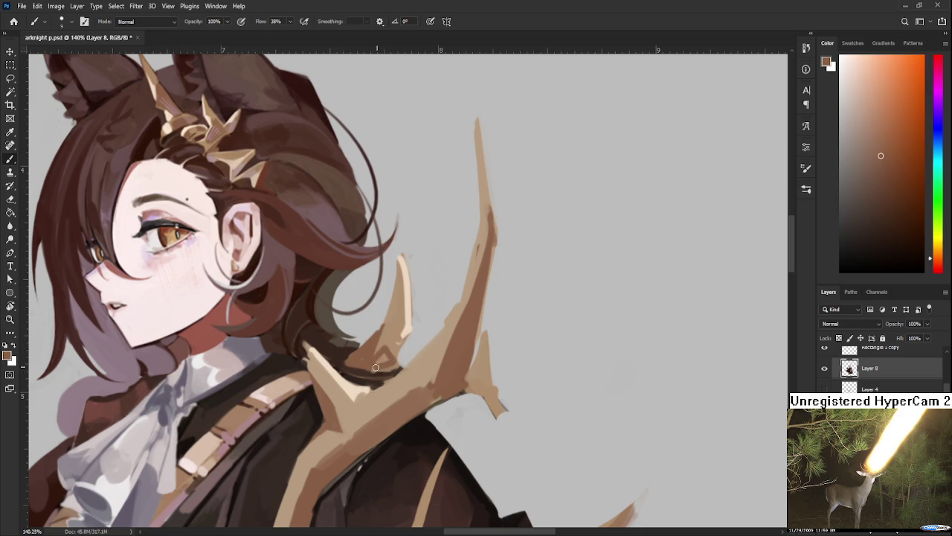
{"action": "left_click", "coordinate": [394, 358], "text": "alt"}
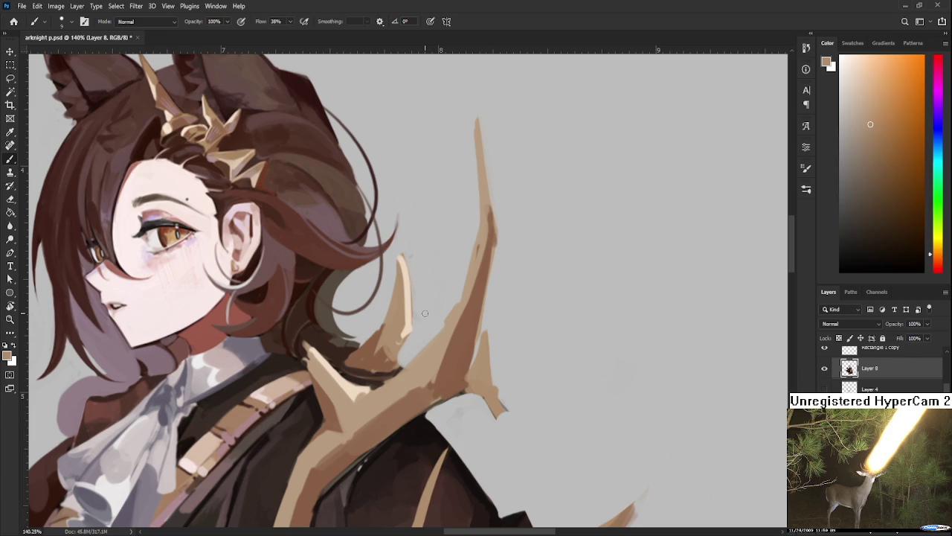
Repaint the antler base in lighter tan after sampling nearby tans and browns
{"action": "left_click", "coordinate": [380, 341], "text": "alt"}
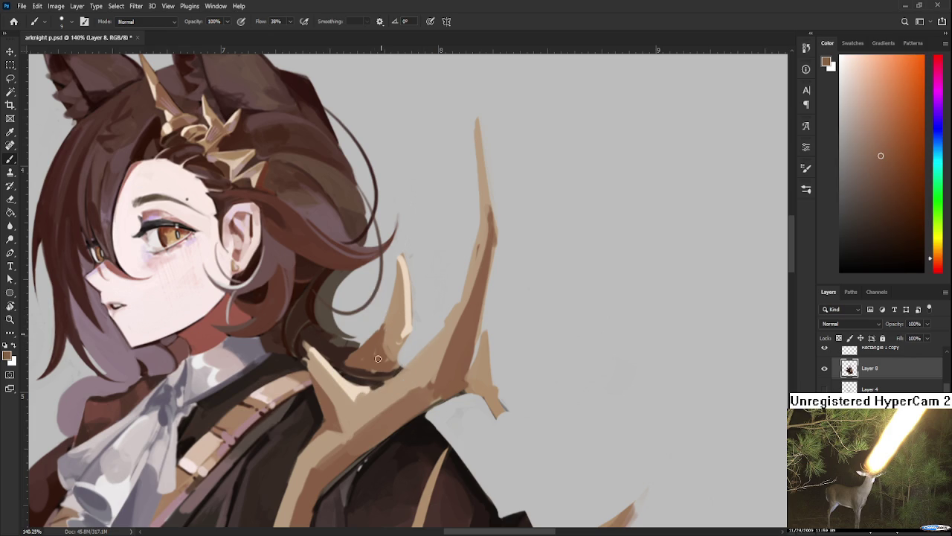
{"action": "left_click", "coordinate": [394, 328], "text": "alt"}
{"action": "left_click", "coordinate": [395, 327], "text": "alt"}
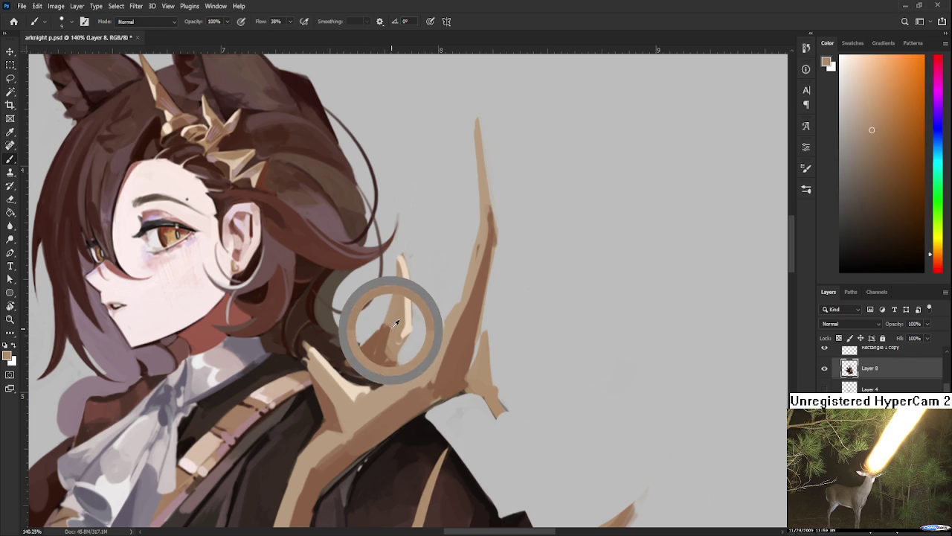
{"action": "left_click", "coordinate": [382, 343], "text": "alt"}
{"action": "left_click", "coordinate": [370, 343], "text": "alt"}
{"action": "left_click", "coordinate": [379, 347], "text": "alt"}
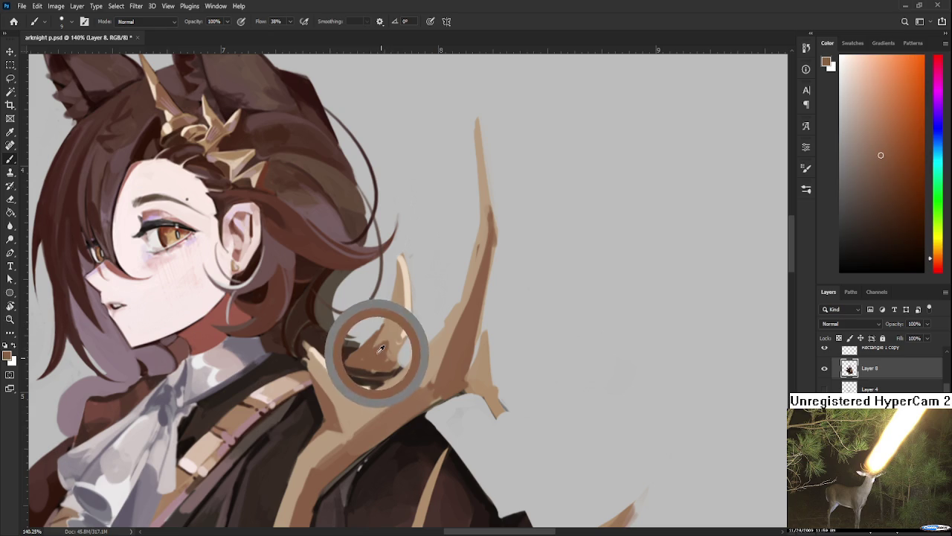
{"action": "left_click", "coordinate": [394, 353], "text": "alt"}
{"action": "left_click", "coordinate": [389, 357], "text": "alt"}
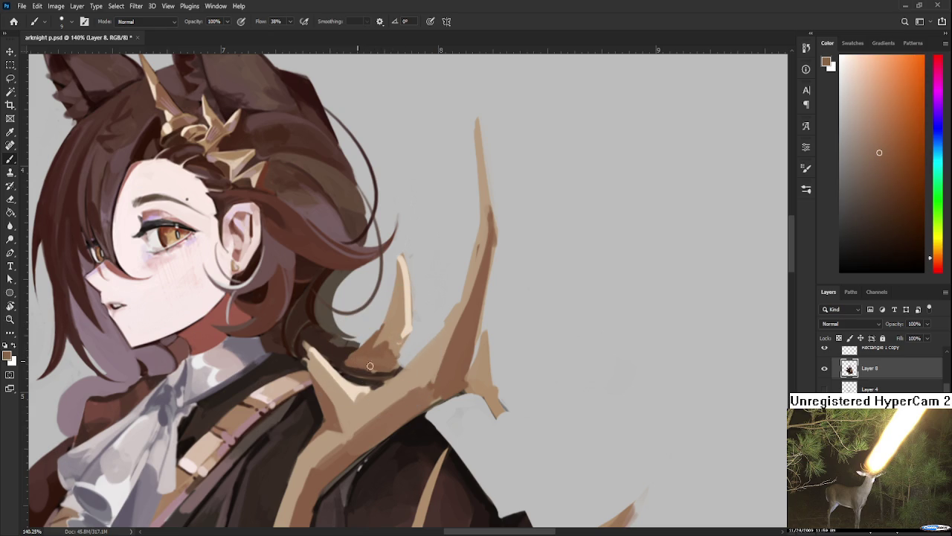
{"action": "left_click", "coordinate": [357, 369], "text": "alt"}
{"action": "left_click", "coordinate": [372, 361], "text": "alt"}
{"action": "left_click_drag", "start_coordinate": [350, 362], "coordinate": [395, 359]}
Sample light tans from the antler and a pinkish brown from the hair near the small prong
{"action": "left_click", "coordinate": [400, 350], "text": "alt"}
{"action": "left_click", "coordinate": [396, 349], "text": "alt"}
{"action": "left_click", "coordinate": [402, 338], "text": "alt"}
{"action": "left_click", "coordinate": [399, 333], "text": "alt"}
{"action": "left_click", "coordinate": [399, 339], "text": "alt"}
{"action": "left_click_drag", "start_coordinate": [380, 322], "coordinate": [472, 382]}
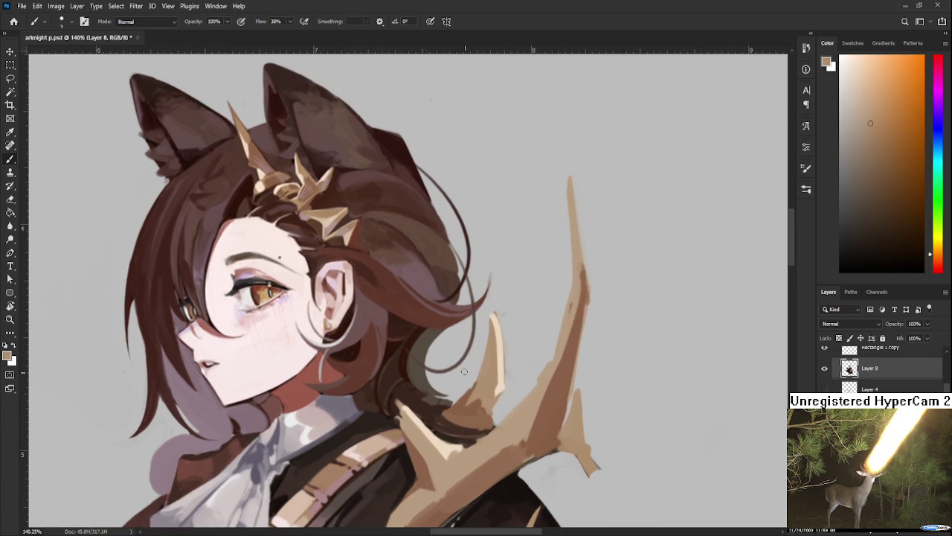
{"action": "left_click", "coordinate": [319, 201], "text": "alt"}
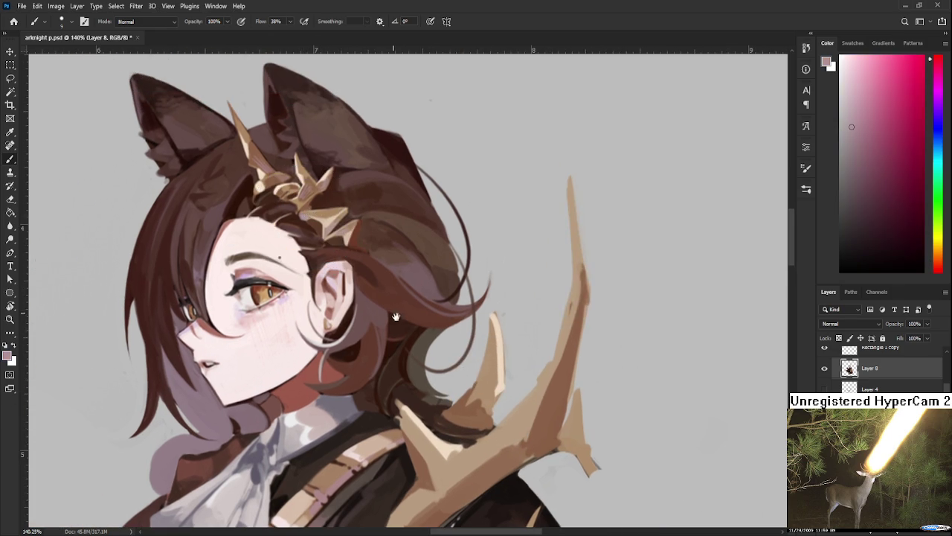
{"action": "left_click_drag", "start_coordinate": [320, 223], "coordinate": [309, 149]}
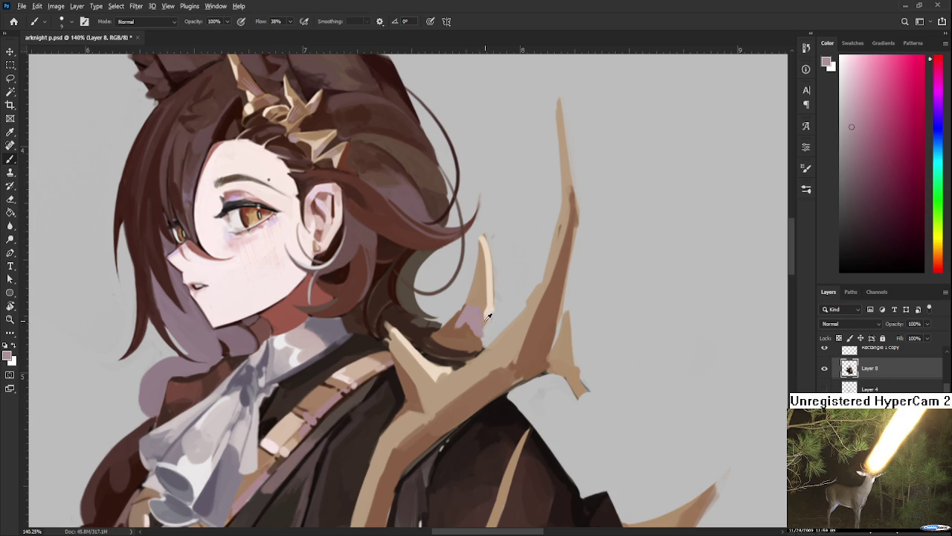
Enlarge the brush and tint the small prong with orange-brown, muted pink and light peach
{"action": "left_click", "coordinate": [482, 309], "text": "alt"}
{"action": "left_click", "coordinate": [484, 296], "text": "alt"}
{"action": "left_click", "coordinate": [482, 321], "text": "alt"}
{"action": "left_click", "coordinate": [435, 339], "text": "alt"}
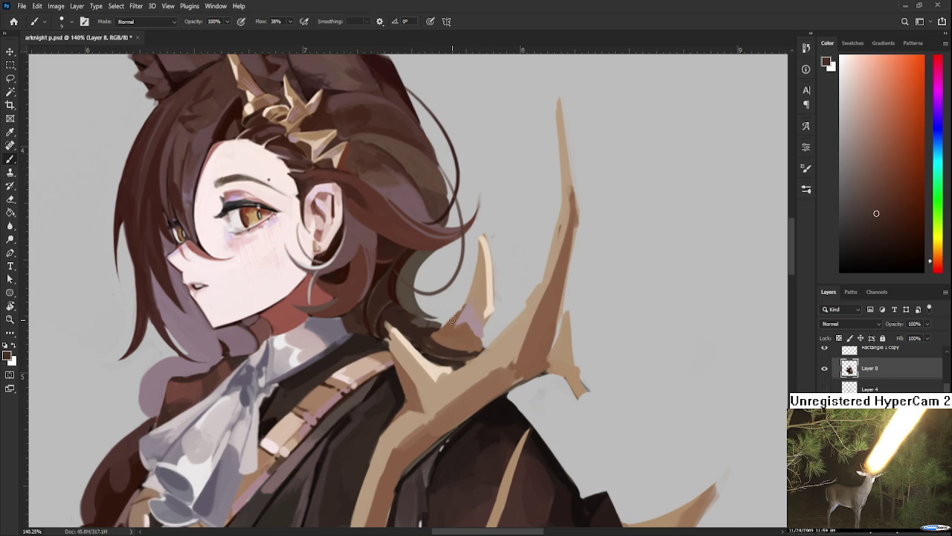
{"action": "key", "text": "bracketright"}
{"action": "key", "text": "bracketright"}
{"action": "left_click", "coordinate": [439, 334], "text": "alt"}
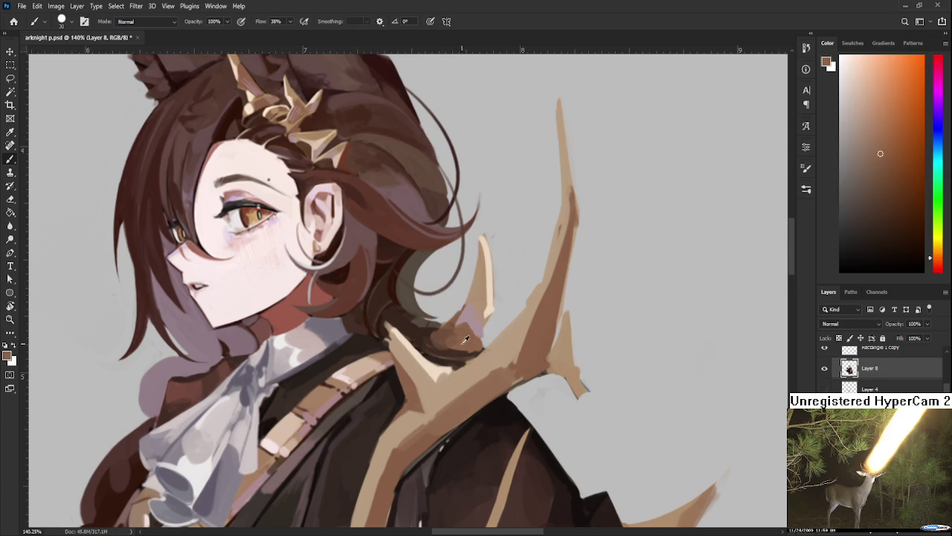
{"action": "left_click_drag", "start_coordinate": [482, 277], "coordinate": [459, 318]}
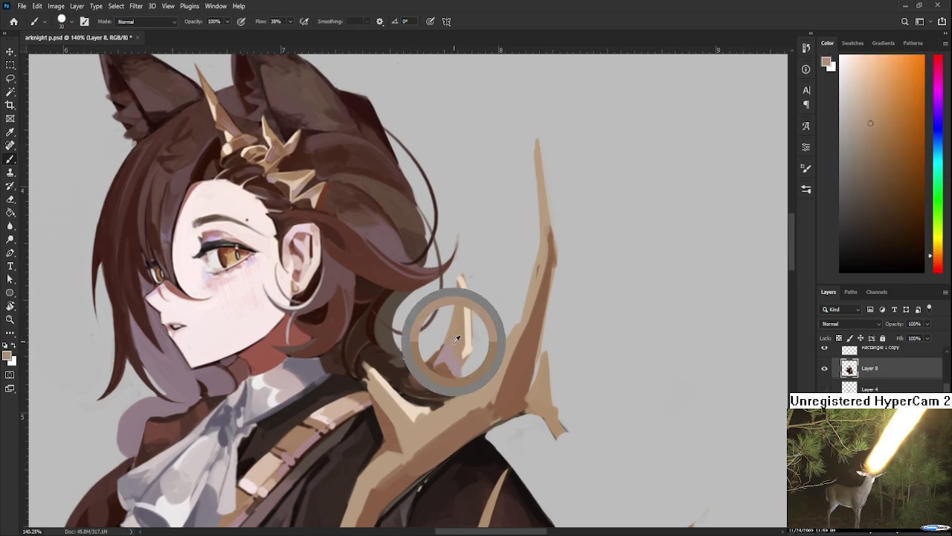
{"action": "left_click", "coordinate": [463, 331], "text": "alt"}
{"action": "left_click", "coordinate": [461, 312], "text": "alt"}
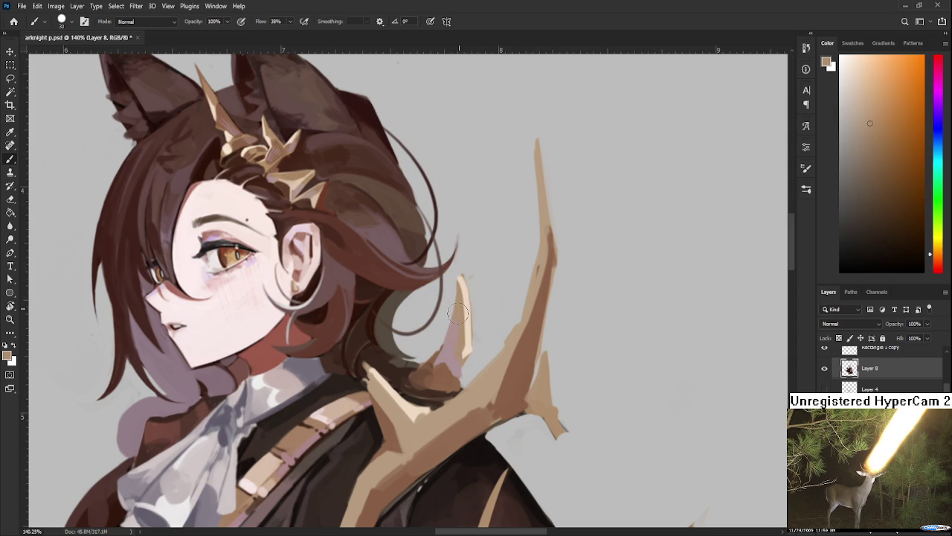
{"action": "left_click", "coordinate": [468, 333], "text": "alt"}
{"action": "scroll", "coordinate": [483, 308], "scroll_direction": "down", "scroll_amount": 2}
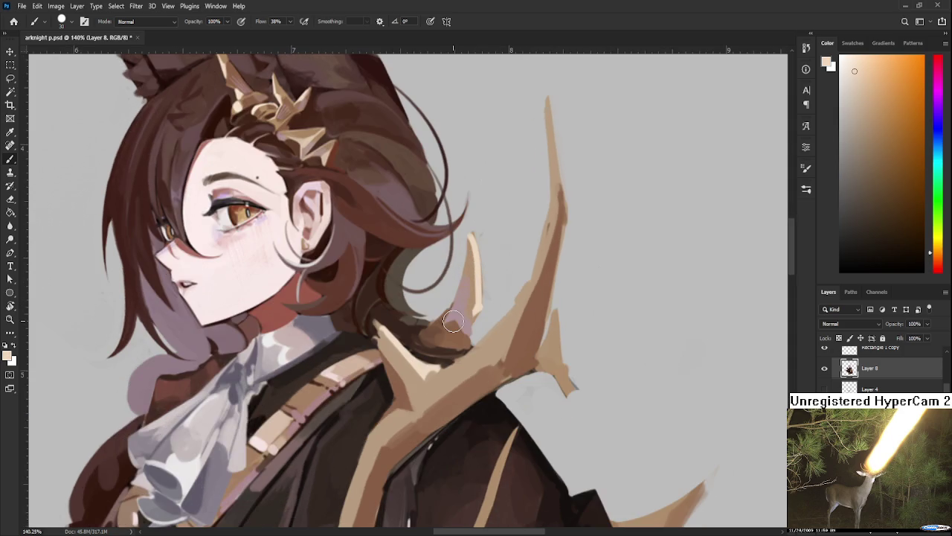
Paint a dark brown stroke on the hair near the antler base
{"action": "scroll", "coordinate": [453, 321], "scroll_direction": "down", "scroll_amount": 3}
{"action": "scroll", "coordinate": [476, 305], "scroll_direction": "down", "scroll_amount": 2}
{"action": "scroll", "coordinate": [484, 294], "scroll_direction": "down", "scroll_amount": 2}
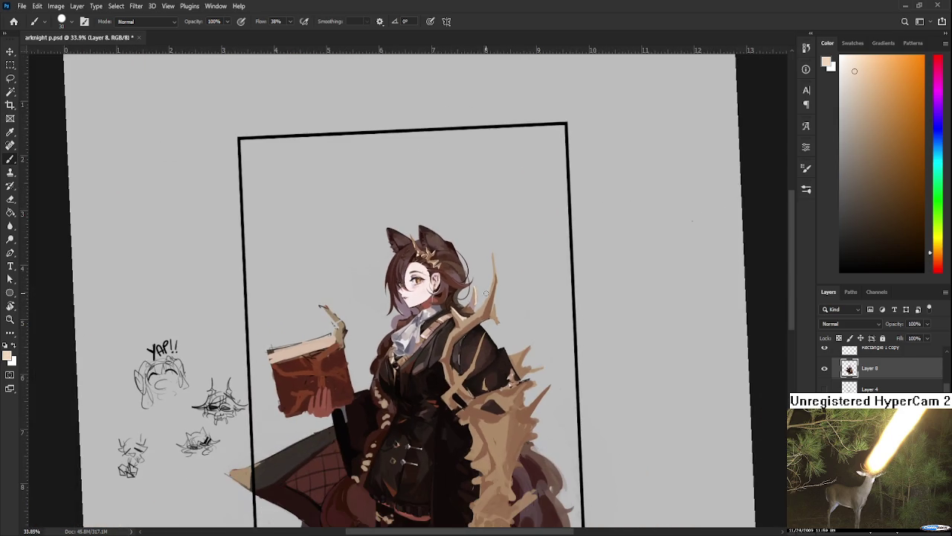
{"action": "scroll", "coordinate": [483, 294], "scroll_direction": "up", "scroll_amount": 4}
{"action": "scroll", "coordinate": [485, 295], "scroll_direction": "up", "scroll_amount": 2}
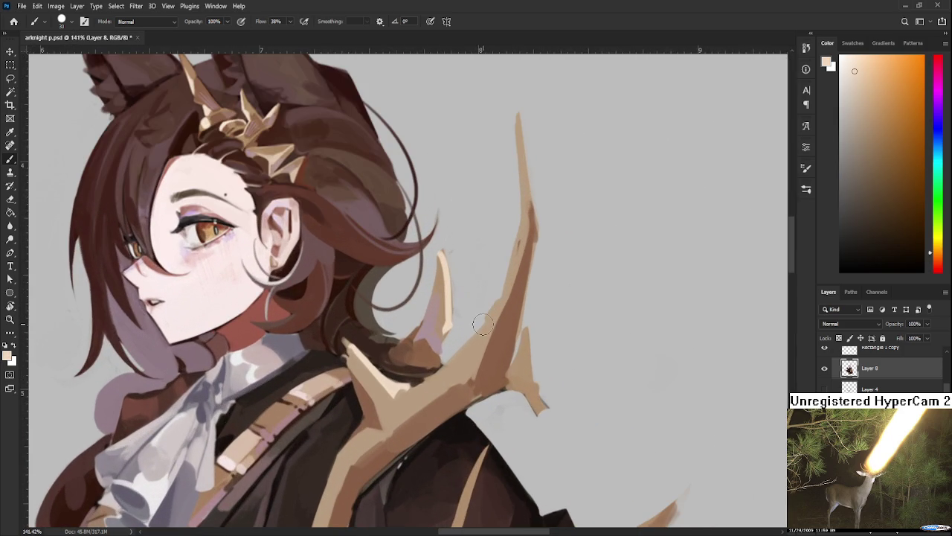
{"action": "left_click", "coordinate": [422, 358], "text": "alt"}
{"action": "left_click", "coordinate": [897, 198]}
{"action": "left_click_drag", "start_coordinate": [480, 334], "coordinate": [439, 361]}
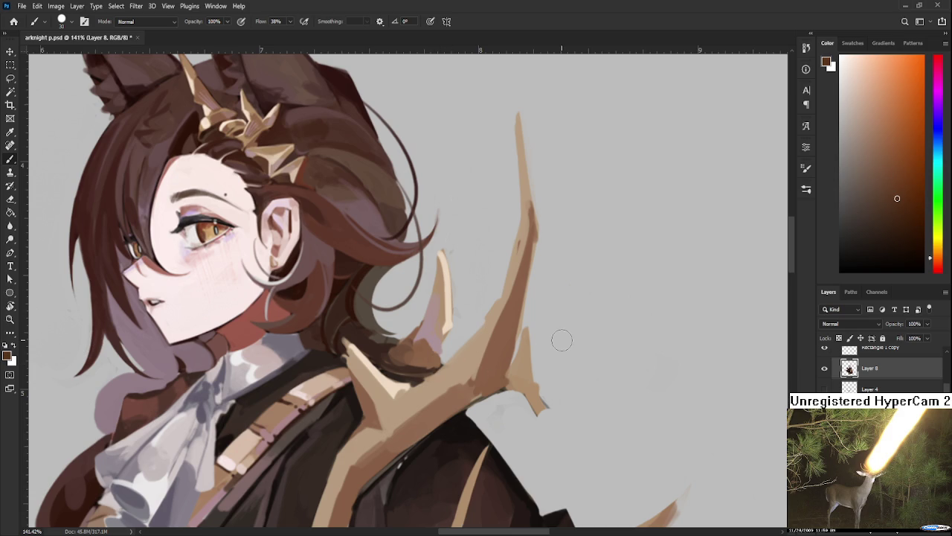
With a small brush, add a dark red stroke on the hair
{"action": "left_click", "coordinate": [939, 269]}
{"action": "left_click_drag", "start_coordinate": [941, 273], "coordinate": [947, 272]}
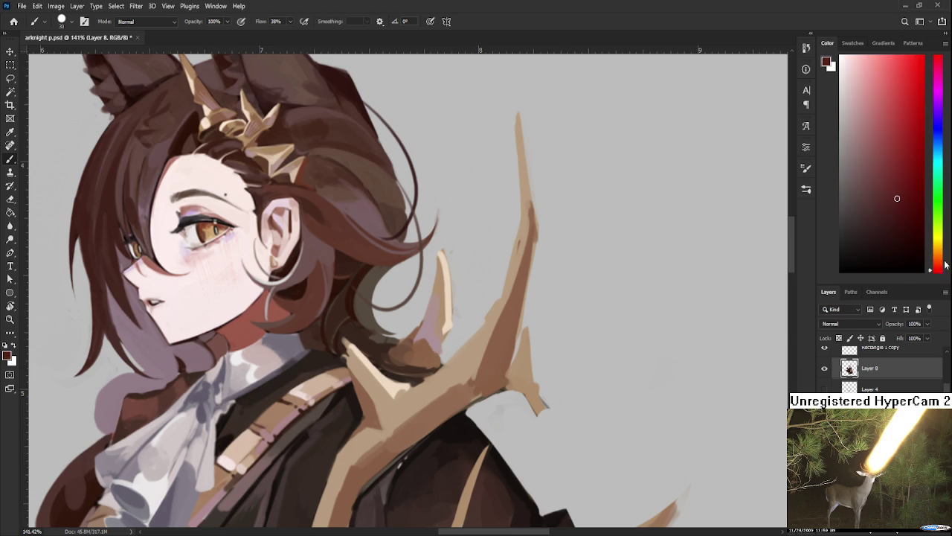
{"action": "left_click_drag", "start_coordinate": [454, 360], "coordinate": [437, 363]}
{"action": "left_click_drag", "start_coordinate": [425, 363], "coordinate": [455, 348]}
Add another dark brown stroke on the hair, then enlarge the brush
{"action": "scroll", "coordinate": [523, 293], "scroll_direction": "down", "scroll_amount": 3}
{"action": "scroll", "coordinate": [523, 293], "scroll_direction": "down", "scroll_amount": 2}
{"action": "scroll", "coordinate": [521, 293], "scroll_direction": "down", "scroll_amount": 2}
{"action": "scroll", "coordinate": [512, 292], "scroll_direction": "up", "scroll_amount": 2}
{"action": "scroll", "coordinate": [512, 293], "scroll_direction": "up", "scroll_amount": 4}
{"action": "left_click", "coordinate": [471, 348], "text": "alt"}
{"action": "left_click", "coordinate": [468, 345], "text": "alt"}
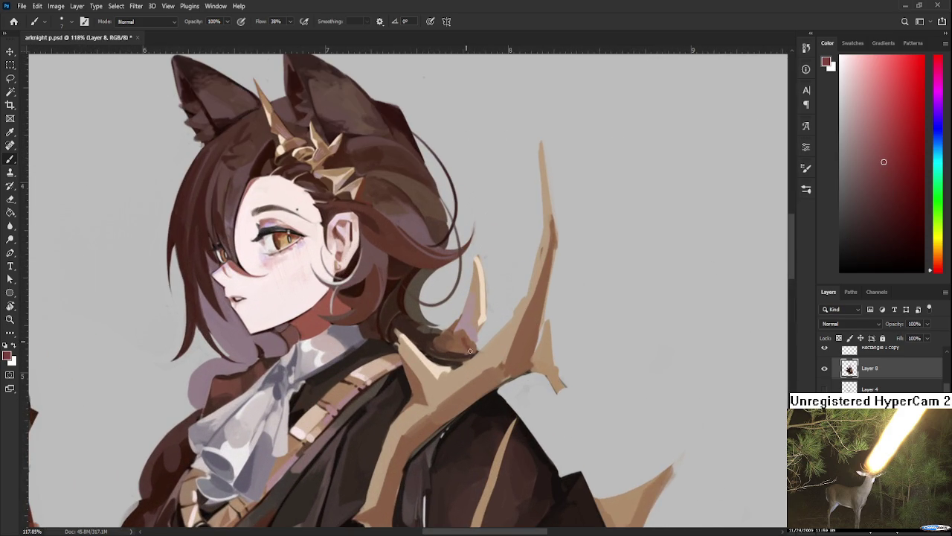
{"action": "left_click", "coordinate": [446, 351], "text": "alt"}
{"action": "mouse_move", "coordinate": [446, 352]}
{"action": "left_mouse_down"}
{"action": "mouse_move", "coordinate": [469, 342]}
{"action": "mouse_move", "coordinate": [451, 349]}
{"action": "left_mouse_up"}
{"action": "key", "text": "bracketright"}
{"action": "scroll", "coordinate": [453, 300], "scroll_direction": "down", "scroll_amount": 3}
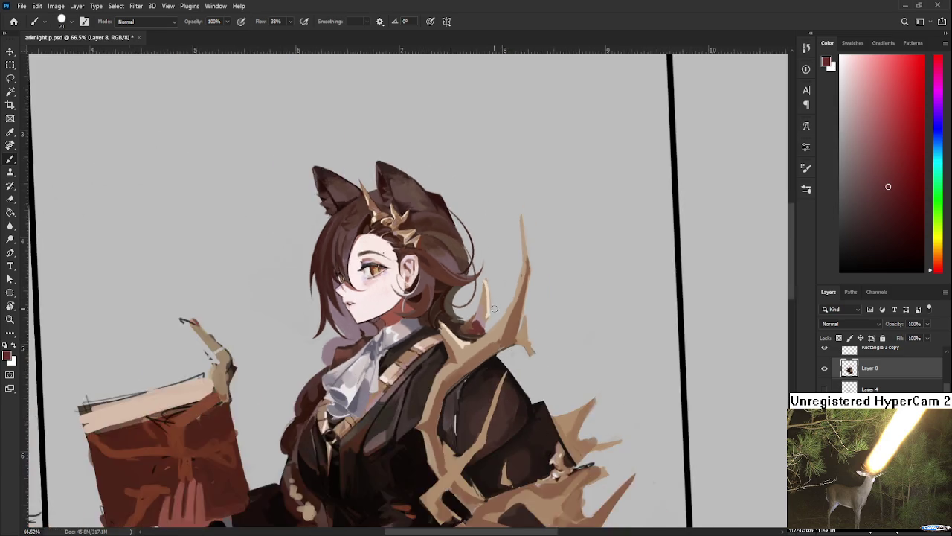
{"action": "scroll", "coordinate": [510, 301], "scroll_direction": "down", "scroll_amount": 1}
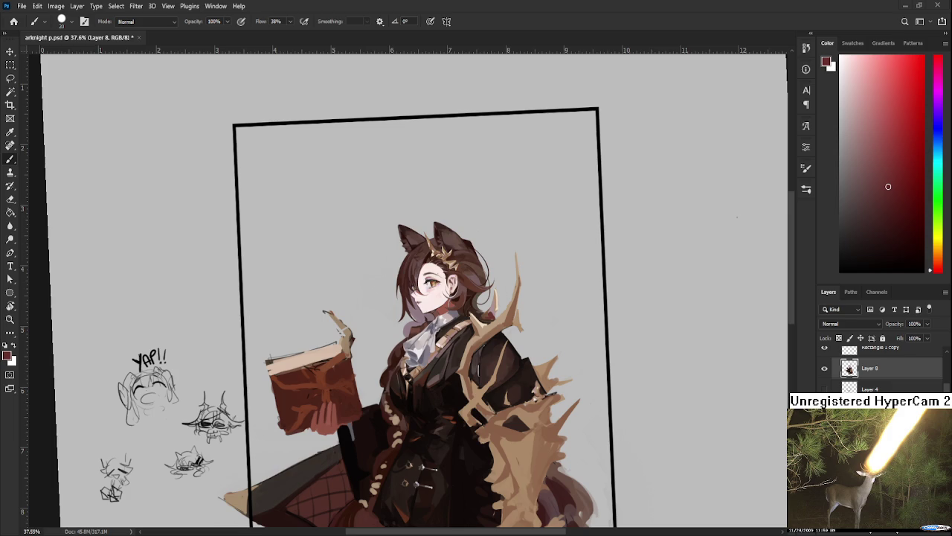
Paint a tan antler spike over the collar after sampling browns nearby
{"action": "scroll", "coordinate": [456, 308], "scroll_direction": "up", "scroll_amount": 6}
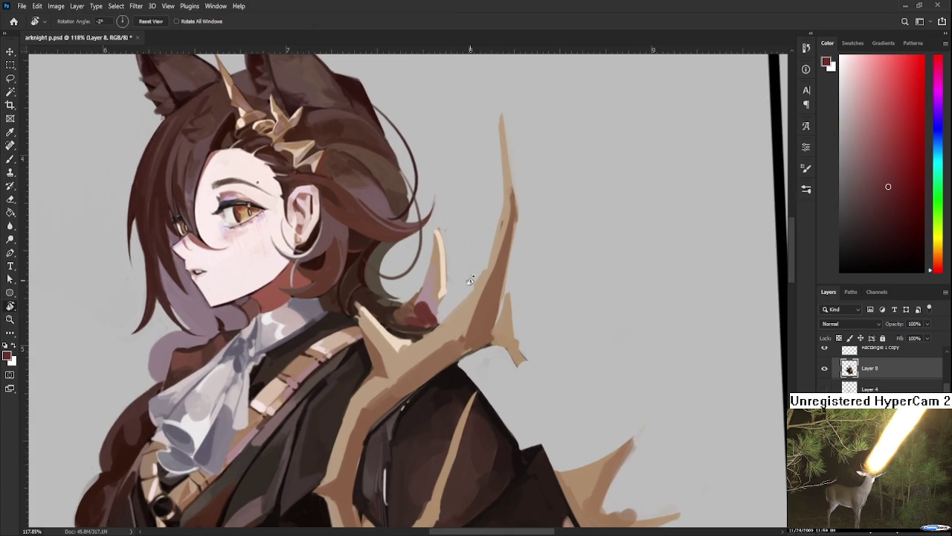
{"action": "left_click_drag", "start_coordinate": [485, 274], "coordinate": [405, 299]}
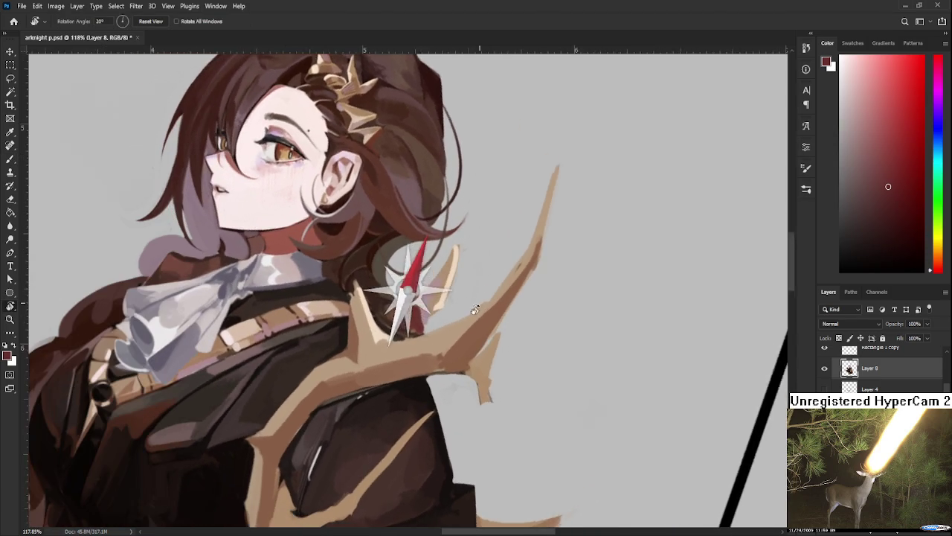
{"action": "left_click", "coordinate": [406, 301], "text": "alt"}
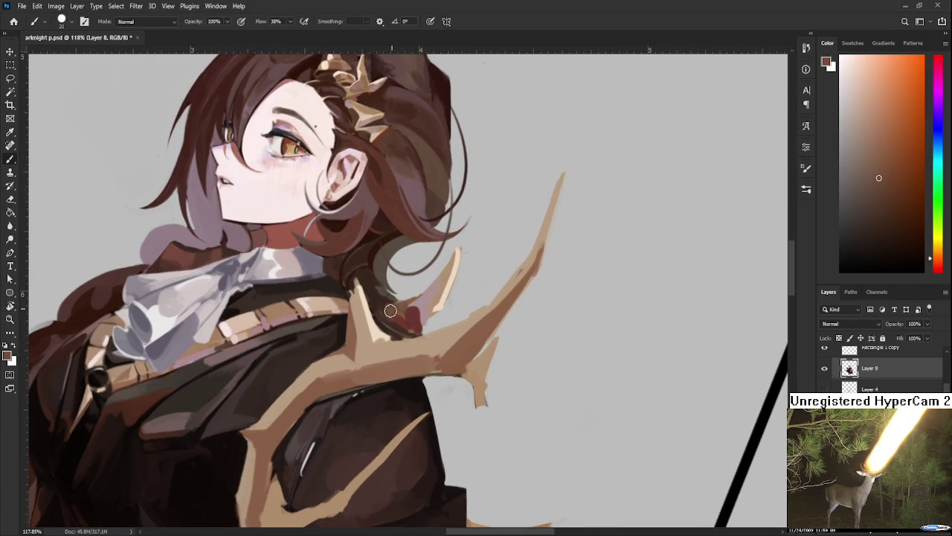
{"action": "left_click", "coordinate": [392, 308], "text": "alt"}
{"action": "left_click", "coordinate": [393, 307], "text": "alt"}
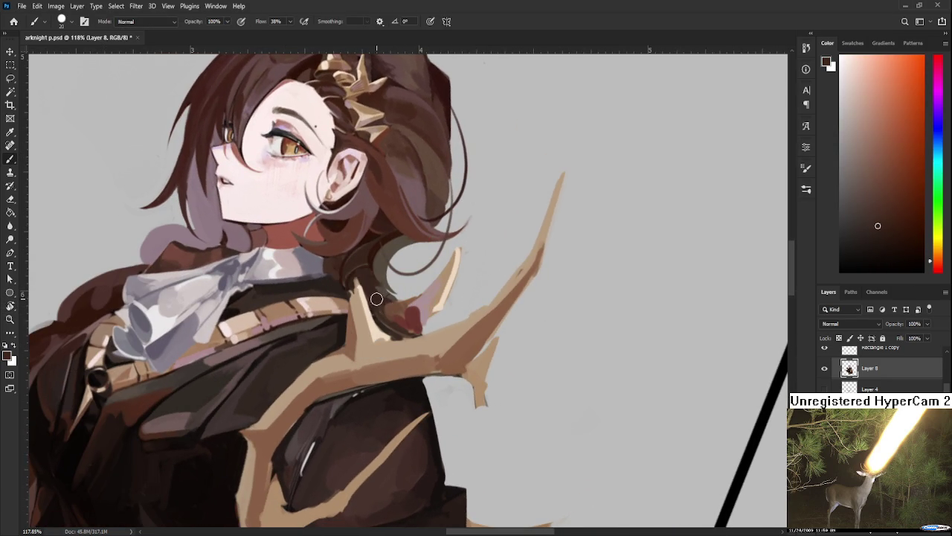
{"action": "left_click", "coordinate": [354, 304], "text": "alt"}
{"action": "left_click_drag", "start_coordinate": [357, 312], "coordinate": [369, 356]}
{"action": "left_click", "coordinate": [369, 355], "text": "alt"}
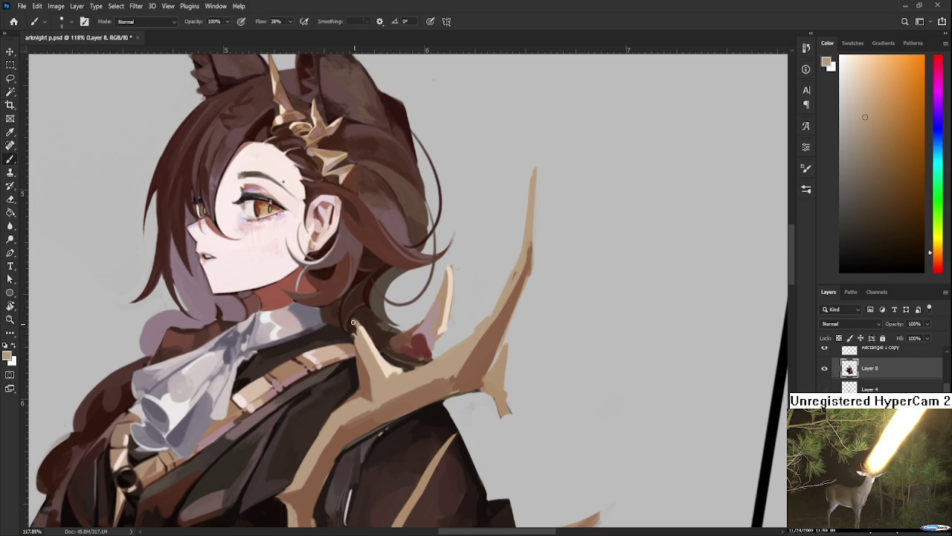
{"action": "left_click", "coordinate": [365, 338], "text": "alt"}
{"action": "left_click", "coordinate": [370, 363], "text": "alt"}
{"action": "left_click", "coordinate": [385, 369], "text": "alt"}
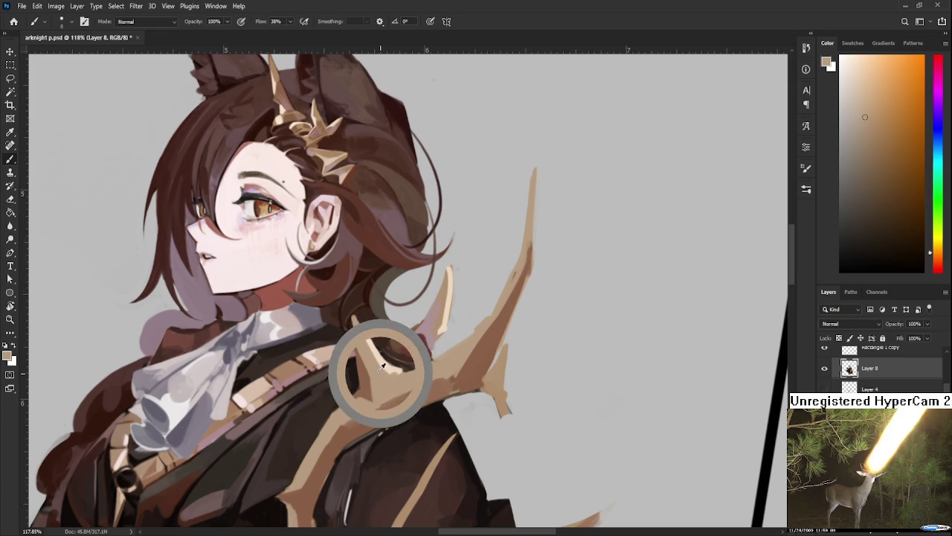
{"action": "left_click_drag", "start_coordinate": [372, 379], "coordinate": [357, 320]}
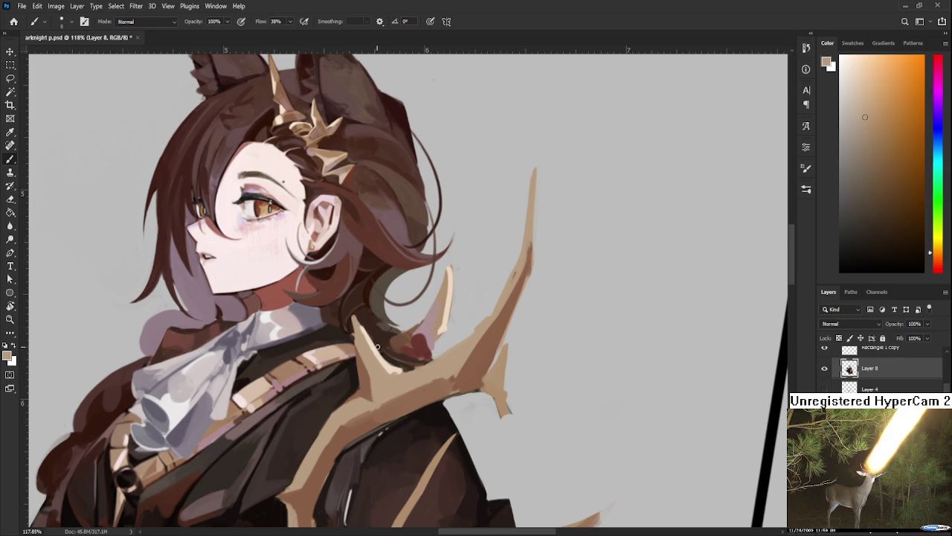
With the canvas rotated upside down, erase part of the pale horn strand, then turn it upright
{"action": "key", "text": "r"}
{"action": "mouse_move", "coordinate": [378, 338]}
{"action": "left_mouse_down"}
{"action": "mouse_move", "coordinate": [415, 362]}
{"action": "mouse_move", "coordinate": [465, 344]}
{"action": "left_mouse_up"}
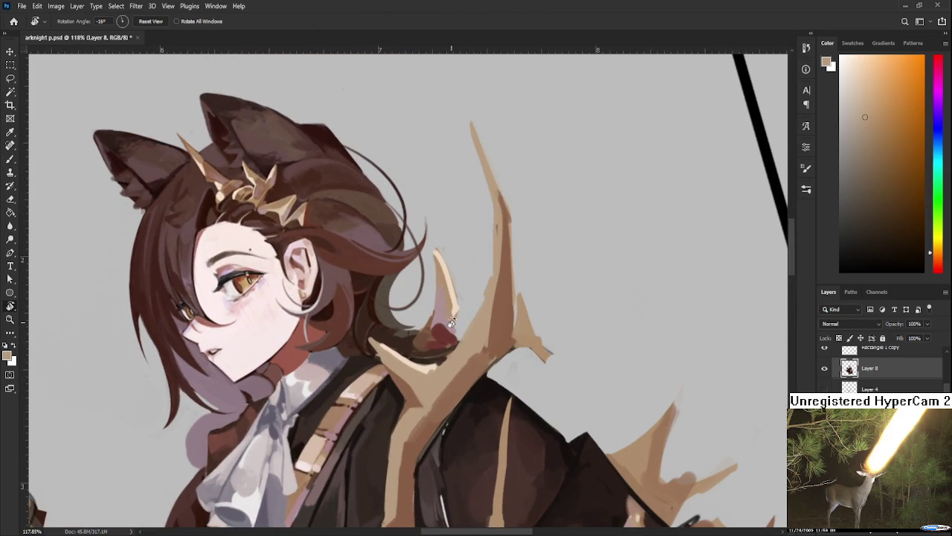
{"action": "scroll", "coordinate": [440, 312], "scroll_direction": "down", "scroll_amount": 2}
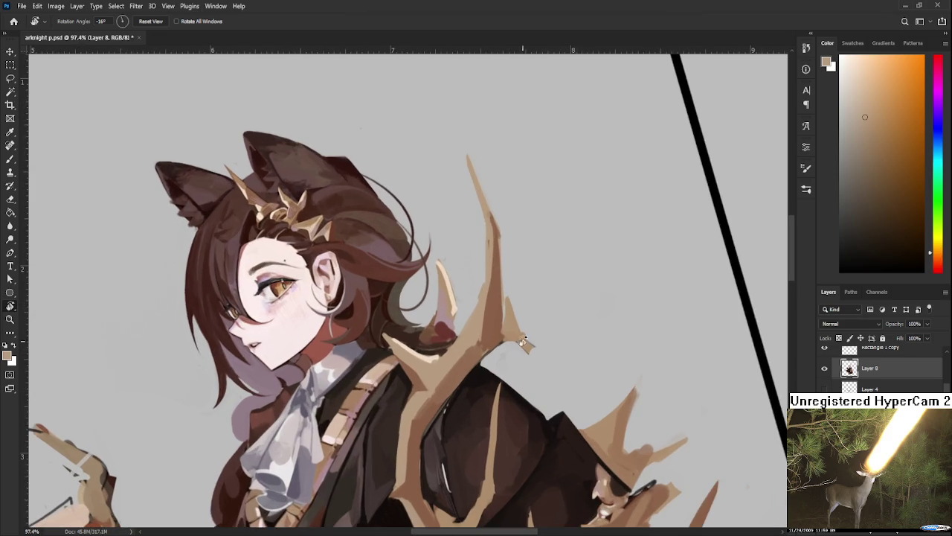
{"action": "left_click_drag", "start_coordinate": [523, 342], "coordinate": [383, 262]}
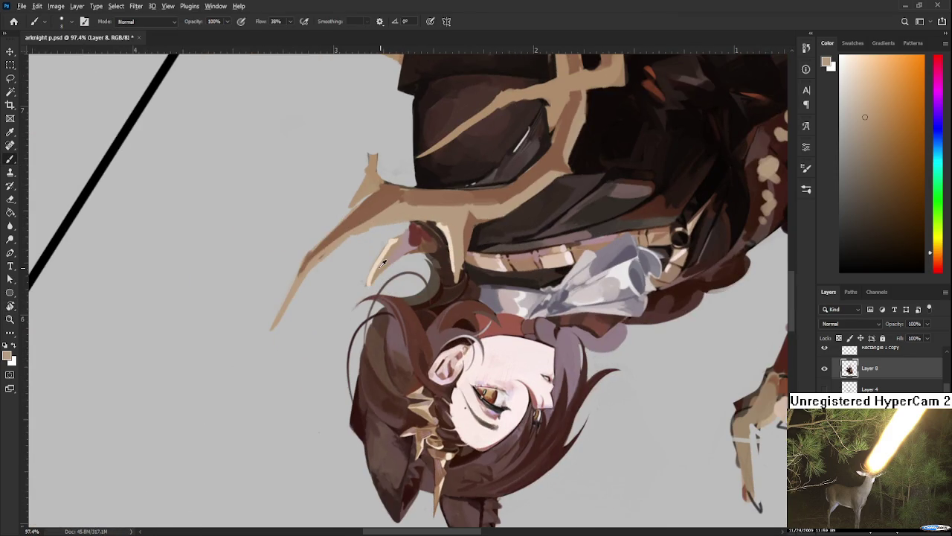
{"action": "left_click", "coordinate": [350, 266], "text": "alt"}
{"action": "key", "text": "e"}
{"action": "left_click_drag", "start_coordinate": [369, 282], "coordinate": [388, 242]}
{"action": "key", "text": "b"}
{"action": "left_click", "coordinate": [397, 243], "text": "alt"}
{"action": "key", "text": "r"}
{"action": "mouse_move", "coordinate": [534, 264]}
{"action": "left_mouse_down"}
{"action": "mouse_move", "coordinate": [460, 385]}
{"action": "mouse_move", "coordinate": [372, 362]}
{"action": "left_mouse_up"}
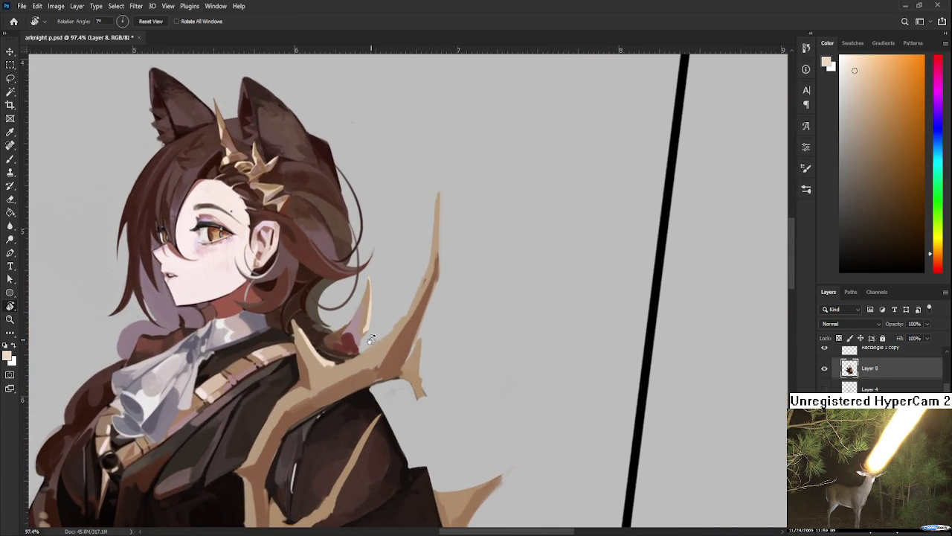
{"action": "key", "text": "b"}
Enlarge the brush to size 20 and sample pink, tan and dark red tones around the arm
{"action": "left_click", "coordinate": [339, 331], "text": "alt"}
{"action": "left_click", "coordinate": [389, 345], "text": "alt"}
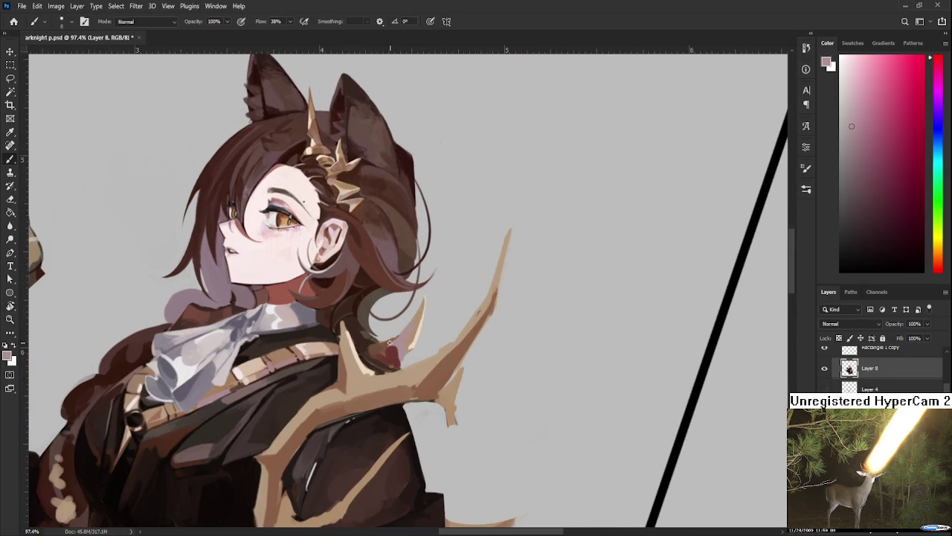
{"action": "key", "text": "bracketright"}
{"action": "key", "text": "bracketright"}
{"action": "left_click", "coordinate": [350, 359], "text": "alt"}
{"action": "left_click", "coordinate": [345, 342], "text": "alt"}
{"action": "left_click", "coordinate": [356, 383], "text": "alt"}
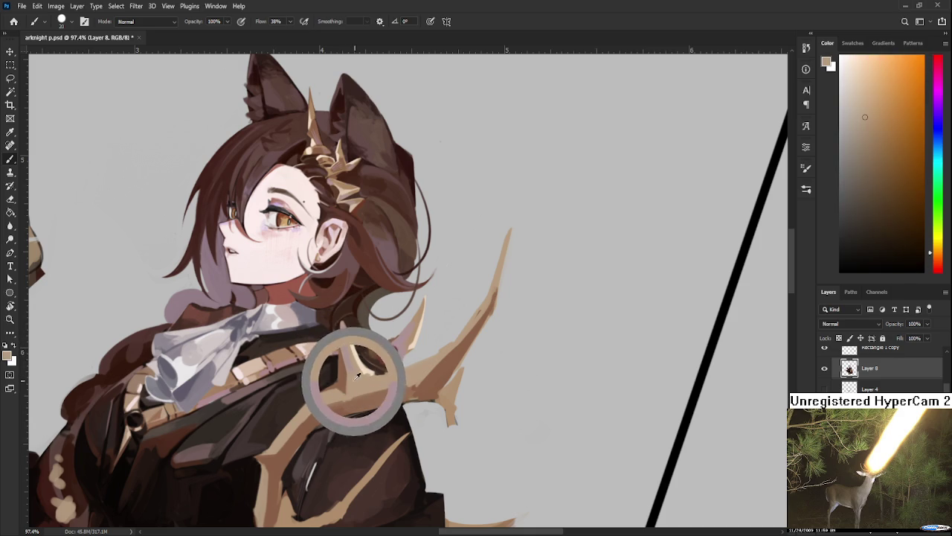
{"action": "left_click_drag", "start_coordinate": [356, 379], "coordinate": [345, 345]}
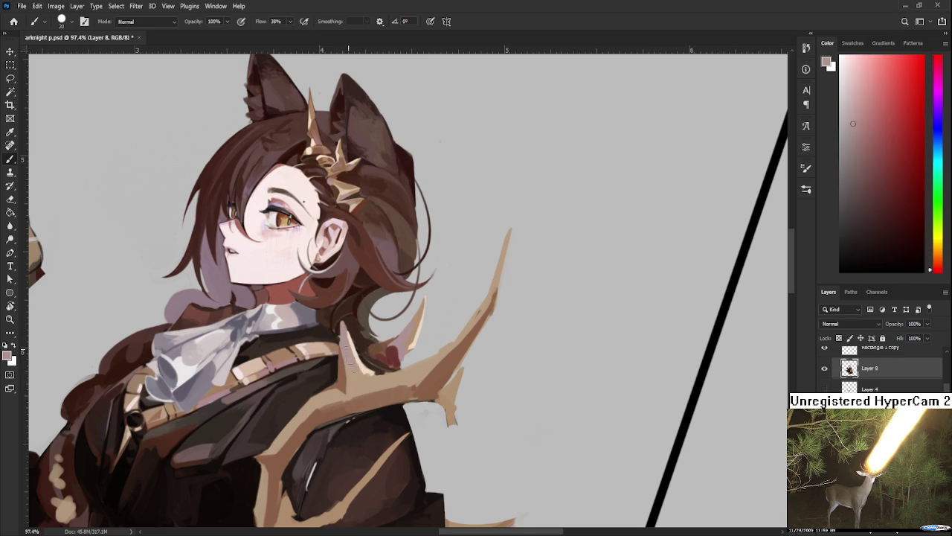
{"action": "left_click", "coordinate": [356, 382], "text": "alt"}
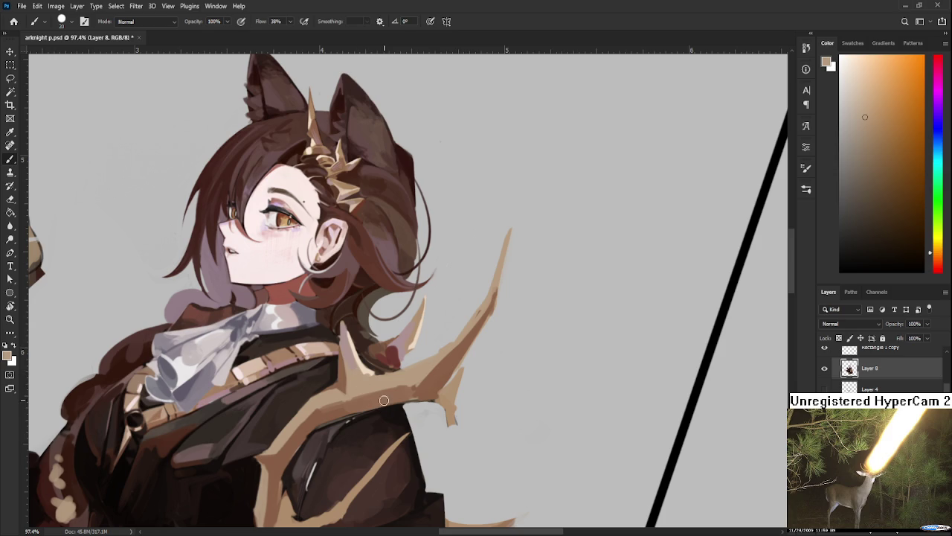
{"action": "left_click", "coordinate": [381, 351], "text": "alt"}
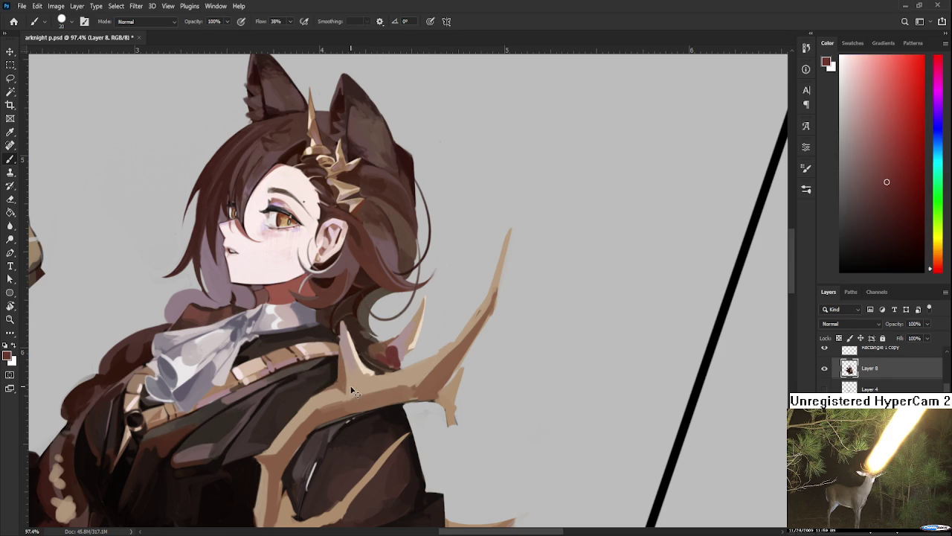
{"action": "left_click", "coordinate": [365, 382], "text": "alt"}
{"action": "left_click_drag", "start_coordinate": [367, 380], "coordinate": [397, 407]}
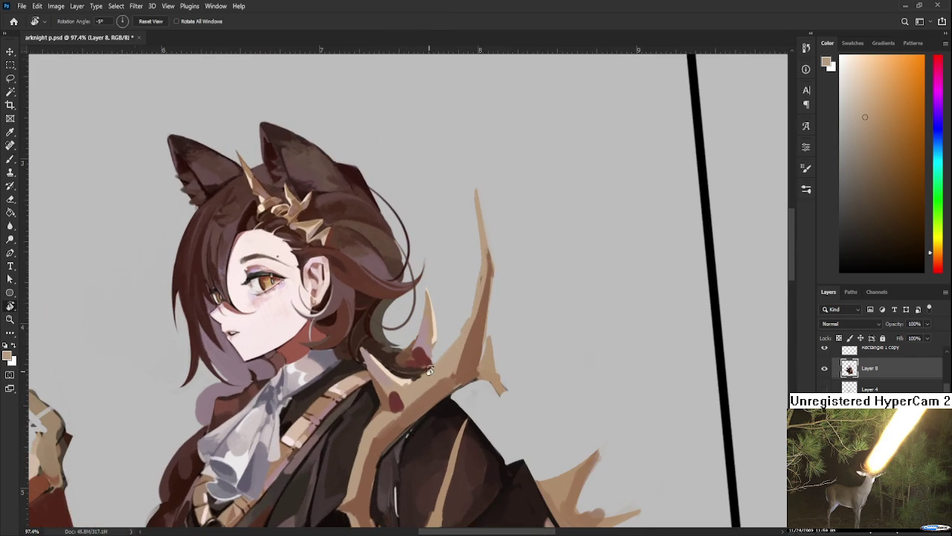
Sample dark red and brownish tan colours from the arm
{"action": "left_click", "coordinate": [393, 399], "text": "alt"}
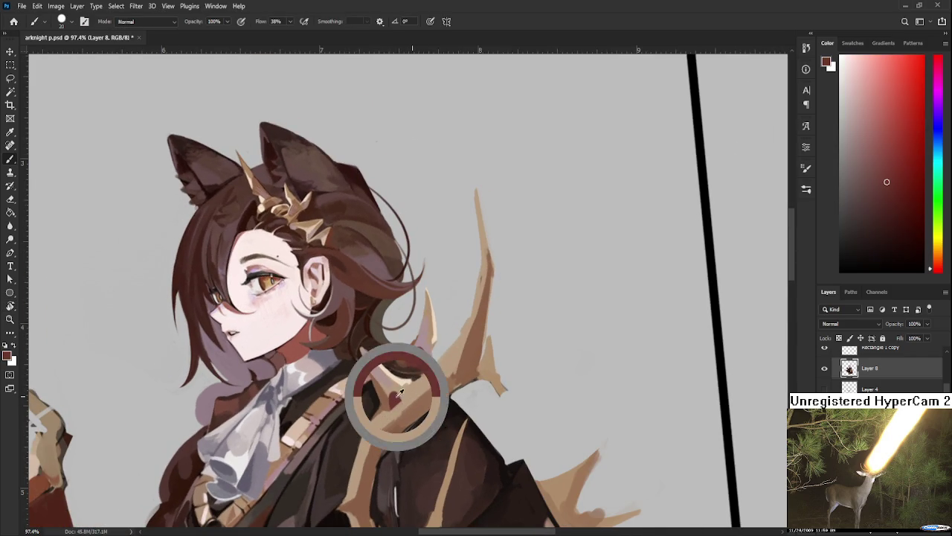
{"action": "left_click", "coordinate": [395, 385], "text": "alt"}
{"action": "left_click", "coordinate": [408, 398], "text": "alt"}
{"action": "left_click", "coordinate": [392, 400], "text": "alt"}
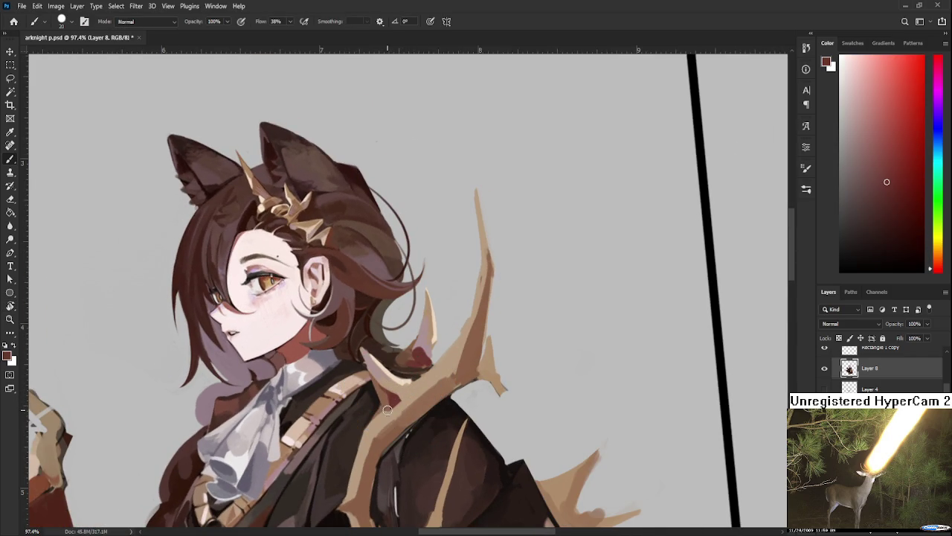
{"action": "left_click", "coordinate": [395, 404], "text": "alt"}
{"action": "left_click", "coordinate": [396, 399], "text": "alt"}
{"action": "left_click", "coordinate": [393, 402], "text": "alt"}
{"action": "left_click", "coordinate": [381, 397], "text": "alt"}
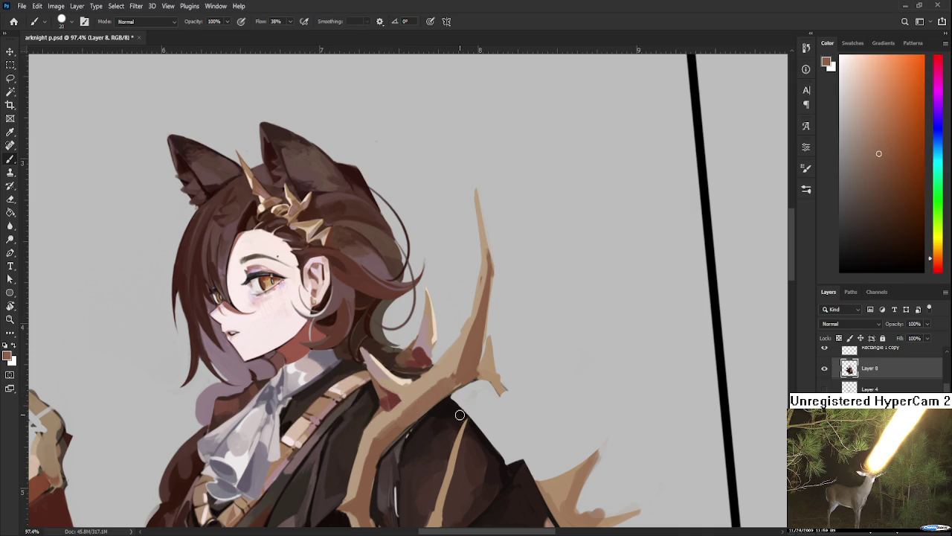
Sample light and darker tans from the shoulder and a colour from the antler
{"action": "left_click", "coordinate": [411, 381], "text": "alt"}
{"action": "left_click", "coordinate": [413, 381], "text": "alt"}
{"action": "left_click", "coordinate": [408, 384], "text": "alt"}
{"action": "left_click", "coordinate": [404, 382], "text": "alt"}
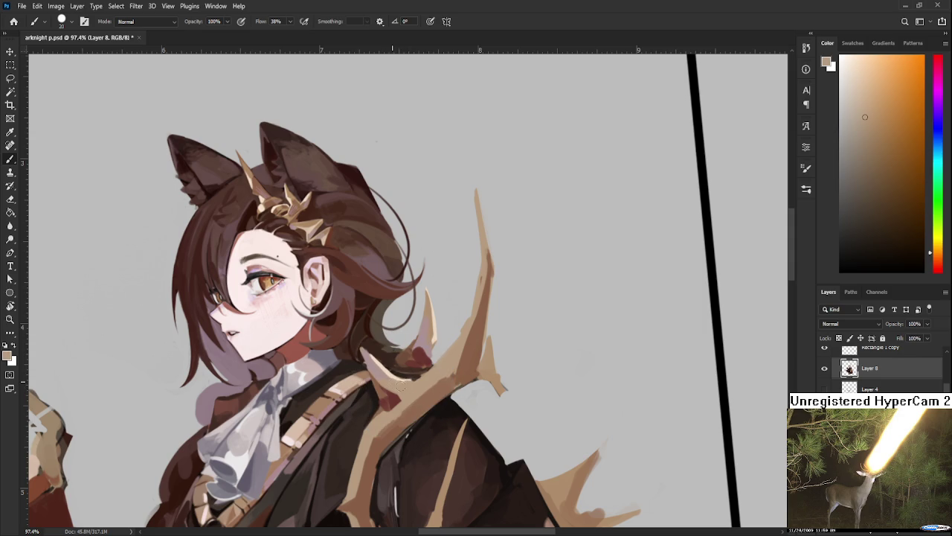
{"action": "left_click", "coordinate": [395, 386], "text": "alt"}
{"action": "left_click", "coordinate": [393, 374], "text": "alt"}
{"action": "left_click_drag", "start_coordinate": [445, 365], "coordinate": [420, 372]}
{"action": "left_click", "coordinate": [406, 372], "text": "alt"}
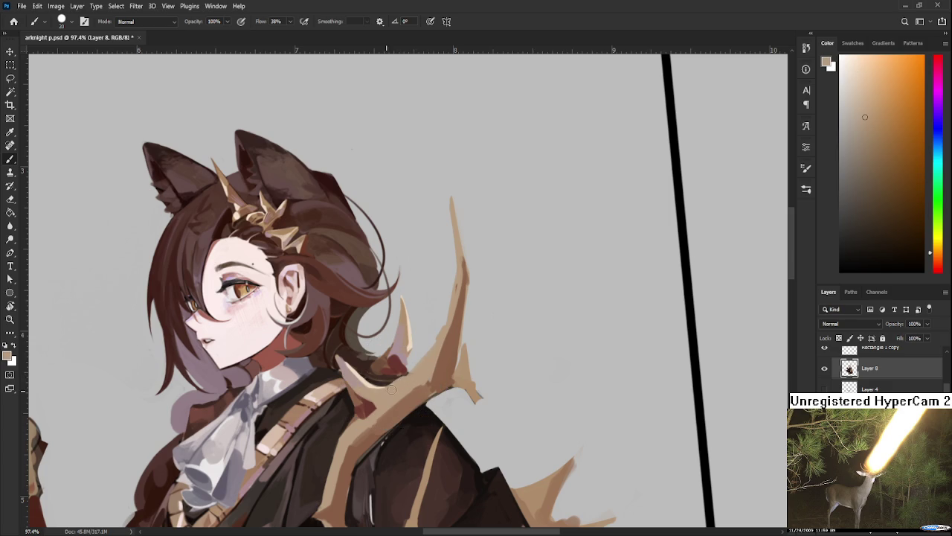
{"action": "left_click", "coordinate": [398, 388], "text": "alt"}
{"action": "scroll", "coordinate": [521, 359], "scroll_direction": "down", "scroll_amount": 2}
{"action": "scroll", "coordinate": [491, 361], "scroll_direction": "up", "scroll_amount": 2}
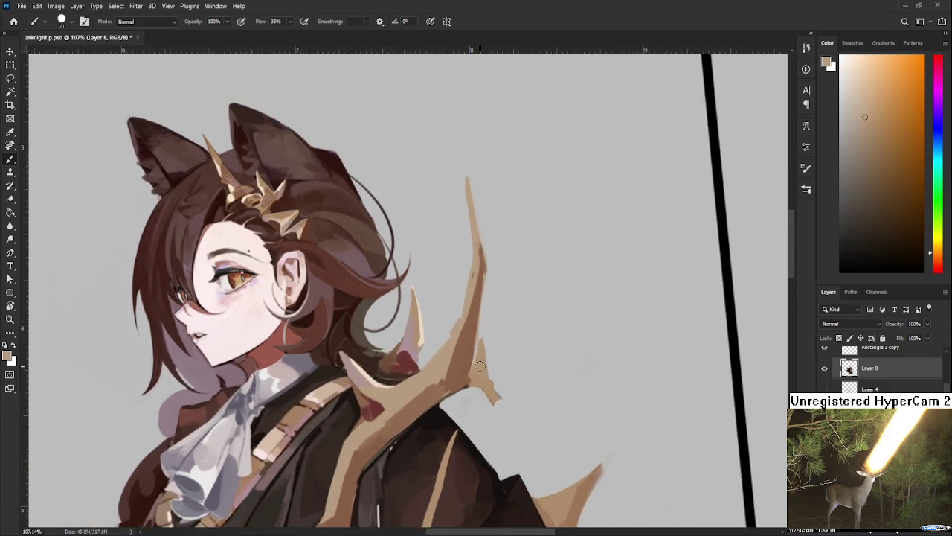
With a larger brush, paint light tan highlights along the antler branch
{"action": "scroll", "coordinate": [480, 363], "scroll_direction": "up", "scroll_amount": 1}
{"action": "left_click_drag", "start_coordinate": [477, 361], "coordinate": [506, 293]}
{"action": "key", "text": "bracketright"}
{"action": "key", "text": "bracketright"}
{"action": "key", "text": "bracketright"}
{"action": "left_click_drag", "start_coordinate": [395, 339], "coordinate": [391, 350]}
{"action": "left_click", "coordinate": [391, 350], "text": "alt"}
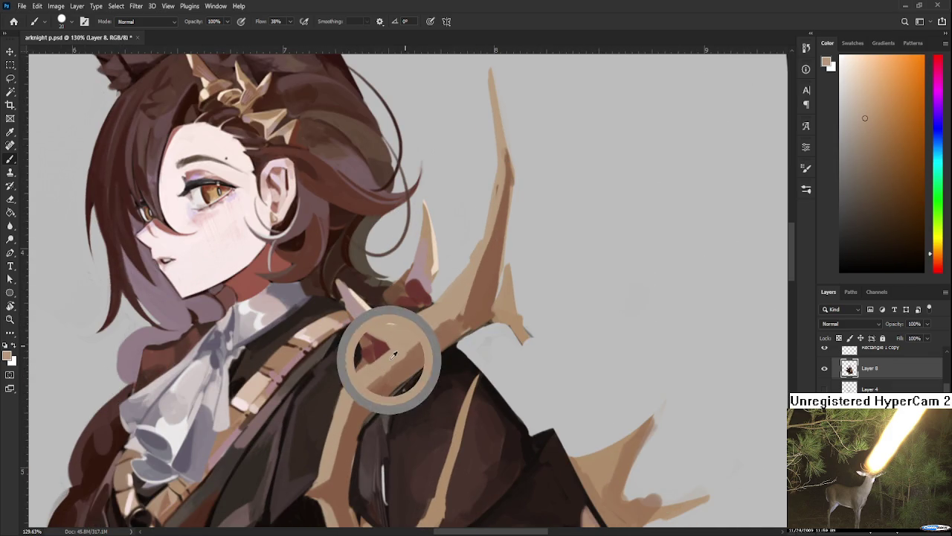
{"action": "left_click", "coordinate": [389, 323], "text": "alt"}
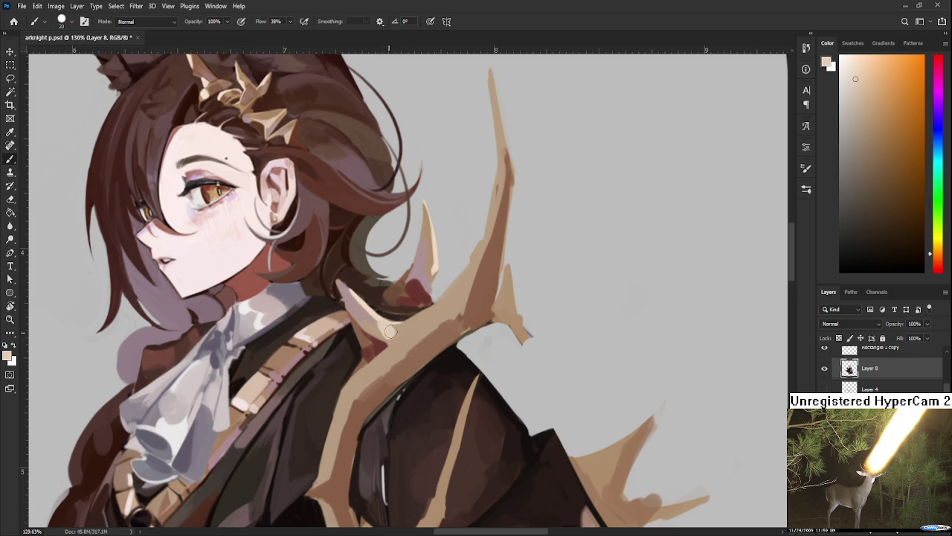
{"action": "left_click", "coordinate": [396, 331], "text": "alt"}
{"action": "mouse_move", "coordinate": [391, 337]}
{"action": "left_mouse_down"}
{"action": "mouse_move", "coordinate": [416, 318]}
{"action": "mouse_move", "coordinate": [442, 319]}
{"action": "mouse_move", "coordinate": [413, 331]}
{"action": "left_mouse_up"}
Tone down the antler highlight with darker tan, then sample tans, browns and pinkish brown
{"action": "left_click", "coordinate": [434, 309], "text": "alt"}
{"action": "left_click", "coordinate": [412, 334], "text": "alt"}
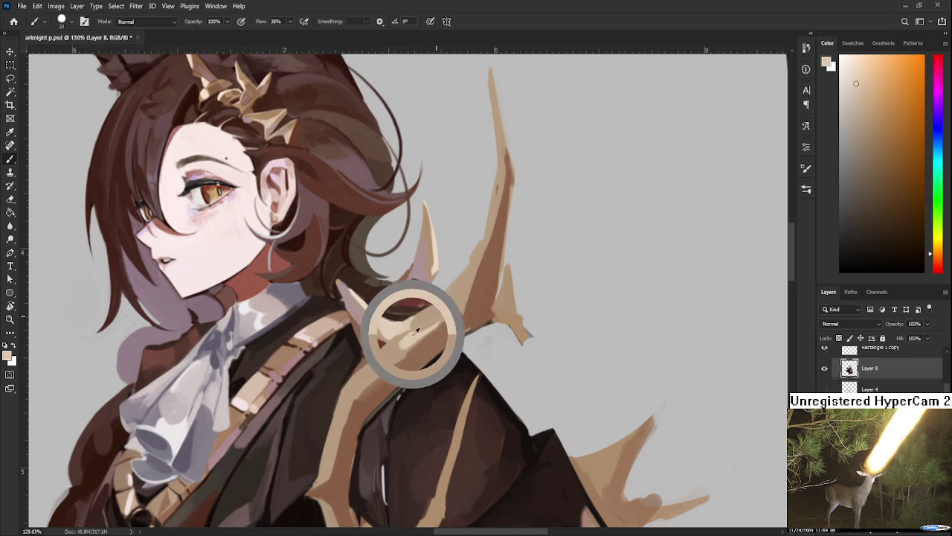
{"action": "left_click", "coordinate": [395, 350], "text": "alt"}
{"action": "left_click", "coordinate": [390, 351], "text": "alt"}
{"action": "left_click", "coordinate": [413, 338], "text": "alt"}
{"action": "left_click_drag", "start_coordinate": [429, 319], "coordinate": [400, 344]}
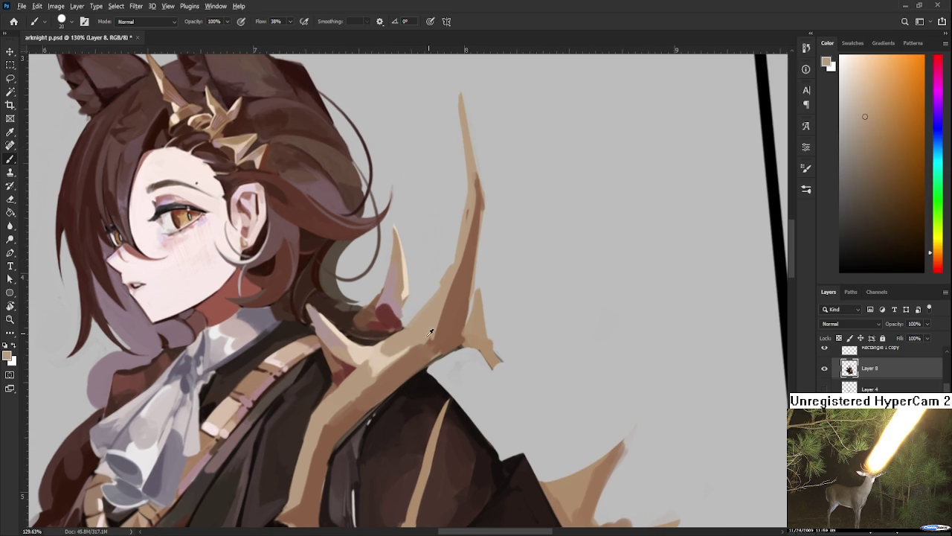
{"action": "left_click", "coordinate": [398, 363], "text": "alt"}
{"action": "left_click", "coordinate": [430, 341], "text": "alt"}
{"action": "left_click_drag", "start_coordinate": [375, 339], "coordinate": [387, 359]}
{"action": "left_click", "coordinate": [347, 350], "text": "alt"}
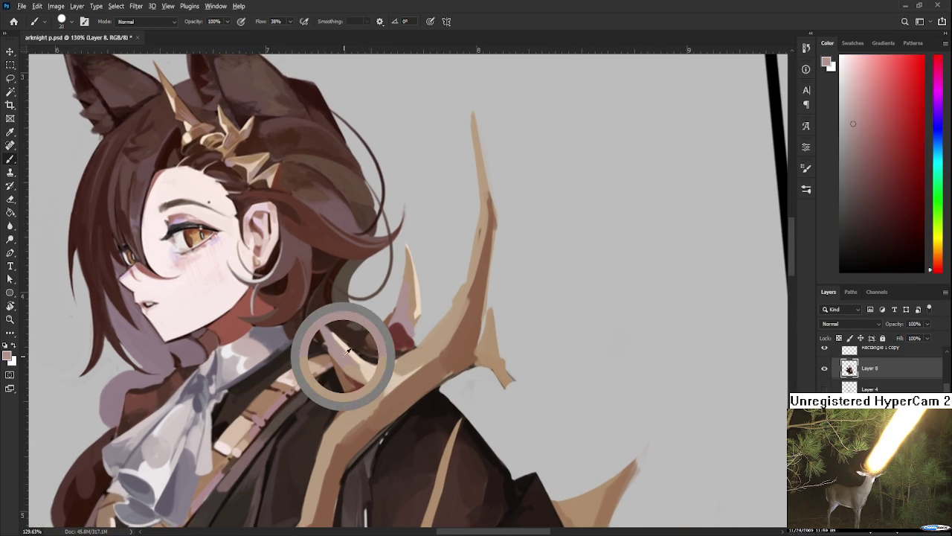
{"action": "left_click", "coordinate": [412, 356], "text": "alt"}
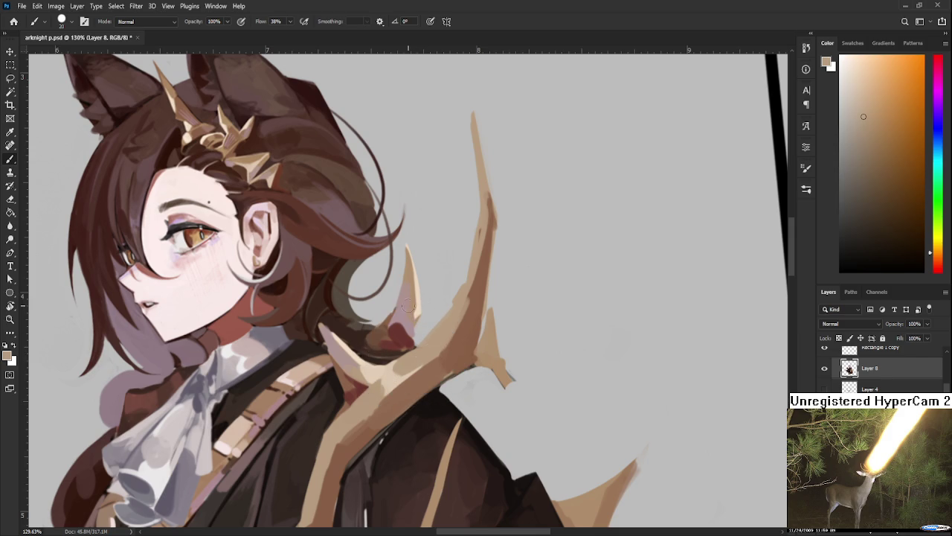
With a much smaller brush, paint a dark red shadow along the antler's left edge
{"action": "key", "text": "bracketleft"}
{"action": "key", "text": "bracketleft"}
{"action": "key", "text": "bracketleft"}
{"action": "key", "text": "bracketleft"}
{"action": "left_click", "coordinate": [322, 325], "text": "alt"}
{"action": "left_click", "coordinate": [330, 328], "text": "alt"}
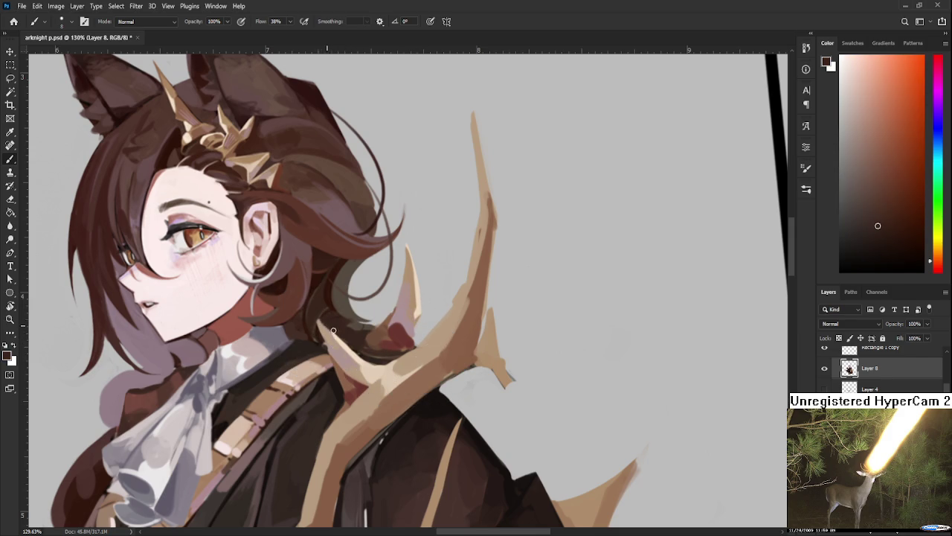
{"action": "left_click", "coordinate": [324, 322], "text": "alt"}
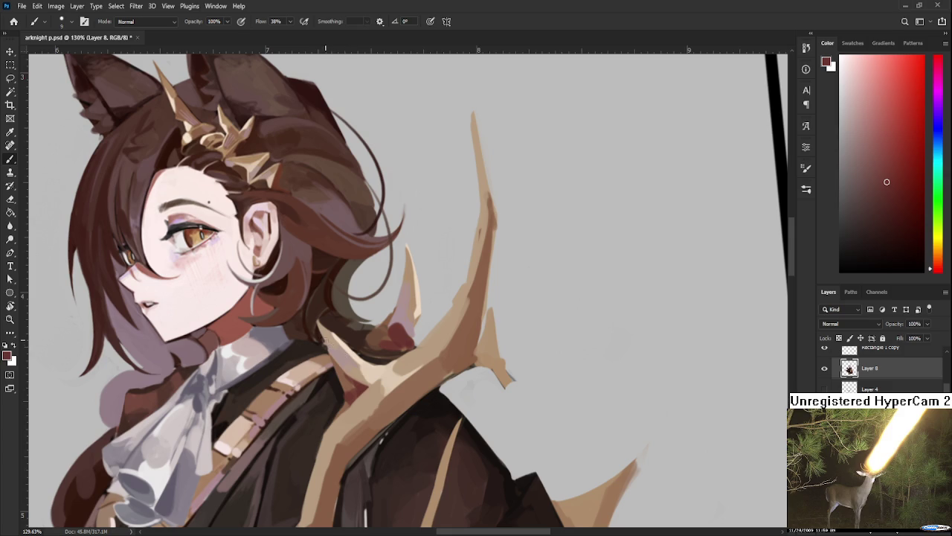
{"action": "key", "text": "bracketleft"}
{"action": "left_click_drag", "start_coordinate": [321, 333], "coordinate": [347, 391]}
{"action": "key", "text": "ctrl+z"}
{"action": "key", "text": "ctrl+z"}
{"action": "key", "text": "ctrl+z"}
{"action": "key", "text": "ctrl+z"}
Move up the antler and sample beige and dark red from the painting
{"action": "left_click_drag", "start_coordinate": [370, 388], "coordinate": [385, 344]}
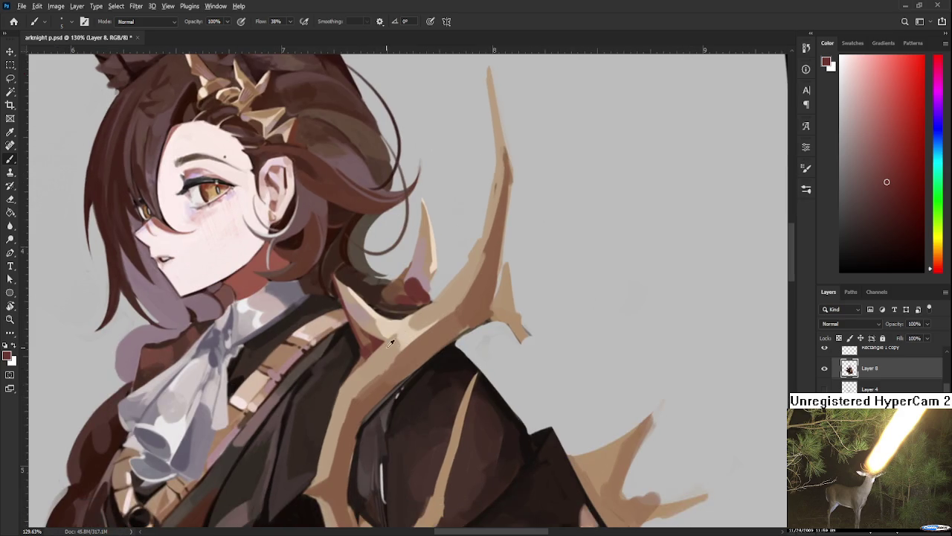
{"action": "left_click", "coordinate": [385, 344], "text": "alt"}
{"action": "left_click", "coordinate": [377, 335], "text": "alt"}
{"action": "scroll", "coordinate": [376, 346], "scroll_direction": "down", "scroll_amount": 1}
{"action": "scroll", "coordinate": [428, 368], "scroll_direction": "down", "scroll_amount": 1}
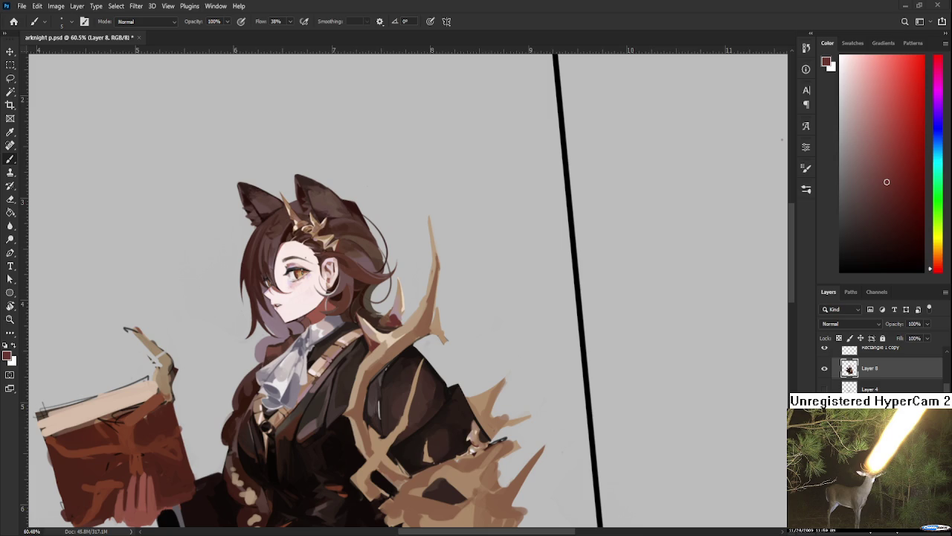
Open Feet(Le crepe) ver 4.psd from Home, close it, and return to the recent-files Home screen
{"action": "left_click", "coordinate": [14, 21]}
{"action": "left_click", "coordinate": [413, 191]}
{"action": "left_click", "coordinate": [288, 37]}
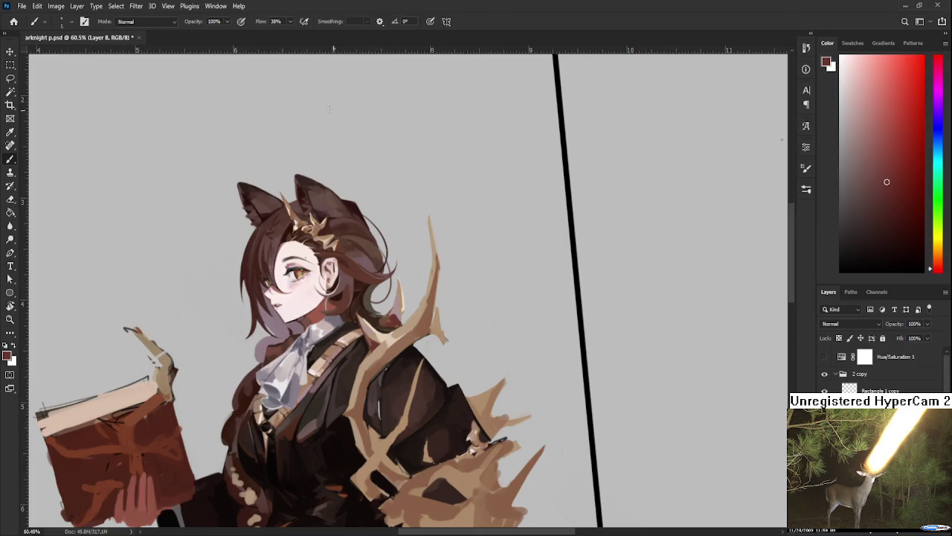
{"action": "left_click", "coordinate": [14, 21]}
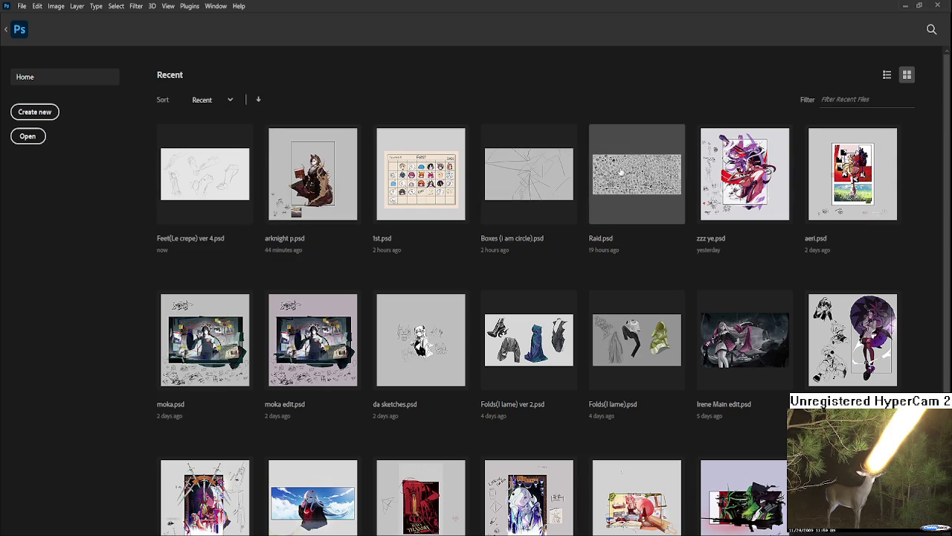
Open Raid.psd from recent files and zoom in on the sketch wall
{"action": "left_click", "coordinate": [621, 167]}
{"action": "scroll", "coordinate": [662, 289], "scroll_direction": "up", "scroll_amount": 3}
{"action": "scroll", "coordinate": [662, 288], "scroll_direction": "up", "scroll_amount": 4}
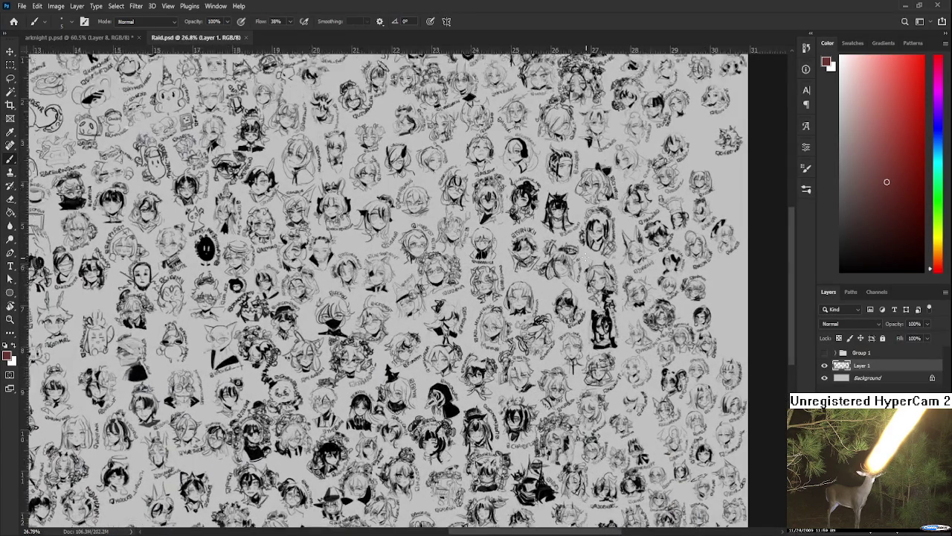
{"action": "scroll", "coordinate": [402, 290], "scroll_direction": "up", "scroll_amount": 5}
{"action": "scroll", "coordinate": [224, 272], "scroll_direction": "up", "scroll_amount": 2}
{"action": "scroll", "coordinate": [224, 272], "scroll_direction": "up", "scroll_amount": 2}
{"action": "scroll", "coordinate": [224, 272], "scroll_direction": "up", "scroll_amount": 2}
{"action": "scroll", "coordinate": [224, 273], "scroll_direction": "up", "scroll_amount": 2}
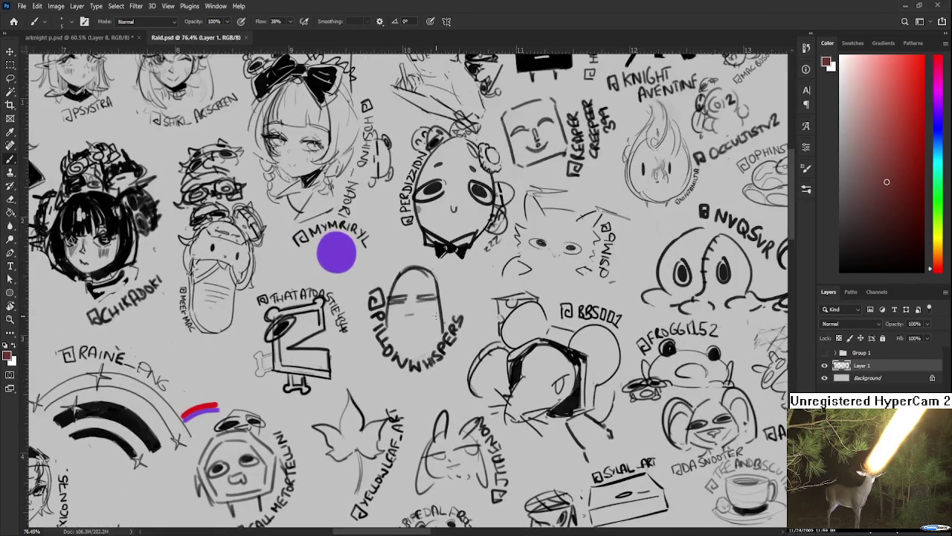
Lasso the pill-shaped doodle, scale it down, deselect, and return to a black brush
{"action": "key", "text": "l"}
{"action": "mouse_move", "coordinate": [398, 260]}
{"action": "left_mouse_down"}
{"action": "mouse_move", "coordinate": [475, 334]}
{"action": "mouse_move", "coordinate": [416, 260]}
{"action": "left_mouse_up"}
{"action": "key", "text": "ctrl+t"}
{"action": "left_click_drag", "start_coordinate": [456, 386], "coordinate": [445, 356]}
{"action": "key", "text": "Return"}
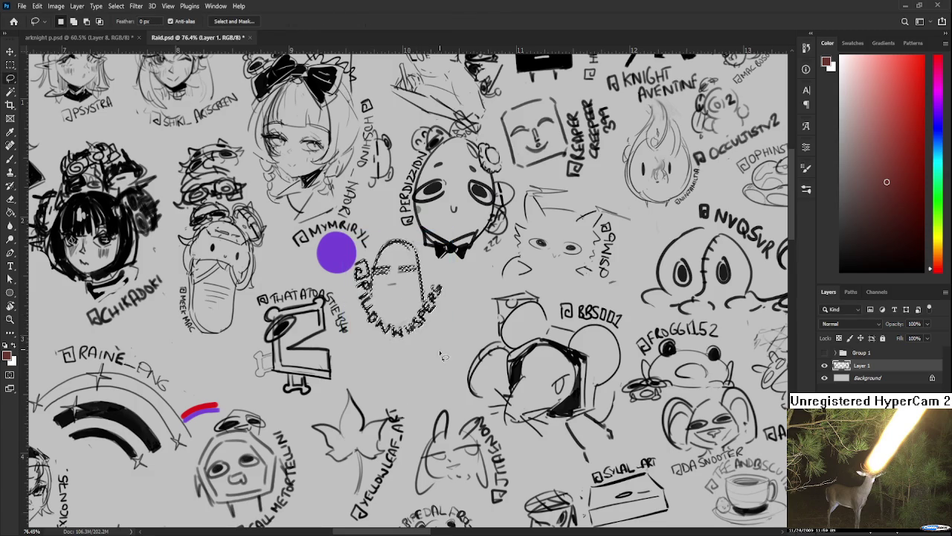
{"action": "key", "text": "ctrl+d"}
{"action": "scroll", "coordinate": [444, 356], "scroll_direction": "down", "scroll_amount": 2}
{"action": "key", "text": "b"}
{"action": "key", "text": "d"}
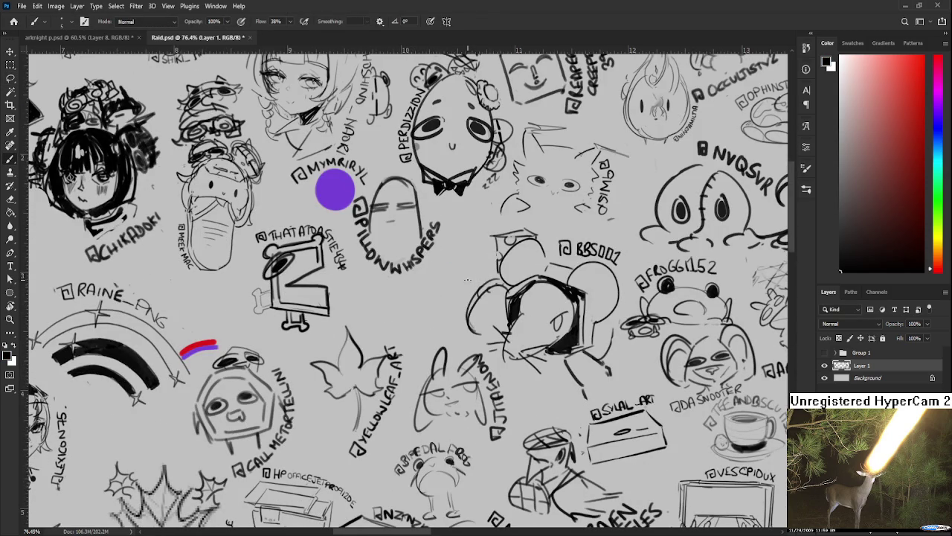
Sketch diagonal black strokes and short marks right of the pill doodle
{"action": "left_click_drag", "start_coordinate": [438, 271], "coordinate": [400, 312]}
{"action": "mouse_move", "coordinate": [401, 311]}
{"action": "left_mouse_down"}
{"action": "mouse_move", "coordinate": [388, 332]}
{"action": "mouse_move", "coordinate": [461, 301]}
{"action": "mouse_move", "coordinate": [428, 293]}
{"action": "mouse_move", "coordinate": [464, 251]}
{"action": "left_mouse_up"}
{"action": "mouse_move", "coordinate": [446, 289]}
{"action": "left_mouse_down"}
{"action": "mouse_move", "coordinate": [467, 282]}
{"action": "mouse_move", "coordinate": [465, 264]}
{"action": "mouse_move", "coordinate": [454, 278]}
{"action": "mouse_move", "coordinate": [421, 258]}
{"action": "mouse_move", "coordinate": [415, 336]}
{"action": "mouse_move", "coordinate": [458, 227]}
{"action": "mouse_move", "coordinate": [446, 271]}
{"action": "left_mouse_up"}
Lasso the new strokes and apply a reduced-size transform to them
{"action": "key", "text": "l"}
{"action": "key", "text": "ctrl+t"}
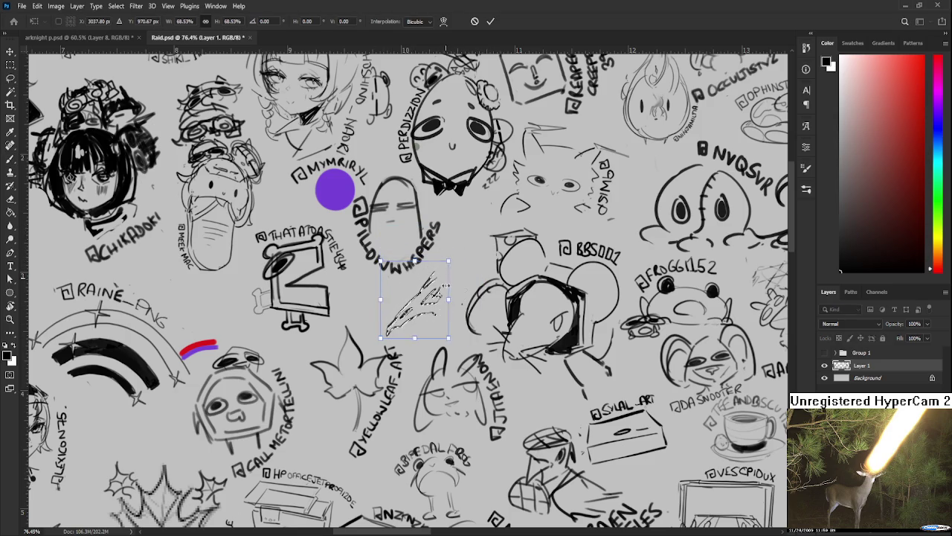
{"action": "key", "text": "Return"}
{"action": "key", "text": "b"}
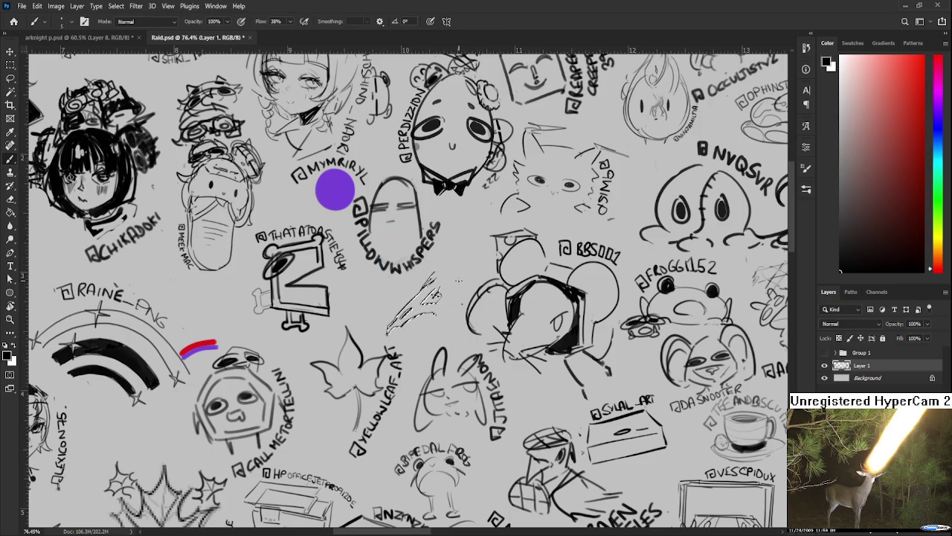
{"action": "scroll", "coordinate": [451, 290], "scroll_direction": "down", "scroll_amount": 3}
{"action": "scroll", "coordinate": [452, 291], "scroll_direction": "down", "scroll_amount": 3}
{"action": "scroll", "coordinate": [444, 296], "scroll_direction": "down", "scroll_amount": 2}
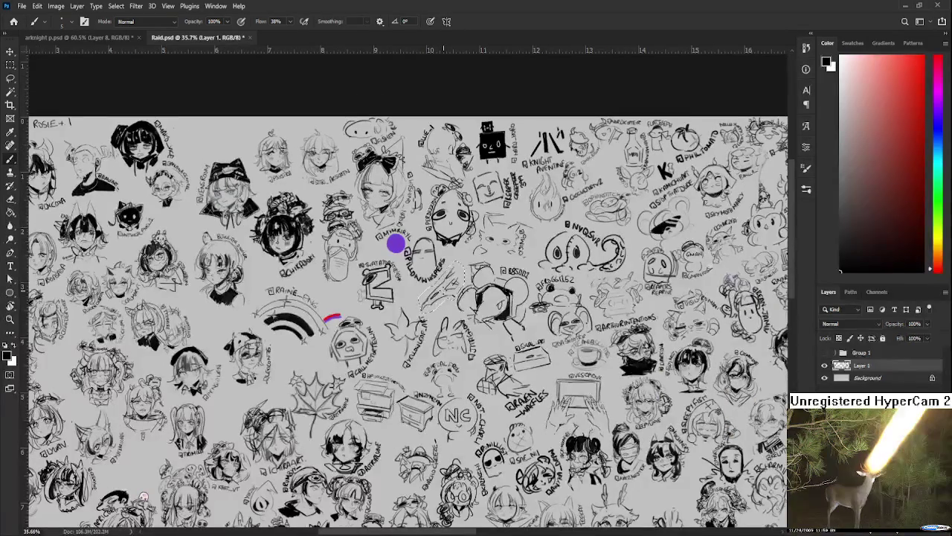
{"action": "scroll", "coordinate": [446, 294], "scroll_direction": "up", "scroll_amount": 2}
{"action": "scroll", "coordinate": [450, 292], "scroll_direction": "up", "scroll_amount": 2}
Stretch and skew the sketch from its lower corners to fit the gap
{"action": "key", "text": "ctrl+t"}
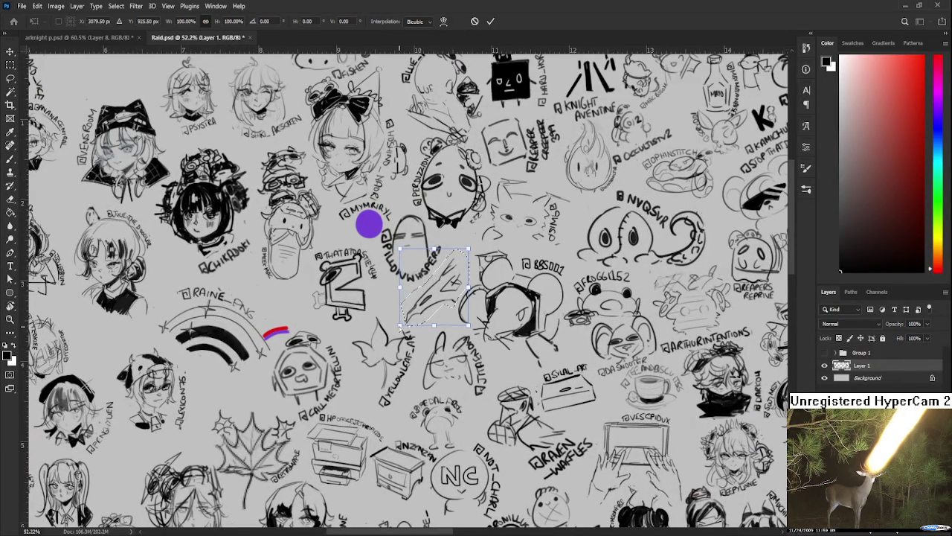
{"action": "left_click_drag", "start_coordinate": [400, 325], "coordinate": [393, 317]}
{"action": "left_click_drag", "start_coordinate": [471, 330], "coordinate": [471, 337]}
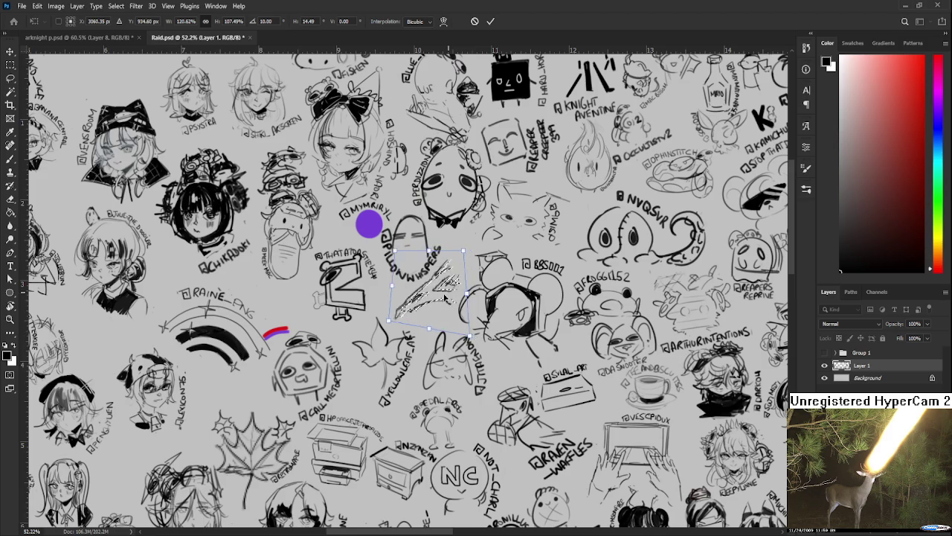
{"action": "key", "text": "Return"}
{"action": "key", "text": "b"}
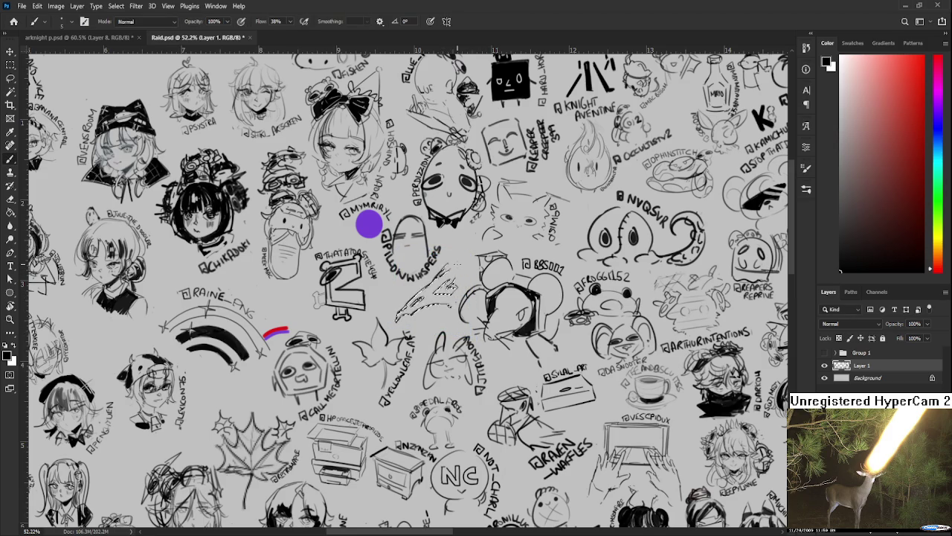
{"action": "scroll", "coordinate": [487, 273], "scroll_direction": "up", "scroll_amount": 5}
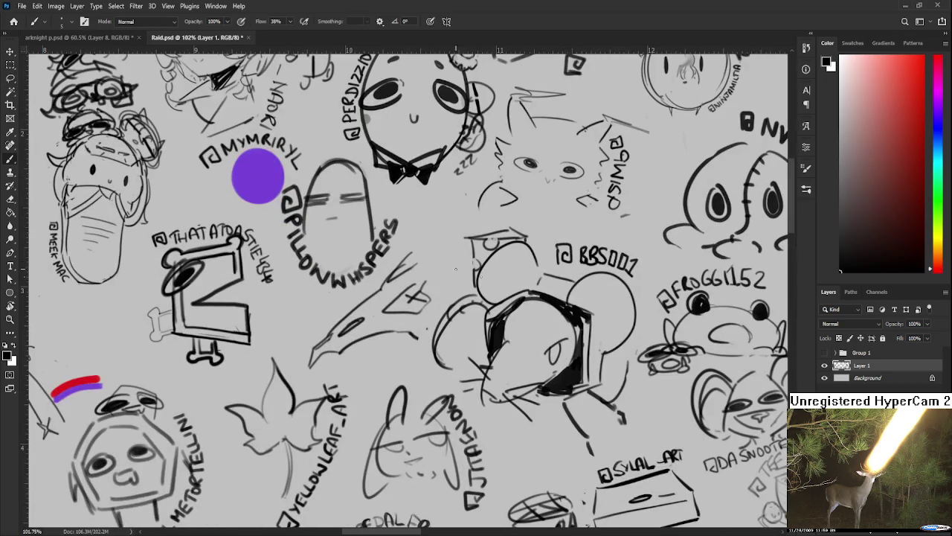
Extend the beak sketch, fill its eye black, and erase an X through it
{"action": "mouse_move", "coordinate": [423, 261]}
{"action": "left_mouse_down"}
{"action": "mouse_move", "coordinate": [434, 254]}
{"action": "mouse_move", "coordinate": [460, 274]}
{"action": "mouse_move", "coordinate": [464, 300]}
{"action": "mouse_move", "coordinate": [380, 279]}
{"action": "mouse_move", "coordinate": [354, 296]}
{"action": "mouse_move", "coordinate": [391, 257]}
{"action": "left_mouse_up"}
{"action": "key", "text": "ctrl+z"}
{"action": "mouse_move", "coordinate": [410, 326]}
{"action": "left_mouse_down"}
{"action": "mouse_move", "coordinate": [425, 304]}
{"action": "mouse_move", "coordinate": [436, 320]}
{"action": "mouse_move", "coordinate": [406, 315]}
{"action": "mouse_move", "coordinate": [432, 324]}
{"action": "mouse_move", "coordinate": [395, 318]}
{"action": "left_mouse_up"}
{"action": "mouse_move", "coordinate": [418, 283]}
{"action": "left_mouse_down"}
{"action": "mouse_move", "coordinate": [402, 283]}
{"action": "mouse_move", "coordinate": [425, 284]}
{"action": "mouse_move", "coordinate": [436, 272]}
{"action": "mouse_move", "coordinate": [434, 287]}
{"action": "left_mouse_up"}
{"action": "key", "text": "e"}
{"action": "mouse_move", "coordinate": [435, 272]}
{"action": "left_mouse_down"}
{"action": "mouse_move", "coordinate": [422, 286]}
{"action": "mouse_move", "coordinate": [441, 274]}
{"action": "mouse_move", "coordinate": [414, 252]}
{"action": "mouse_move", "coordinate": [452, 228]}
{"action": "left_mouse_up"}
{"action": "key", "text": "b"}
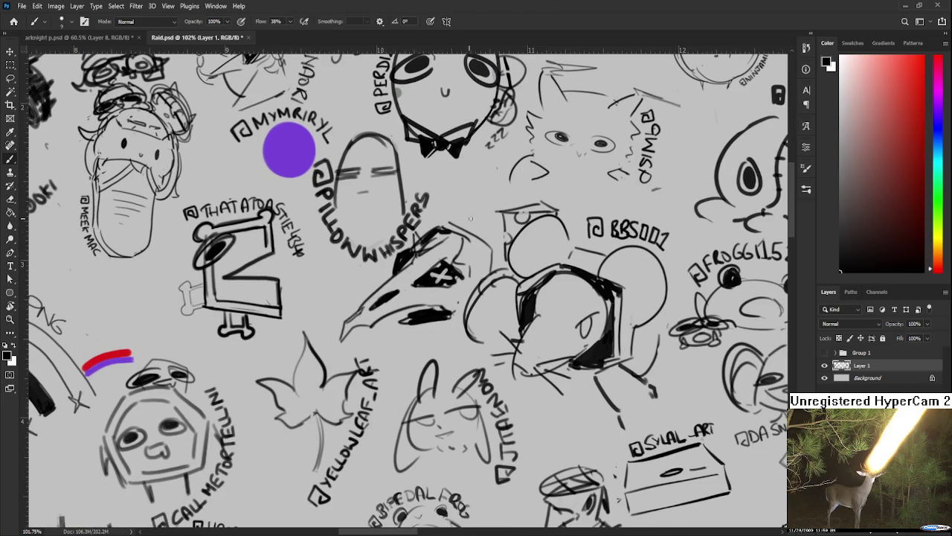
Fill the beak's upper and right parts black and letter an @ name tag beneath
{"action": "left_click_drag", "start_coordinate": [439, 259], "coordinate": [455, 228]}
{"action": "mouse_move", "coordinate": [446, 246]}
{"action": "left_mouse_down"}
{"action": "mouse_move", "coordinate": [464, 235]}
{"action": "mouse_move", "coordinate": [467, 275]}
{"action": "mouse_move", "coordinate": [488, 276]}
{"action": "left_mouse_up"}
{"action": "left_click_drag", "start_coordinate": [476, 238], "coordinate": [495, 281]}
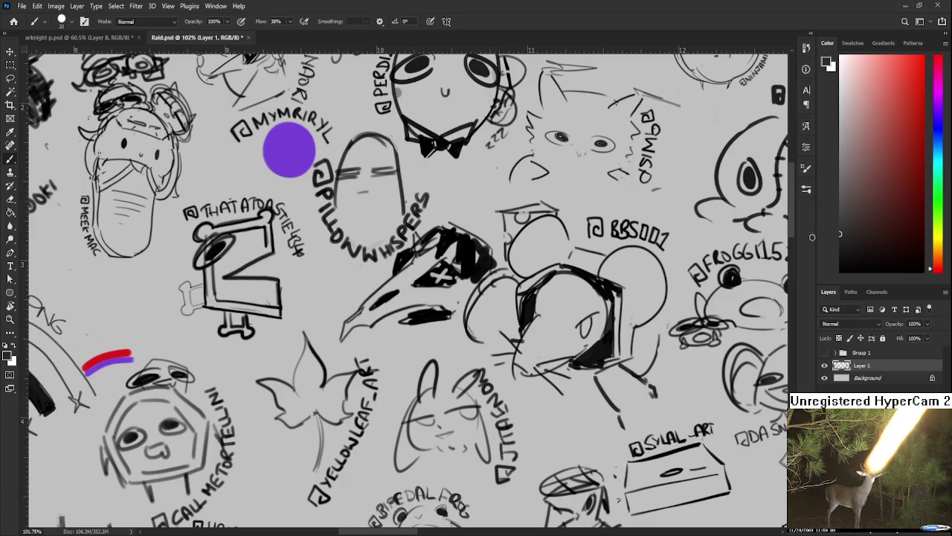
{"action": "mouse_move", "coordinate": [428, 270]}
{"action": "left_mouse_down"}
{"action": "mouse_move", "coordinate": [450, 287]}
{"action": "mouse_move", "coordinate": [430, 288]}
{"action": "left_mouse_up"}
{"action": "mouse_move", "coordinate": [375, 342]}
{"action": "left_mouse_down"}
{"action": "mouse_move", "coordinate": [377, 358]}
{"action": "mouse_move", "coordinate": [403, 354]}
{"action": "left_mouse_up"}
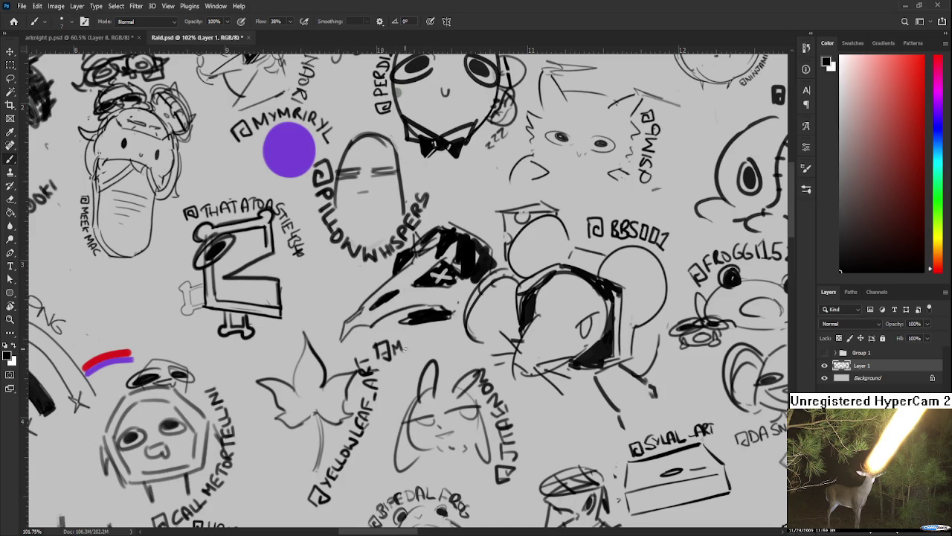
{"action": "left_click_drag", "start_coordinate": [407, 339], "coordinate": [412, 349]}
{"action": "left_click_drag", "start_coordinate": [426, 331], "coordinate": [443, 345]}
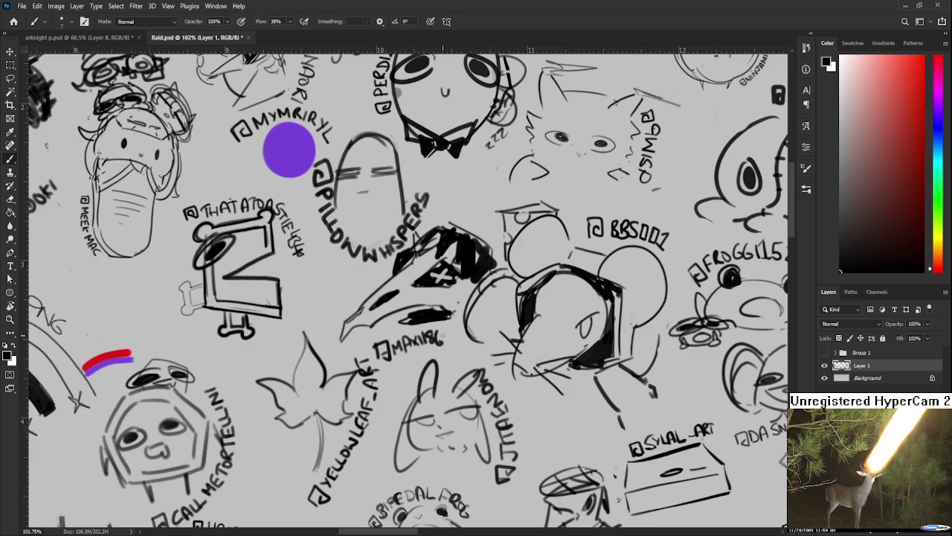
Close Raid.psd to return to the anime painting
{"action": "scroll", "coordinate": [489, 329], "scroll_direction": "down", "scroll_amount": 5}
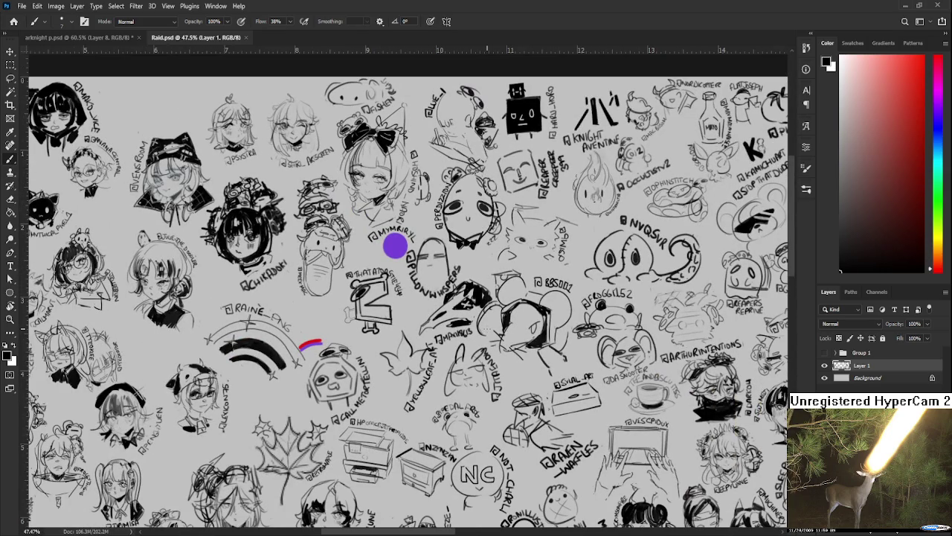
{"action": "left_click", "coordinate": [246, 37]}
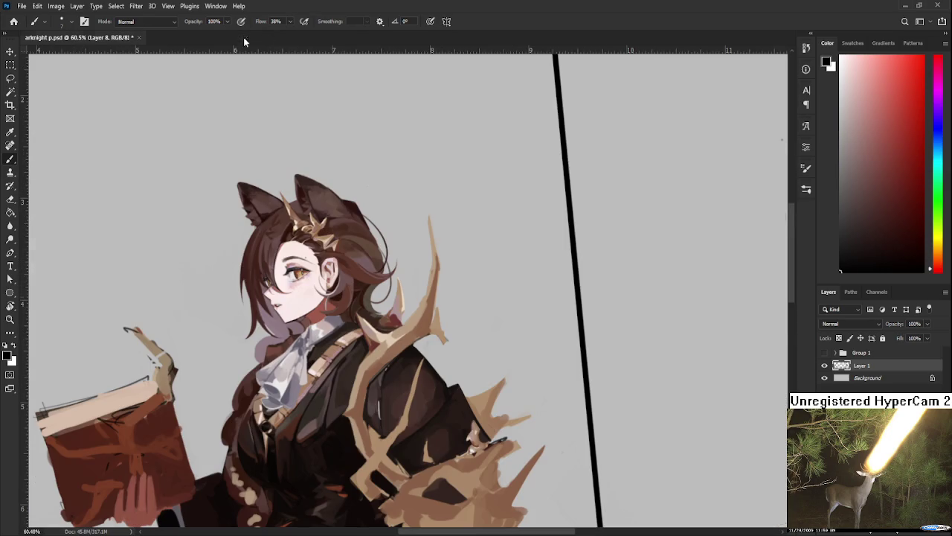
{"action": "scroll", "coordinate": [397, 232], "scroll_direction": "down", "scroll_amount": 2}
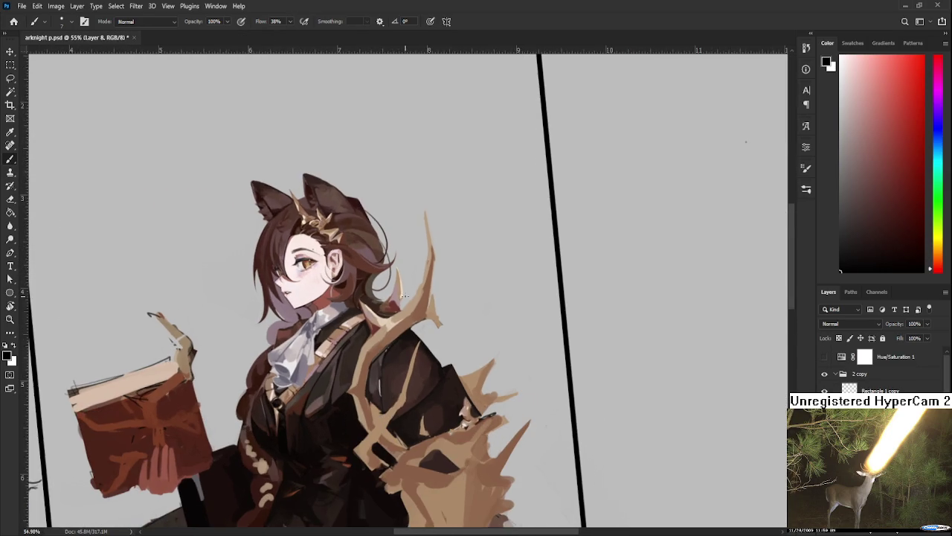
{"action": "scroll", "coordinate": [446, 283], "scroll_direction": "up", "scroll_amount": 5}
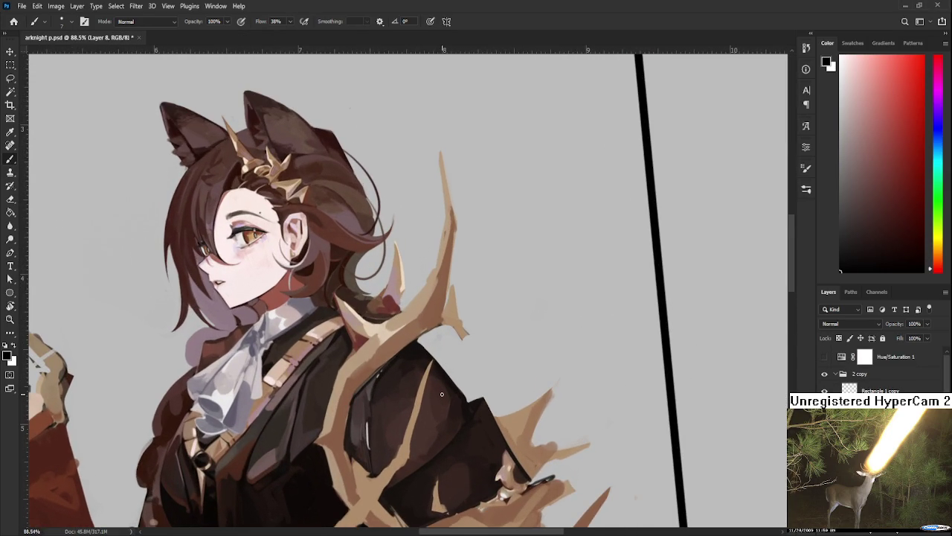
{"action": "left_click_drag", "start_coordinate": [442, 394], "coordinate": [375, 326]}
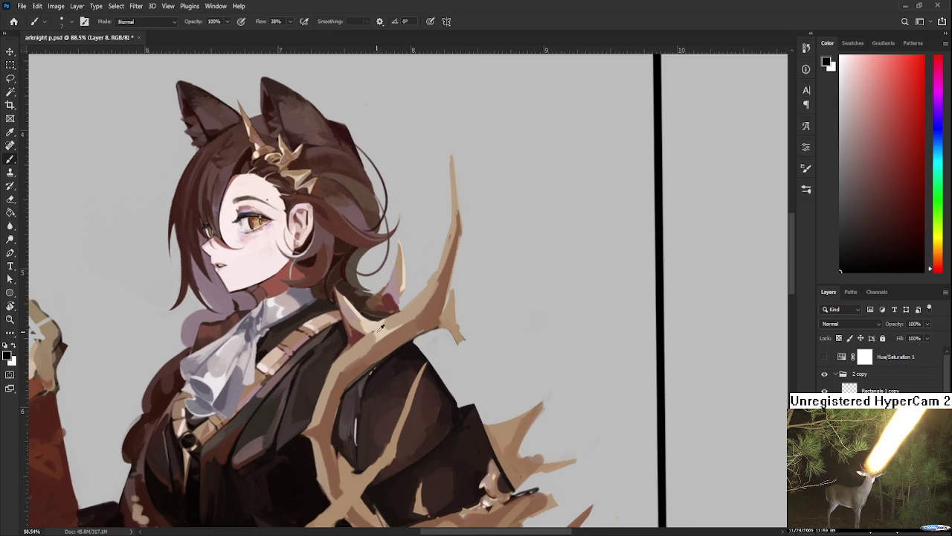
{"action": "left_click", "coordinate": [375, 325], "text": "alt"}
{"action": "left_click", "coordinate": [375, 331], "text": "alt"}
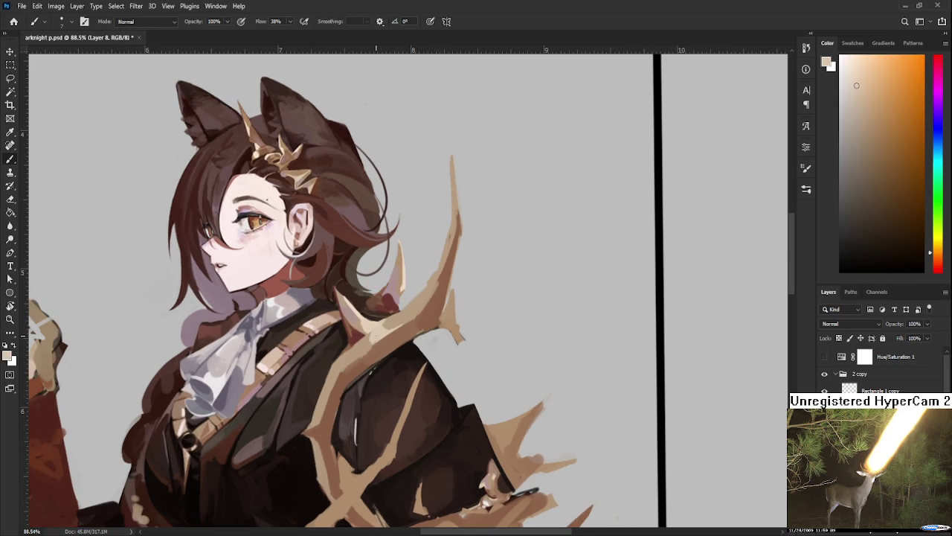
{"action": "left_click", "coordinate": [372, 333], "text": "alt"}
{"action": "left_click", "coordinate": [351, 353], "text": "alt"}
{"action": "left_click", "coordinate": [354, 369], "text": "alt"}
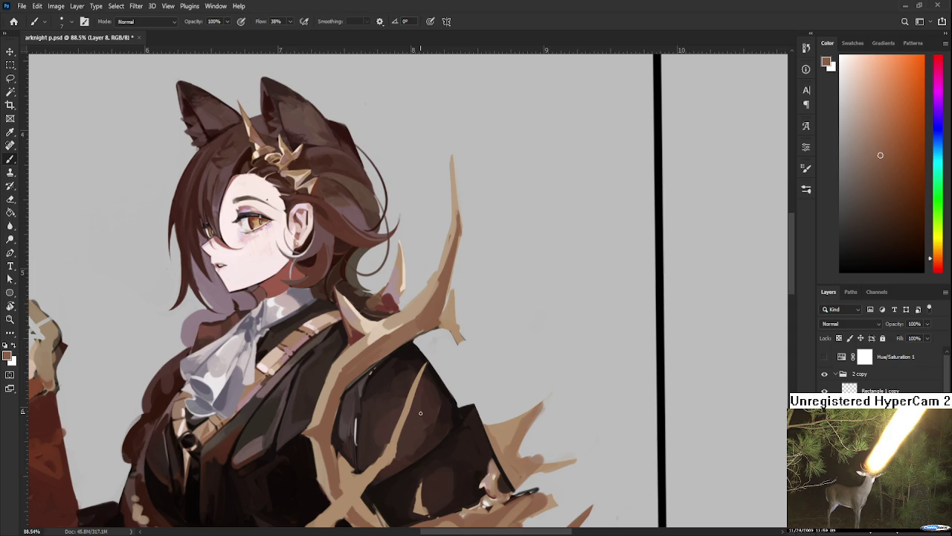
Sample the dark red shadow colour near the antler base
{"action": "scroll", "coordinate": [444, 343], "scroll_direction": "up", "scroll_amount": 2}
{"action": "scroll", "coordinate": [416, 335], "scroll_direction": "up", "scroll_amount": 1}
{"action": "scroll", "coordinate": [394, 331], "scroll_direction": "up", "scroll_amount": 1}
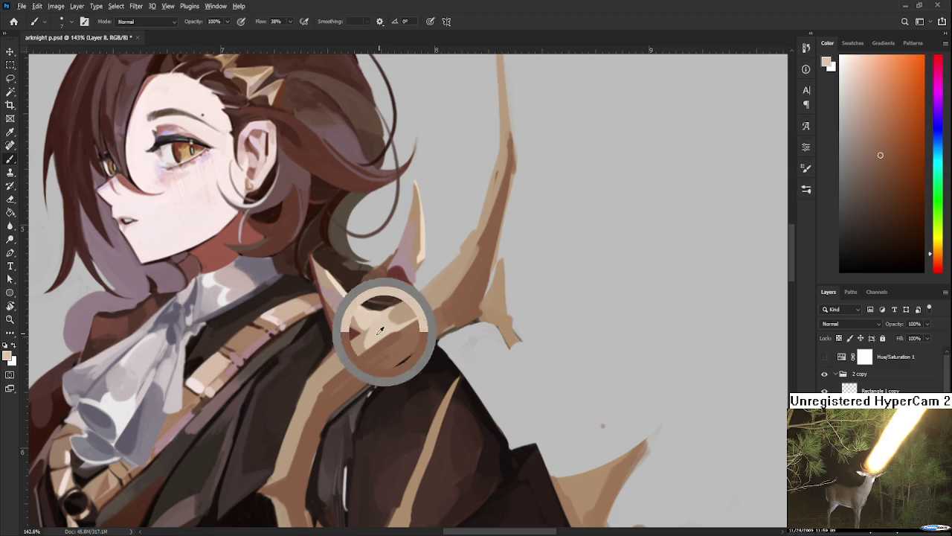
{"action": "left_click_drag", "start_coordinate": [359, 315], "coordinate": [339, 318]}
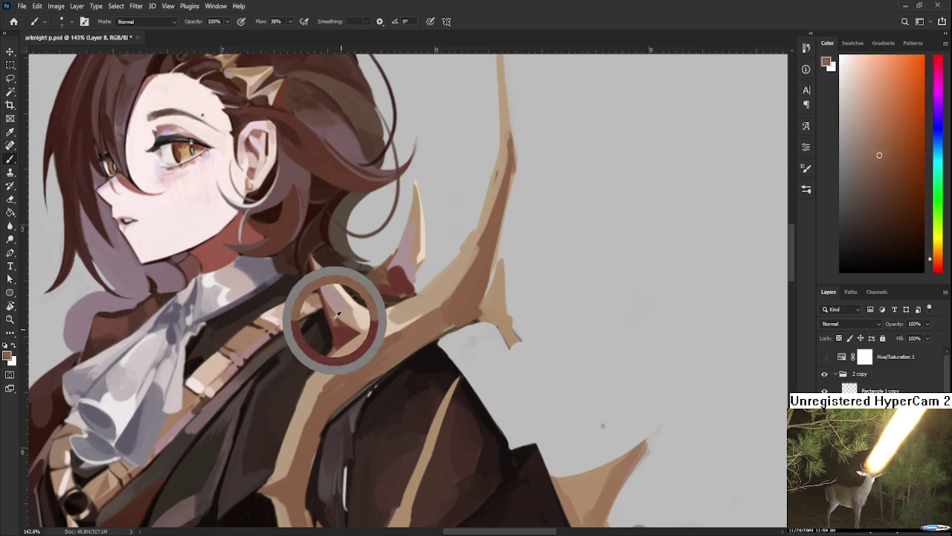
{"action": "left_click", "coordinate": [346, 331], "text": "alt"}
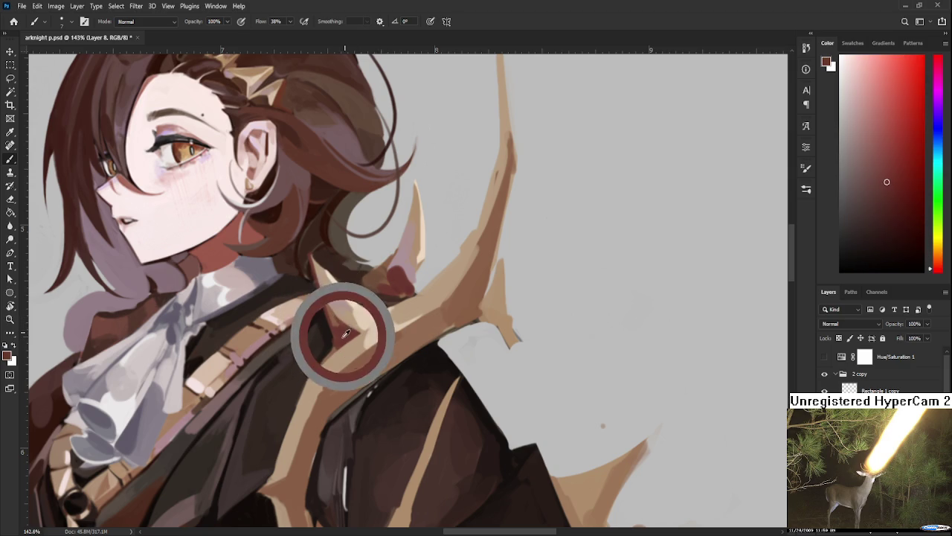
{"action": "left_click", "coordinate": [331, 317], "text": "alt"}
{"action": "left_click", "coordinate": [346, 335], "text": "alt"}
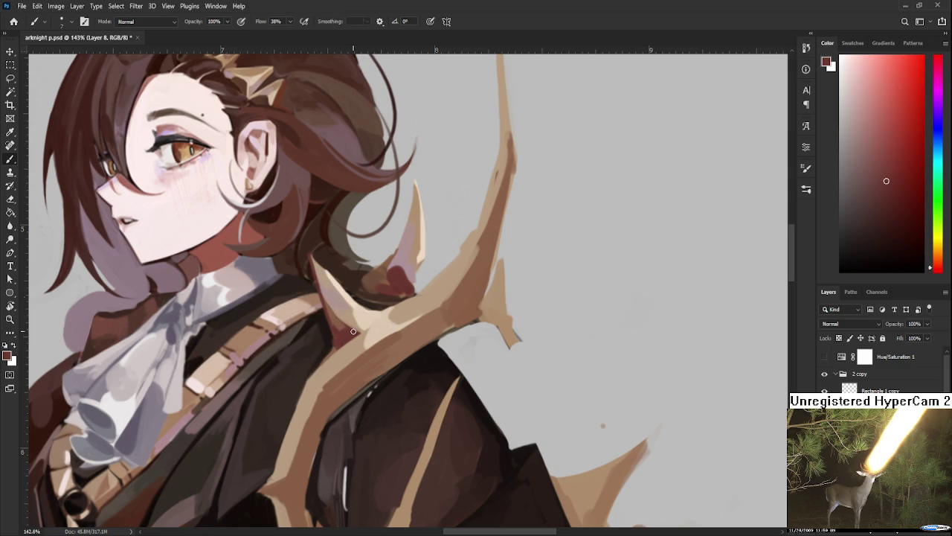
{"action": "scroll", "coordinate": [354, 331], "scroll_direction": "down", "scroll_amount": 3}
{"action": "scroll", "coordinate": [353, 331], "scroll_direction": "down", "scroll_amount": 2}
{"action": "scroll", "coordinate": [425, 294], "scroll_direction": "up", "scroll_amount": 6}
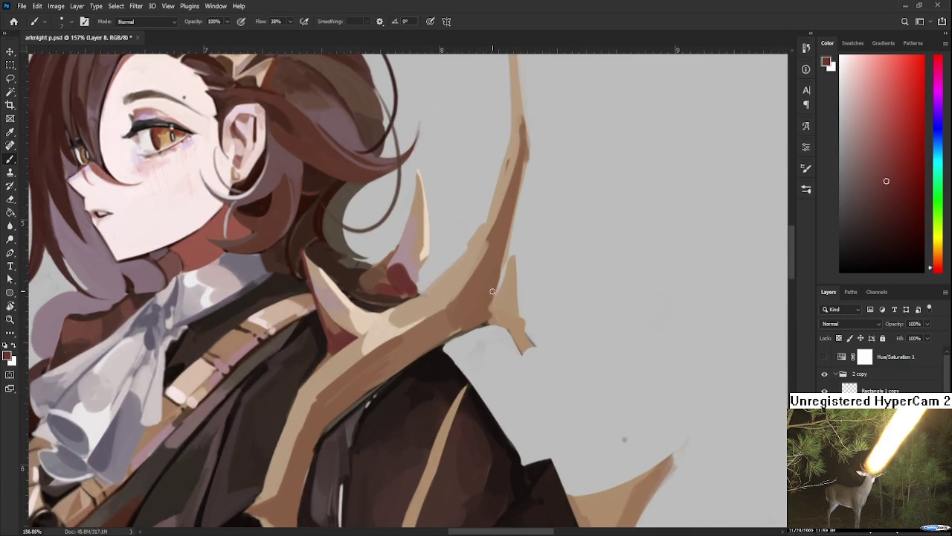
{"action": "scroll", "coordinate": [490, 290], "scroll_direction": "down", "scroll_amount": 2}
Rotate the canvas upside down to check the antlers with a larger eraser, then back upright
{"action": "key", "text": "e"}
{"action": "key", "text": "r"}
{"action": "mouse_move", "coordinate": [448, 273]}
{"action": "left_mouse_down"}
{"action": "mouse_move", "coordinate": [357, 370]}
{"action": "mouse_move", "coordinate": [341, 326]}
{"action": "left_mouse_up"}
{"action": "key", "text": "e"}
{"action": "key", "text": "bracketright"}
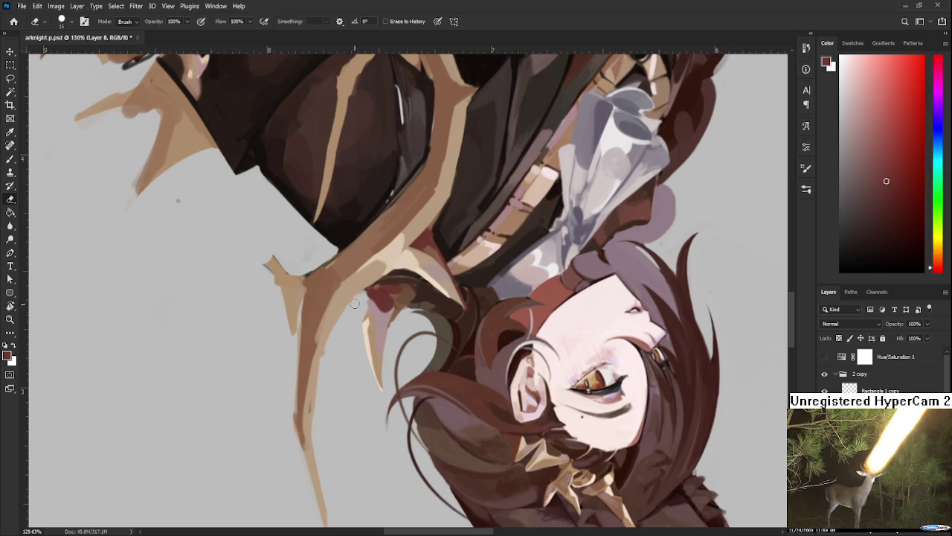
{"action": "left_click_drag", "start_coordinate": [315, 392], "coordinate": [322, 340]}
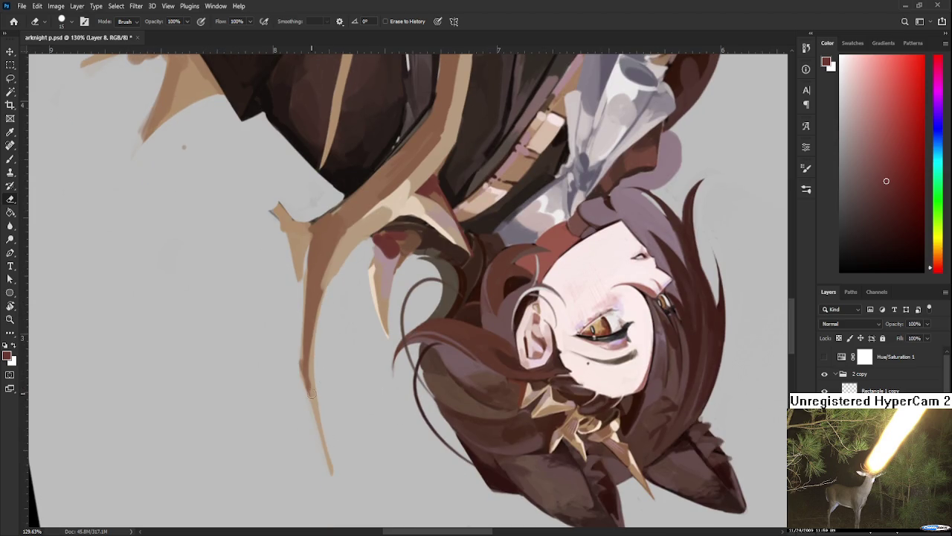
{"action": "left_click_drag", "start_coordinate": [313, 398], "coordinate": [305, 360]}
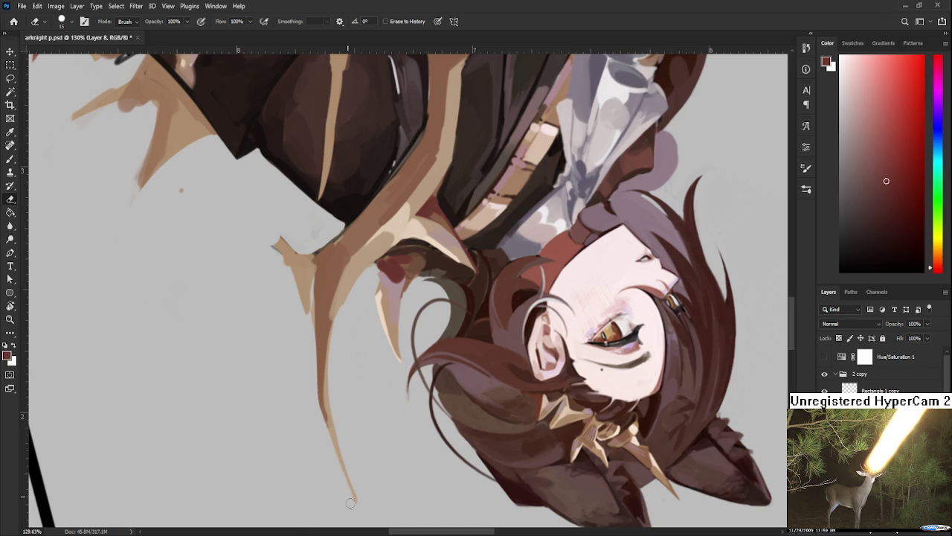
{"action": "key", "text": "r"}
{"action": "mouse_move", "coordinate": [344, 488]}
{"action": "left_mouse_down"}
{"action": "mouse_move", "coordinate": [349, 455]}
{"action": "mouse_move", "coordinate": [446, 323]}
{"action": "left_mouse_up"}
Sample the antler's tan and darker browns, then tilt the canvas view slightly
{"action": "left_click", "coordinate": [415, 364], "text": "alt"}
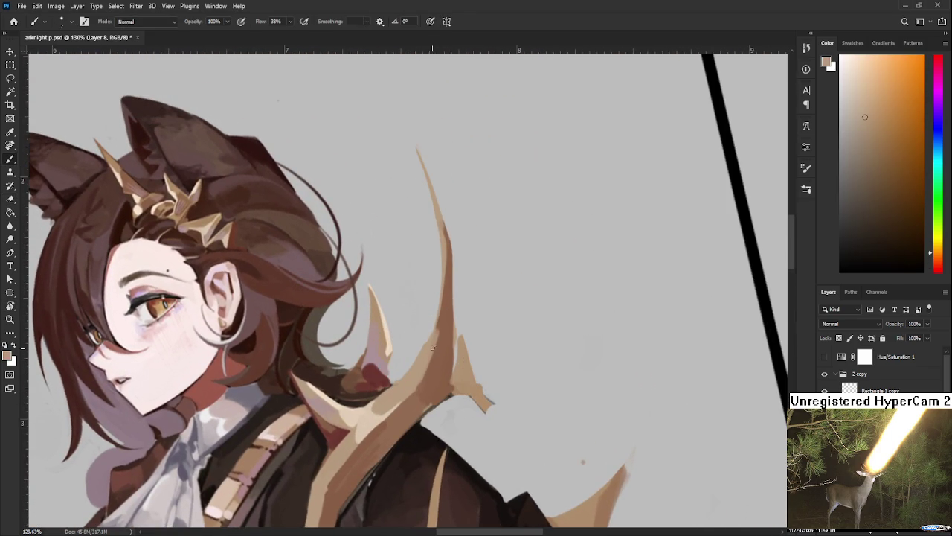
{"action": "left_click", "coordinate": [444, 346], "text": "alt"}
{"action": "left_click", "coordinate": [418, 403], "text": "alt"}
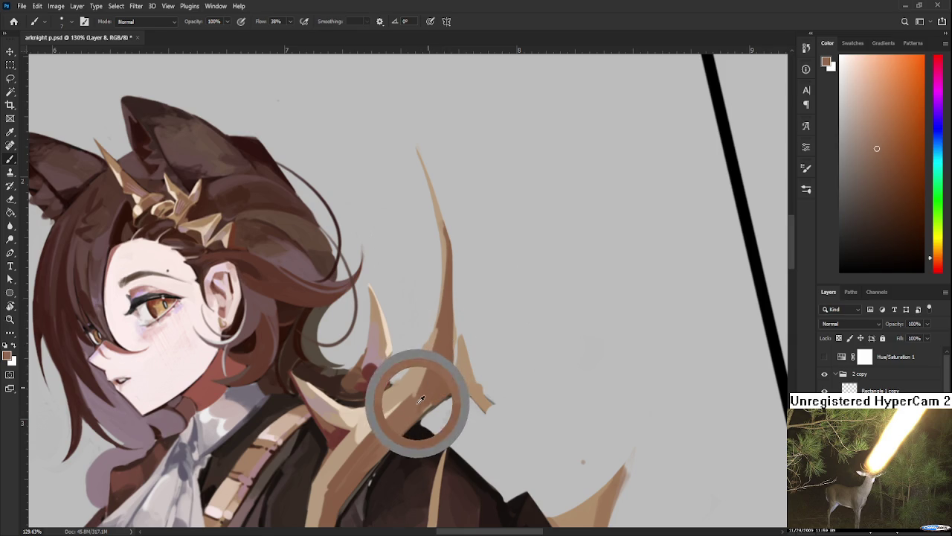
{"action": "left_click", "coordinate": [442, 358], "text": "alt"}
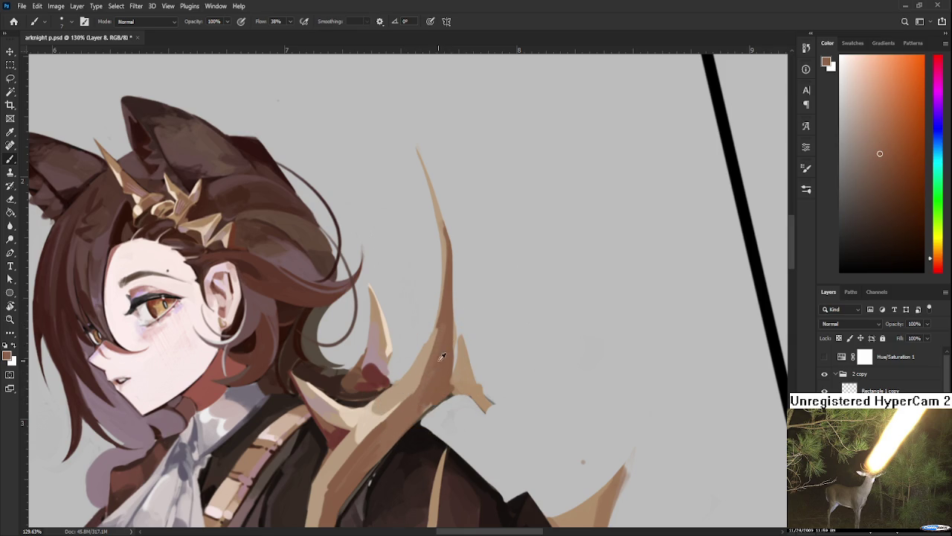
{"action": "scroll", "coordinate": [436, 378], "scroll_direction": "down", "scroll_amount": 3}
{"action": "scroll", "coordinate": [424, 365], "scroll_direction": "down", "scroll_amount": 2}
{"action": "key", "text": "r"}
{"action": "left_click_drag", "start_coordinate": [474, 378], "coordinate": [482, 402]}
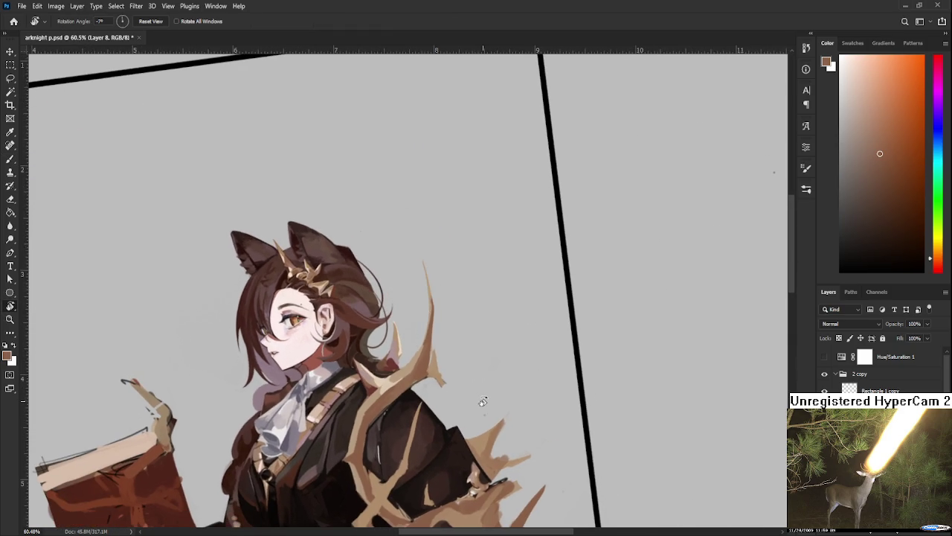
Straighten the view and paint pink shading over the upper antler with a larger brush
{"action": "scroll", "coordinate": [483, 382], "scroll_direction": "up", "scroll_amount": 2}
{"action": "scroll", "coordinate": [483, 383], "scroll_direction": "up", "scroll_amount": 3}
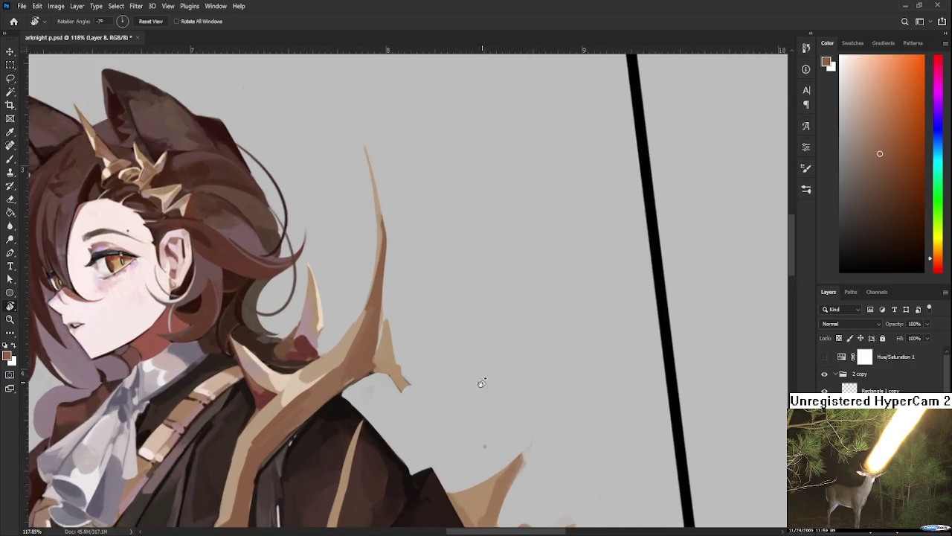
{"action": "scroll", "coordinate": [483, 383], "scroll_direction": "up", "scroll_amount": 3}
{"action": "left_click_drag", "start_coordinate": [360, 395], "coordinate": [320, 383]}
{"action": "key", "text": "b"}
{"action": "left_click", "coordinate": [273, 370], "text": "alt"}
{"action": "left_click", "coordinate": [328, 296], "text": "alt"}
{"action": "key", "text": "]"}
{"action": "key", "text": "]"}
{"action": "key", "text": "]"}
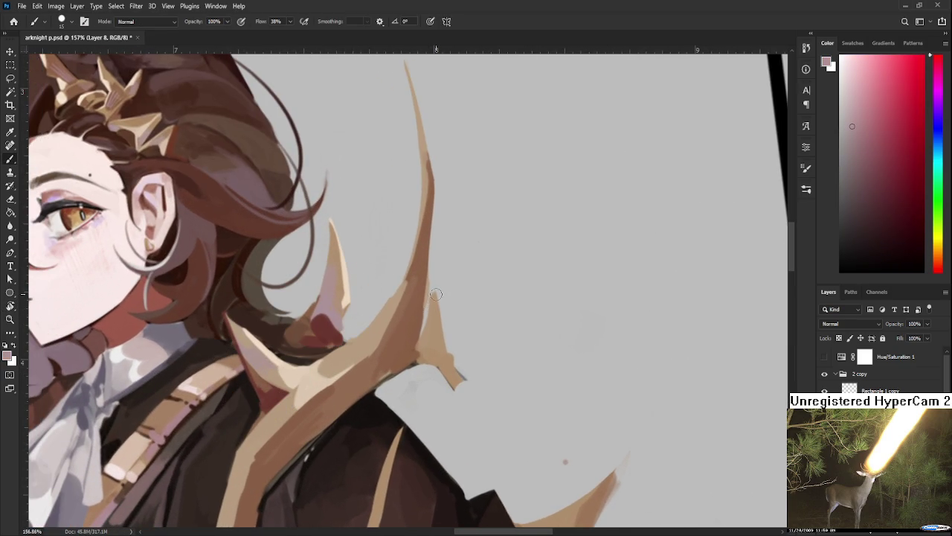
{"action": "mouse_move", "coordinate": [405, 294]}
{"action": "left_mouse_down"}
{"action": "mouse_move", "coordinate": [394, 327]}
{"action": "mouse_move", "coordinate": [409, 349]}
{"action": "left_mouse_up"}
Blend and retouch the antler's pink shading down to its lower base
{"action": "left_click", "coordinate": [414, 281], "text": "alt"}
{"action": "left_click_drag", "start_coordinate": [415, 285], "coordinate": [416, 322]}
{"action": "left_click", "coordinate": [408, 321], "text": "alt"}
{"action": "left_click", "coordinate": [403, 331], "text": "alt"}
{"action": "mouse_move", "coordinate": [415, 280]}
{"action": "left_mouse_down"}
{"action": "mouse_move", "coordinate": [416, 319]}
{"action": "mouse_move", "coordinate": [395, 361]}
{"action": "mouse_move", "coordinate": [399, 350]}
{"action": "mouse_move", "coordinate": [405, 361]}
{"action": "left_mouse_up"}
{"action": "left_click", "coordinate": [378, 362], "text": "alt"}
Lighten the pinkish antler with tan, sampling pinkish-mauve and light tones for the tip
{"action": "left_click", "coordinate": [388, 319], "text": "alt"}
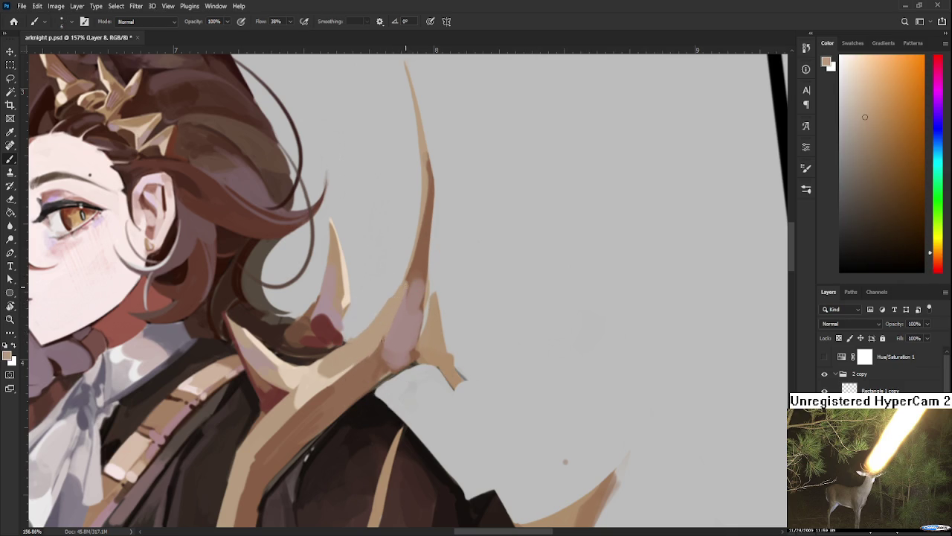
{"action": "left_click_drag", "start_coordinate": [392, 322], "coordinate": [380, 339]}
{"action": "left_click", "coordinate": [375, 372], "text": "alt"}
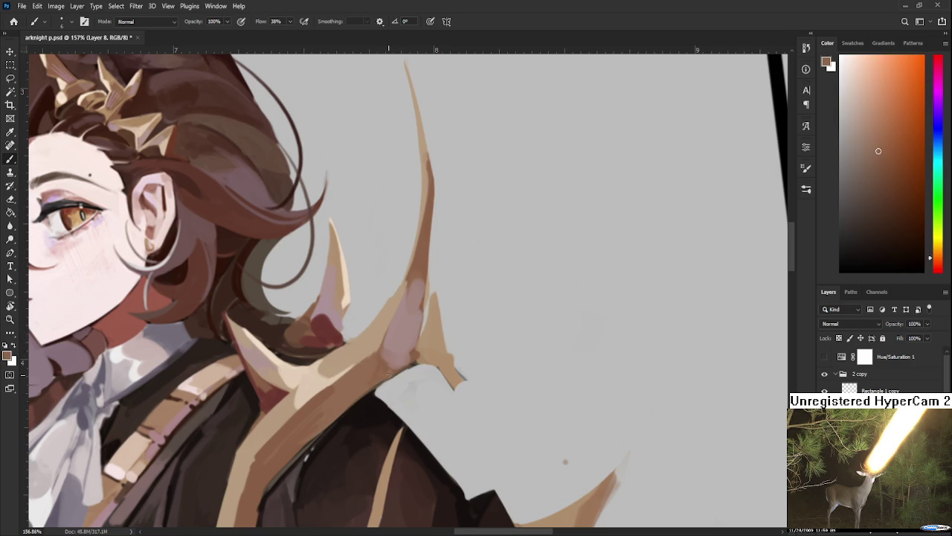
{"action": "left_click", "coordinate": [418, 349], "text": "alt"}
{"action": "left_click_drag", "start_coordinate": [429, 342], "coordinate": [407, 318]}
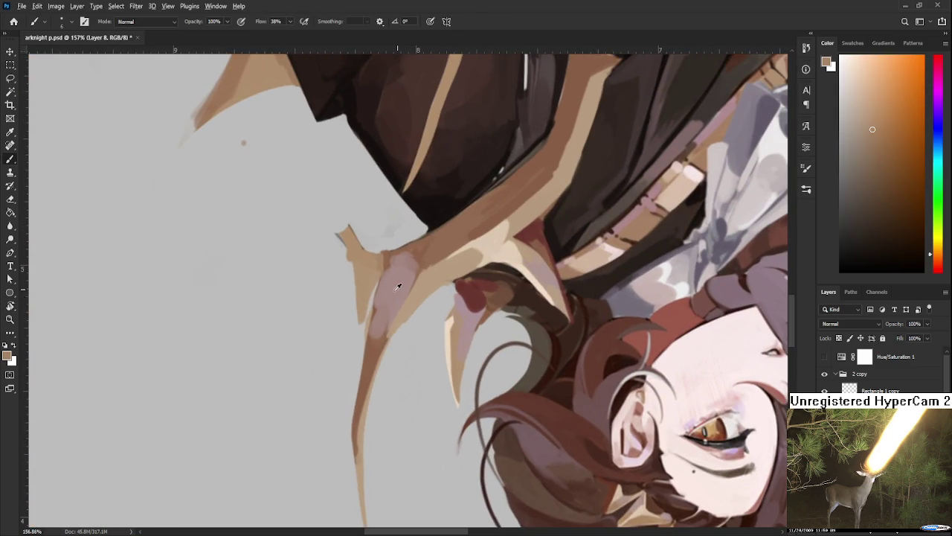
{"action": "left_click", "coordinate": [398, 286], "text": "alt"}
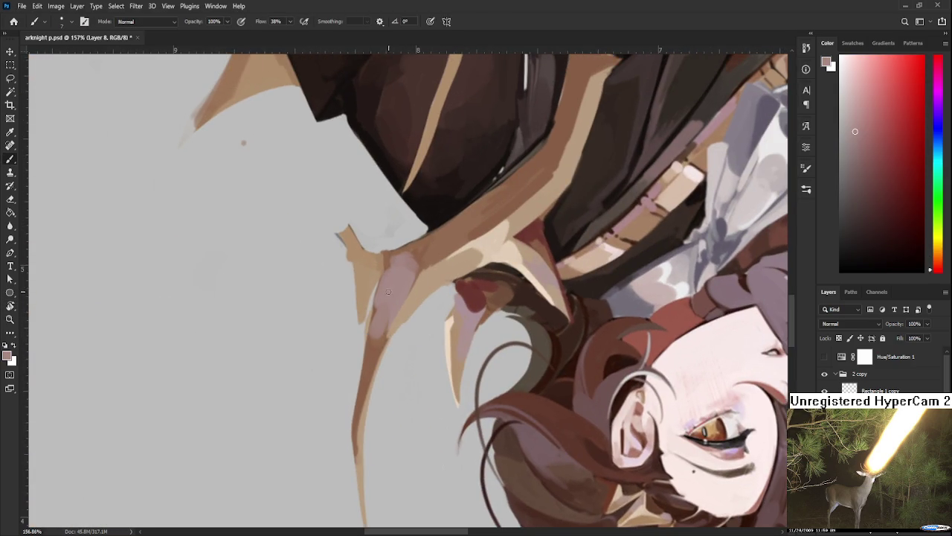
{"action": "left_click", "coordinate": [384, 306], "text": "alt"}
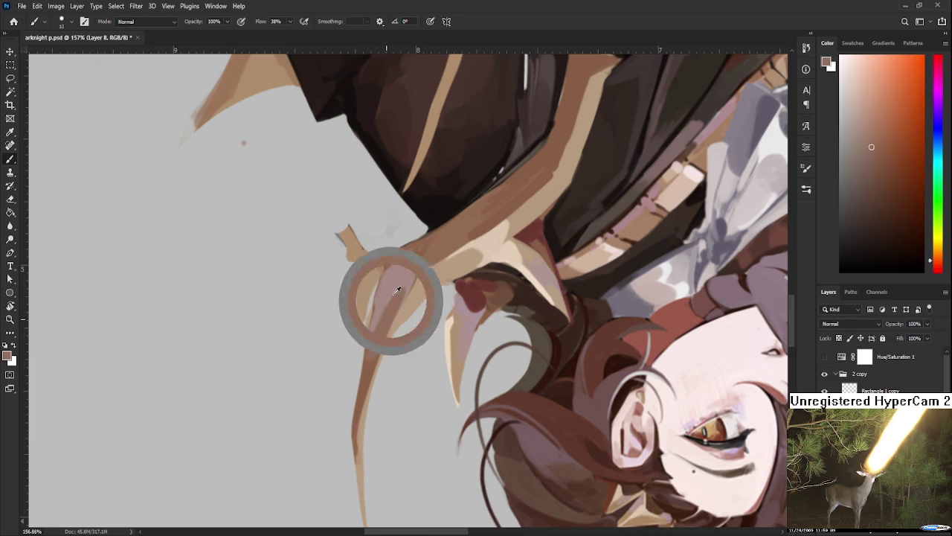
{"action": "left_click_drag", "start_coordinate": [406, 285], "coordinate": [328, 378]}
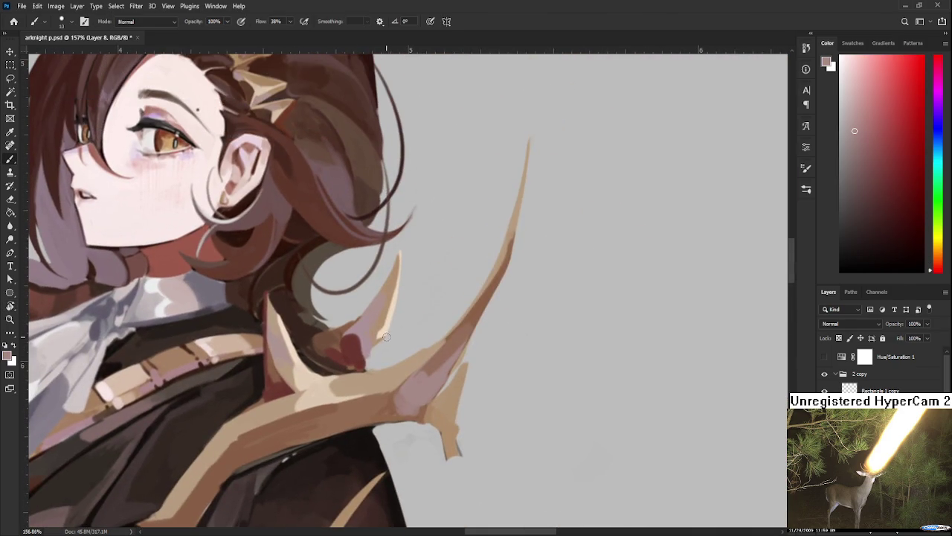
{"action": "left_click", "coordinate": [328, 378], "text": "alt"}
Tilt the view along the antler tip and compare its stroke before and after
{"action": "key", "text": "r"}
{"action": "left_click_drag", "start_coordinate": [463, 315], "coordinate": [319, 410]}
{"action": "mouse_move", "coordinate": [415, 334]}
{"action": "left_mouse_down"}
{"action": "mouse_move", "coordinate": [431, 318]}
{"action": "mouse_move", "coordinate": [387, 280]}
{"action": "left_mouse_up"}
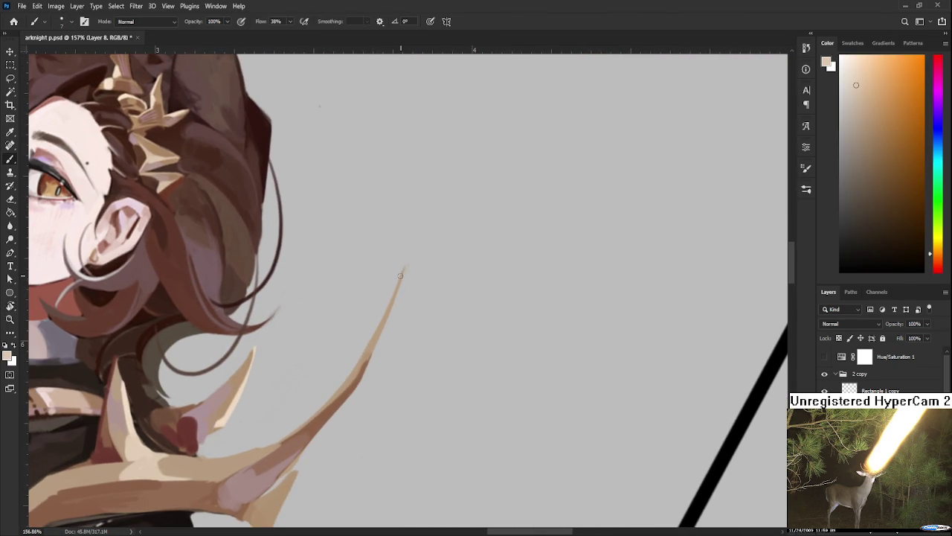
{"action": "key", "text": "ctrl+z"}
{"action": "key", "text": "ctrl+shift+z"}
{"action": "key", "text": "ctrl+z"}
{"action": "key", "text": "ctrl+shift+z"}
{"action": "left_click_drag", "start_coordinate": [403, 274], "coordinate": [444, 197]}
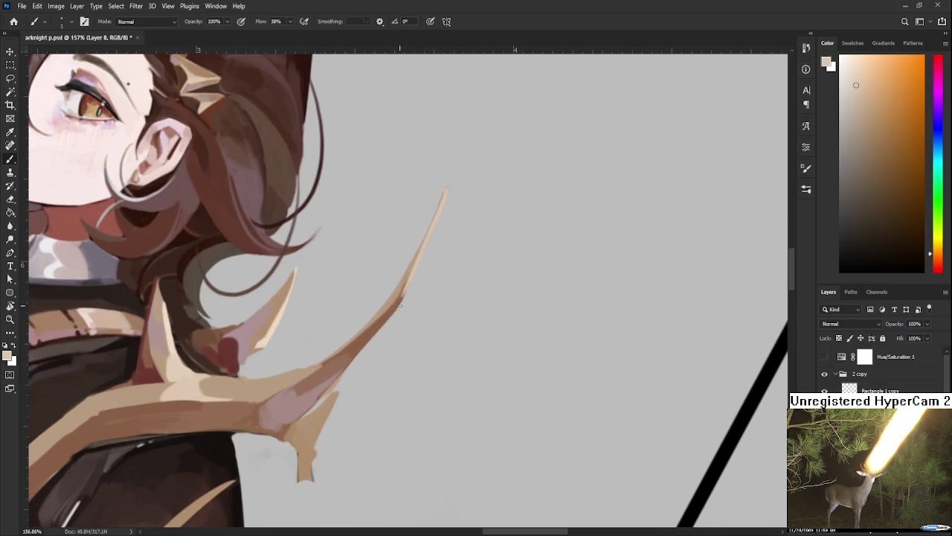
Sample the antler tip colour and tilt the view to inspect the upper antler
{"action": "left_click", "coordinate": [407, 294], "text": "alt"}
{"action": "key", "text": "r"}
{"action": "mouse_move", "coordinate": [383, 367]}
{"action": "left_mouse_down"}
{"action": "mouse_move", "coordinate": [498, 325]}
{"action": "mouse_move", "coordinate": [443, 407]}
{"action": "mouse_move", "coordinate": [392, 346]}
{"action": "left_mouse_up"}
{"action": "scroll", "coordinate": [442, 408], "scroll_direction": "up", "scroll_amount": 2}
Paint dark red shading with beige touches onto the antler's lower prong
{"action": "key", "text": "b"}
{"action": "left_click", "coordinate": [377, 322], "text": "alt"}
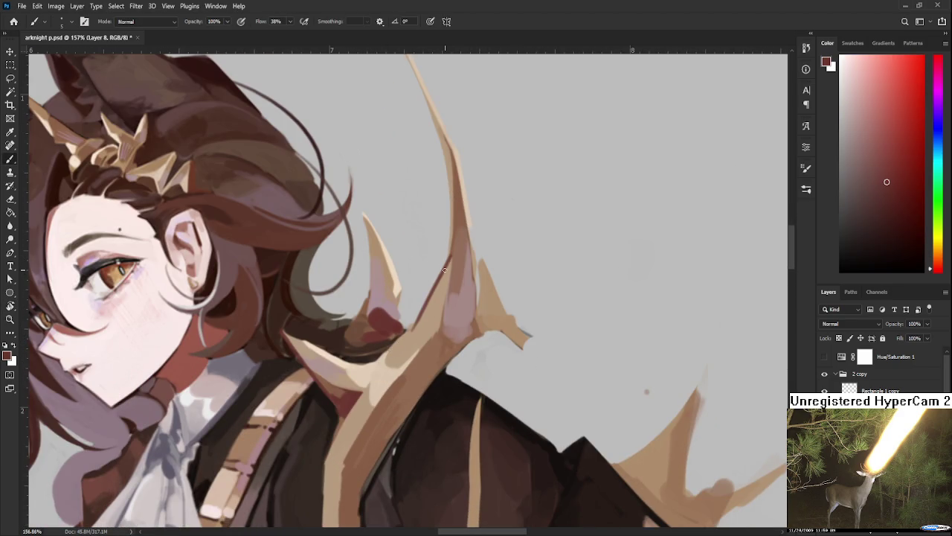
{"action": "left_click", "coordinate": [406, 332], "text": "alt"}
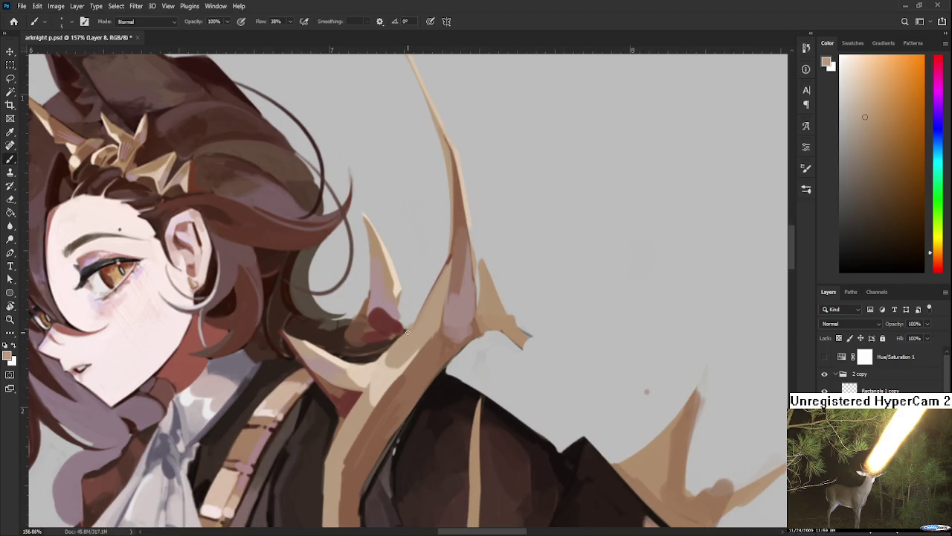
{"action": "left_click", "coordinate": [360, 372], "text": "alt"}
{"action": "mouse_move", "coordinate": [446, 331]}
{"action": "left_mouse_down"}
{"action": "mouse_move", "coordinate": [421, 376]}
{"action": "mouse_move", "coordinate": [471, 324]}
{"action": "mouse_move", "coordinate": [476, 339]}
{"action": "left_mouse_up"}
{"action": "left_click", "coordinate": [476, 327], "text": "alt"}
{"action": "left_click", "coordinate": [446, 350], "text": "alt"}
Reset the view rotation and erase the small spike and leftover fragment right of the antler
{"action": "key", "text": "r"}
{"action": "key", "text": "Escape"}
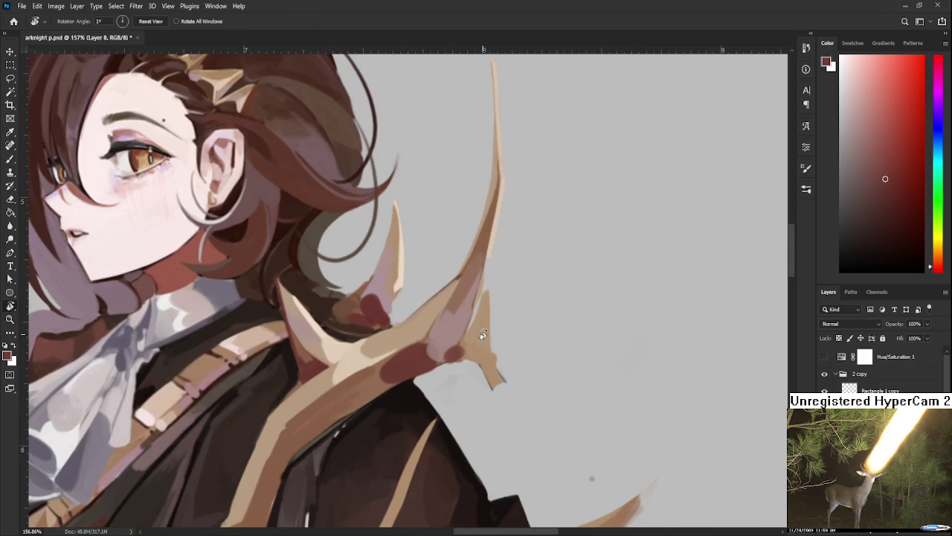
{"action": "key", "text": "e"}
{"action": "mouse_move", "coordinate": [494, 308]}
{"action": "left_mouse_down"}
{"action": "mouse_move", "coordinate": [496, 280]}
{"action": "mouse_move", "coordinate": [464, 366]}
{"action": "left_mouse_up"}
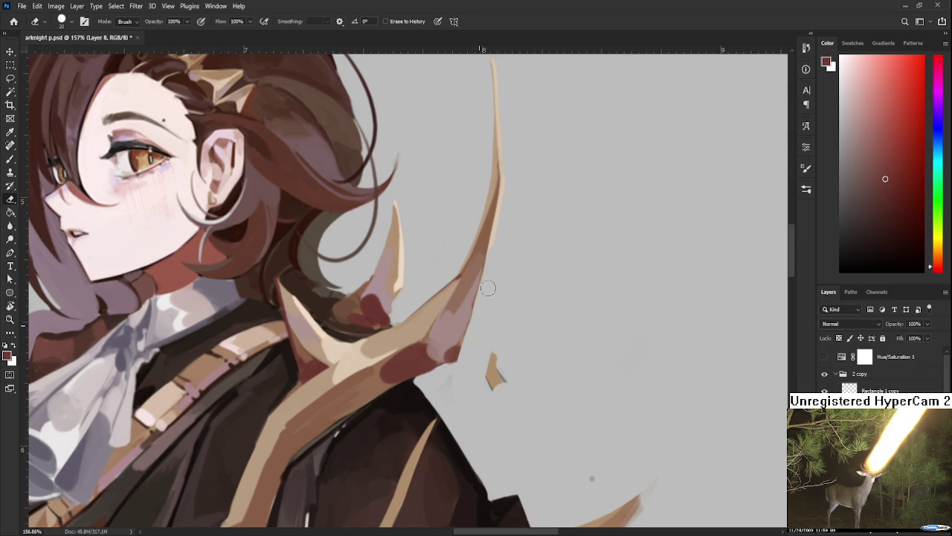
{"action": "scroll", "coordinate": [483, 312], "scroll_direction": "up", "scroll_amount": 3}
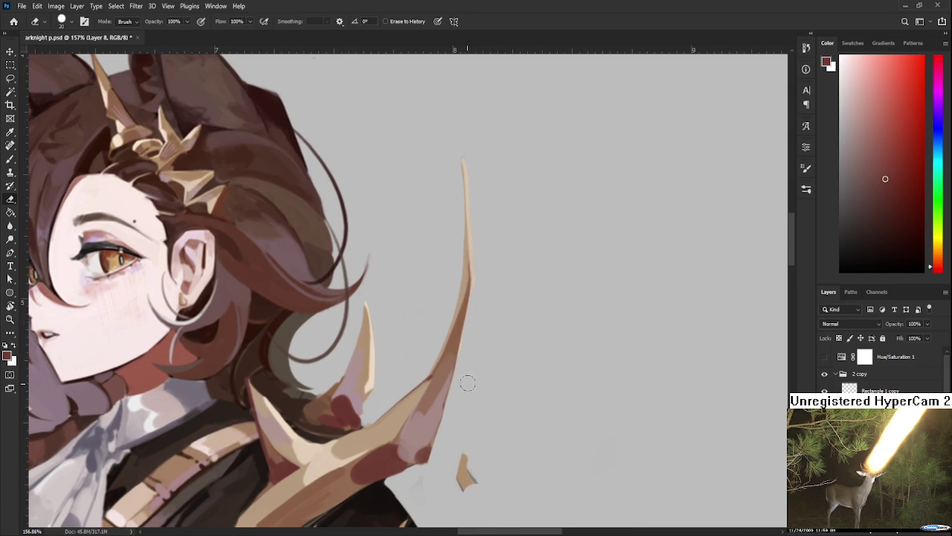
{"action": "scroll", "coordinate": [467, 401], "scroll_direction": "down", "scroll_amount": 3}
{"action": "left_click_drag", "start_coordinate": [489, 311], "coordinate": [497, 336]}
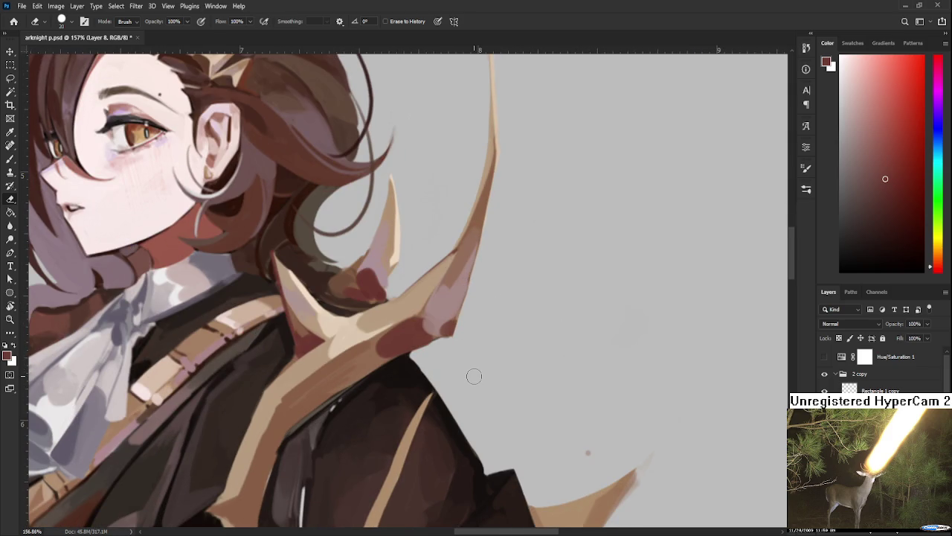
{"action": "scroll", "coordinate": [474, 375], "scroll_direction": "down", "scroll_amount": 3}
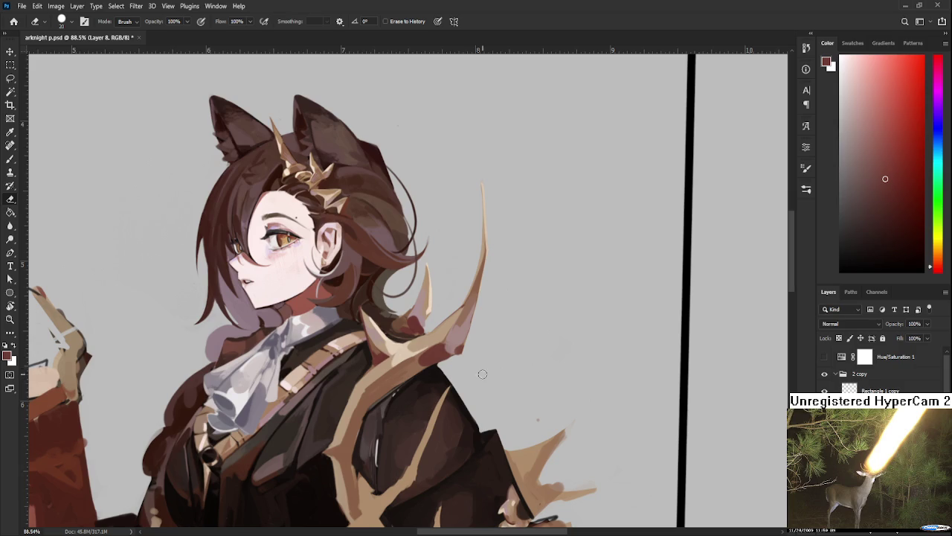
{"action": "scroll", "coordinate": [527, 345], "scroll_direction": "down", "scroll_amount": 1}
{"action": "scroll", "coordinate": [525, 350], "scroll_direction": "down", "scroll_amount": 1}
Widen and lighten the tan antler band crossing the dark coat
{"action": "scroll", "coordinate": [503, 358], "scroll_direction": "up", "scroll_amount": 2}
{"action": "scroll", "coordinate": [453, 367], "scroll_direction": "up", "scroll_amount": 2}
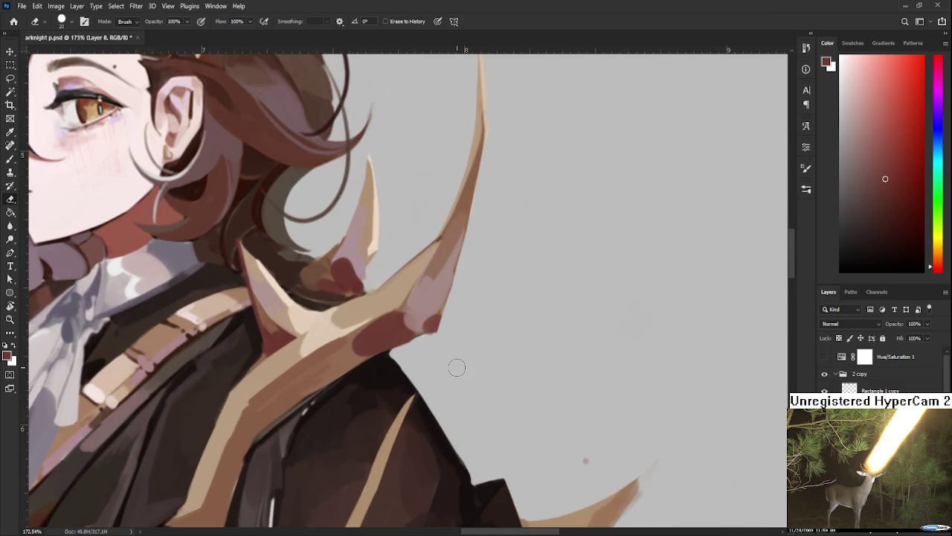
{"action": "key", "text": "b"}
{"action": "scroll", "coordinate": [459, 368], "scroll_direction": "up", "scroll_amount": 1}
{"action": "scroll", "coordinate": [395, 393], "scroll_direction": "up", "scroll_amount": 1}
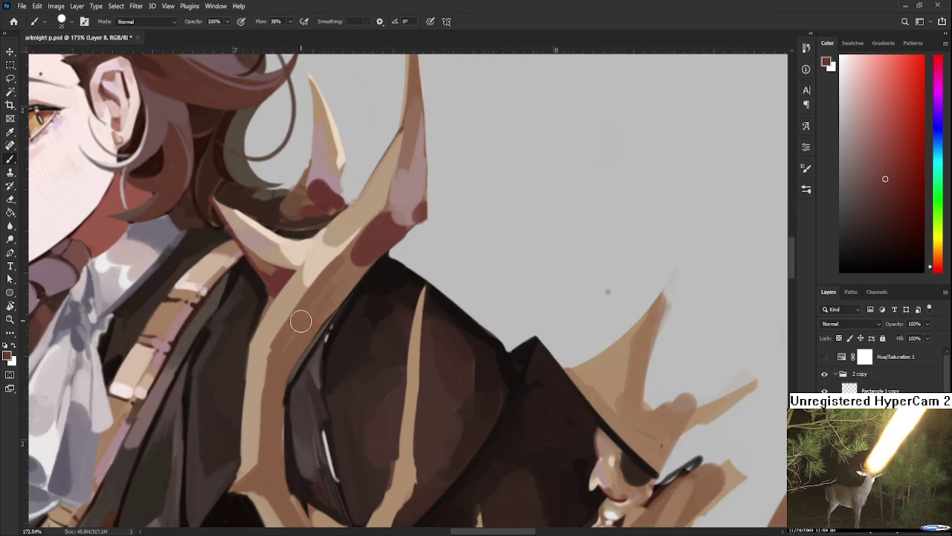
{"action": "left_click_drag", "start_coordinate": [302, 317], "coordinate": [362, 328]}
{"action": "left_click", "coordinate": [352, 300], "text": "alt"}
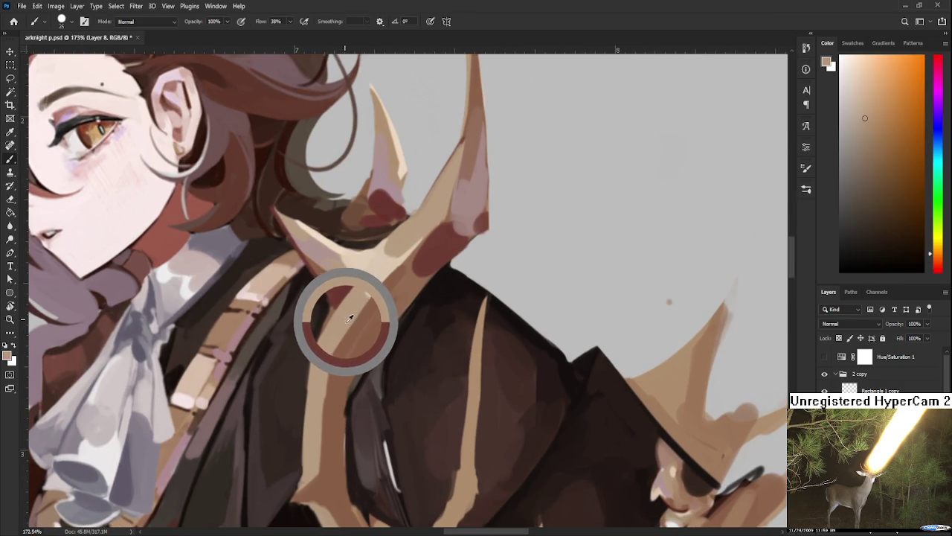
{"action": "mouse_move", "coordinate": [331, 383]}
{"action": "left_mouse_down"}
{"action": "mouse_move", "coordinate": [356, 307]}
{"action": "mouse_move", "coordinate": [328, 356]}
{"action": "left_mouse_up"}
{"action": "mouse_move", "coordinate": [357, 308]}
{"action": "left_mouse_down"}
{"action": "mouse_move", "coordinate": [329, 391]}
{"action": "mouse_move", "coordinate": [316, 483]}
{"action": "left_mouse_up"}
{"action": "left_click_drag", "start_coordinate": [344, 354], "coordinate": [321, 437]}
Shrink the brush and sample coat brown, antler tan, reddish-brown and cape-edge colours
{"action": "left_click", "coordinate": [287, 362], "text": "alt"}
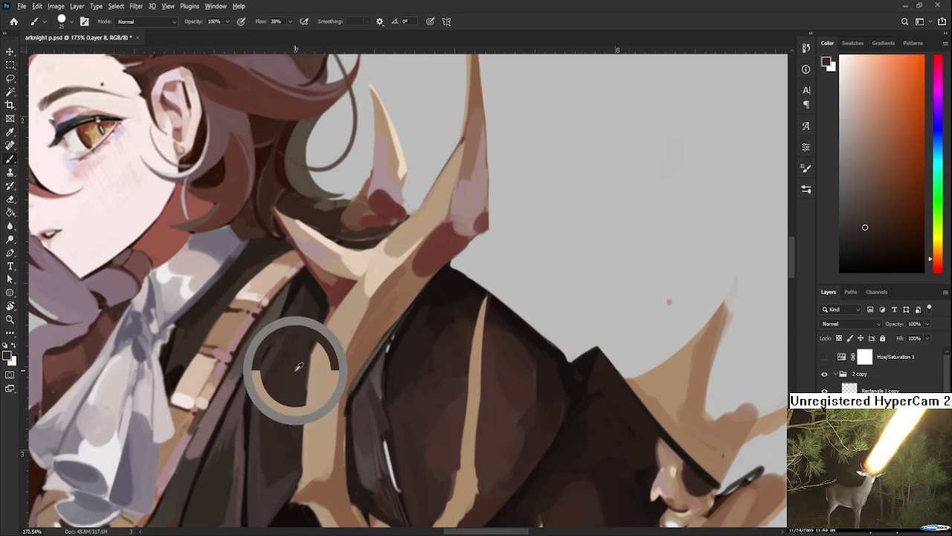
{"action": "key", "text": "bracketleft"}
{"action": "key", "text": "bracketleft"}
{"action": "key", "text": "bracketleft"}
{"action": "key", "text": "bracketleft"}
{"action": "key", "text": "bracketleft"}
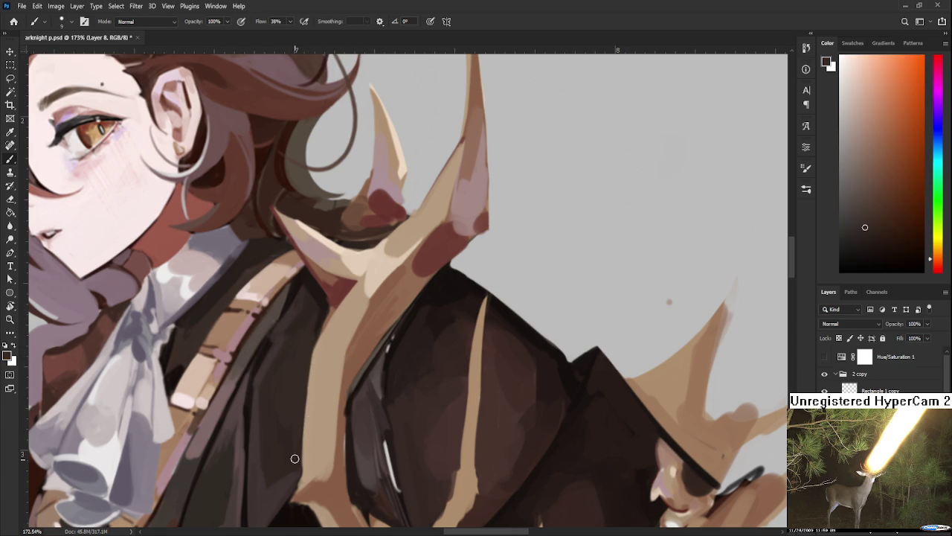
{"action": "left_click", "coordinate": [333, 349], "text": "alt"}
{"action": "left_click", "coordinate": [372, 303], "text": "alt"}
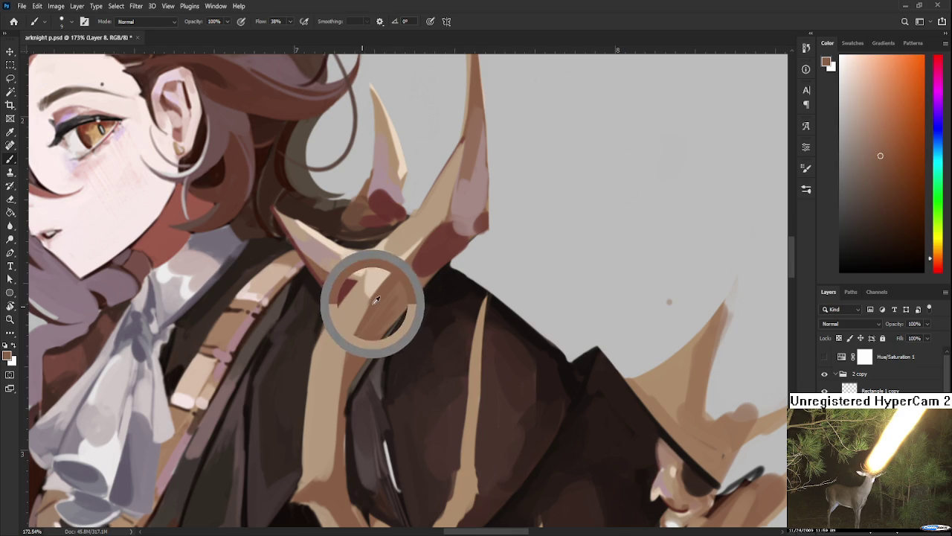
{"action": "left_click", "coordinate": [352, 353], "text": "alt"}
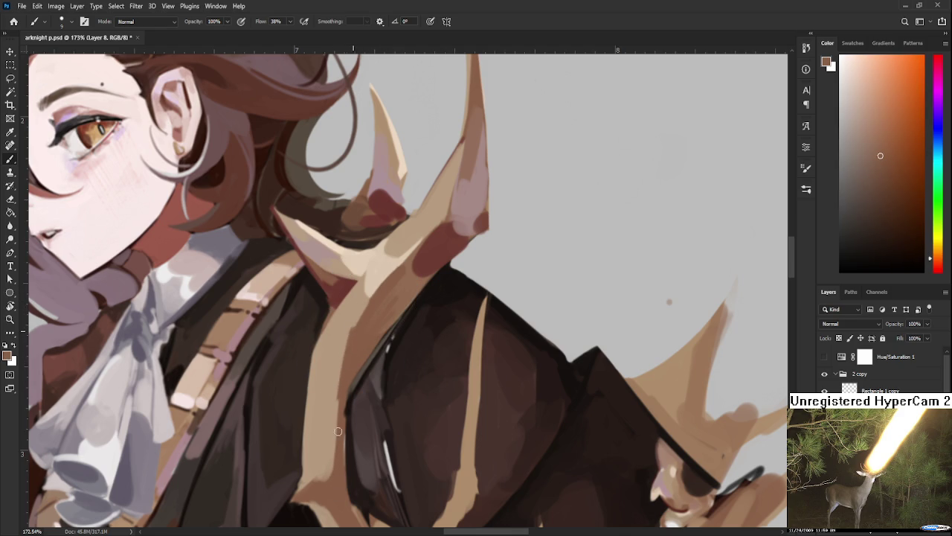
{"action": "left_click", "coordinate": [348, 324], "text": "alt"}
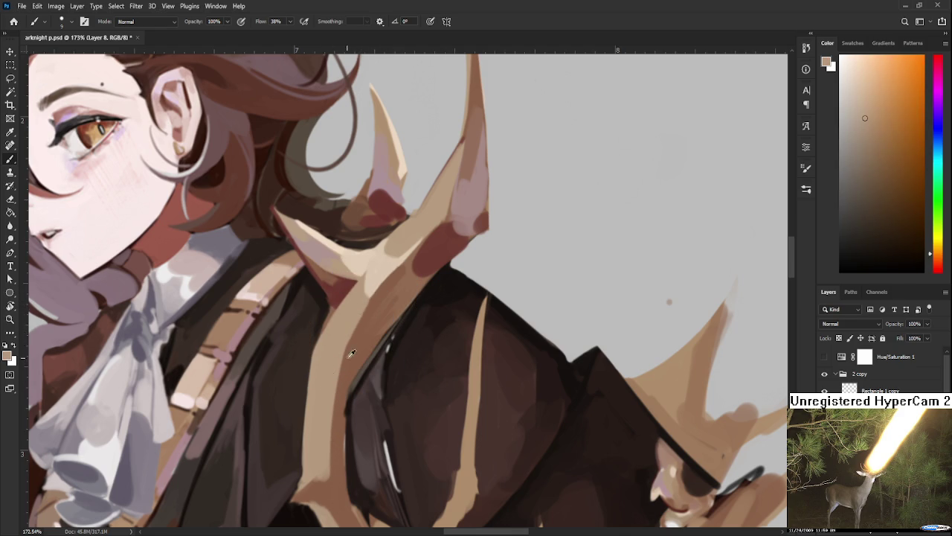
{"action": "left_click", "coordinate": [367, 320], "text": "alt"}
{"action": "scroll", "coordinate": [393, 386], "scroll_direction": "down", "scroll_amount": 2}
{"action": "scroll", "coordinate": [394, 388], "scroll_direction": "down", "scroll_amount": 3}
{"action": "scroll", "coordinate": [402, 332], "scroll_direction": "up", "scroll_amount": 1}
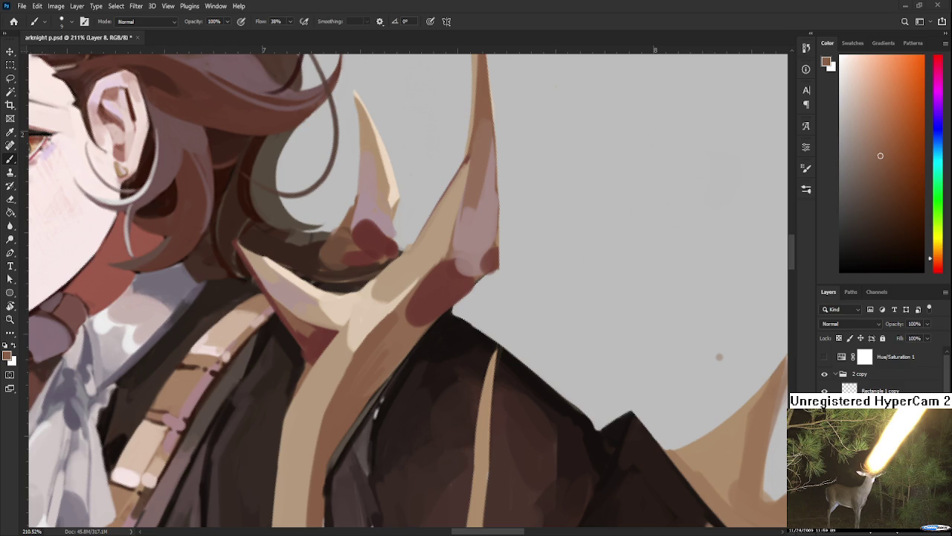
{"action": "scroll", "coordinate": [420, 378], "scroll_direction": "down", "scroll_amount": 2}
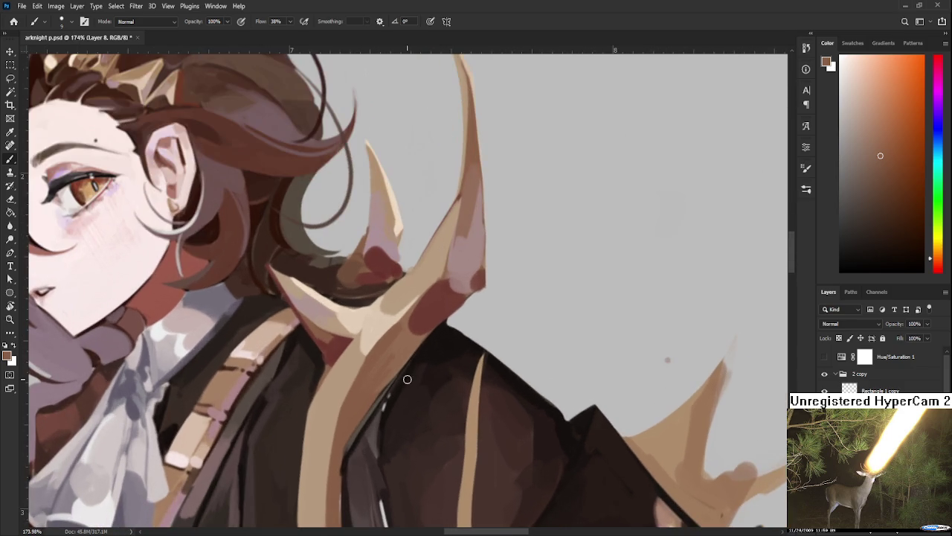
Paint light beige over the antler's upper section and widen the tan along the coat edge
{"action": "left_click_drag", "start_coordinate": [353, 413], "coordinate": [360, 370]}
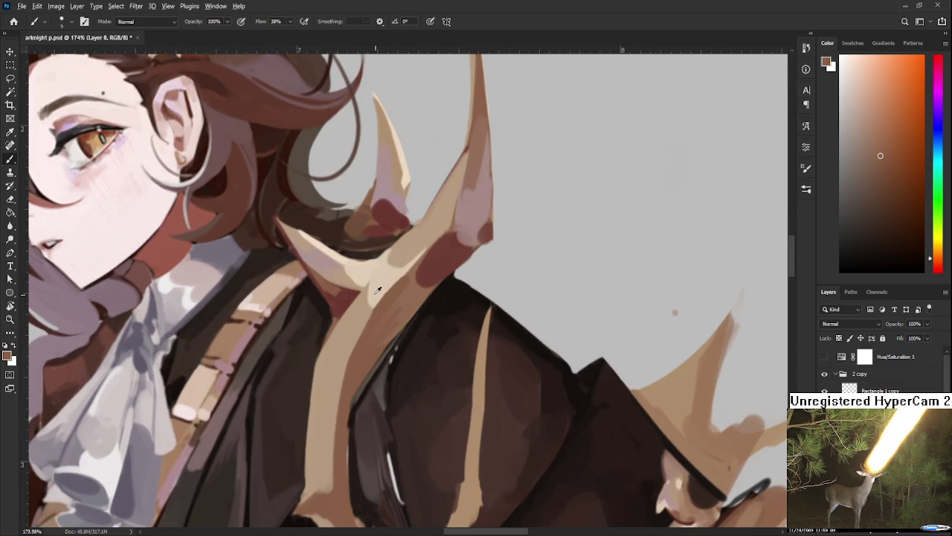
{"action": "left_click", "coordinate": [378, 290], "text": "alt"}
{"action": "left_click_drag", "start_coordinate": [372, 304], "coordinate": [408, 265]}
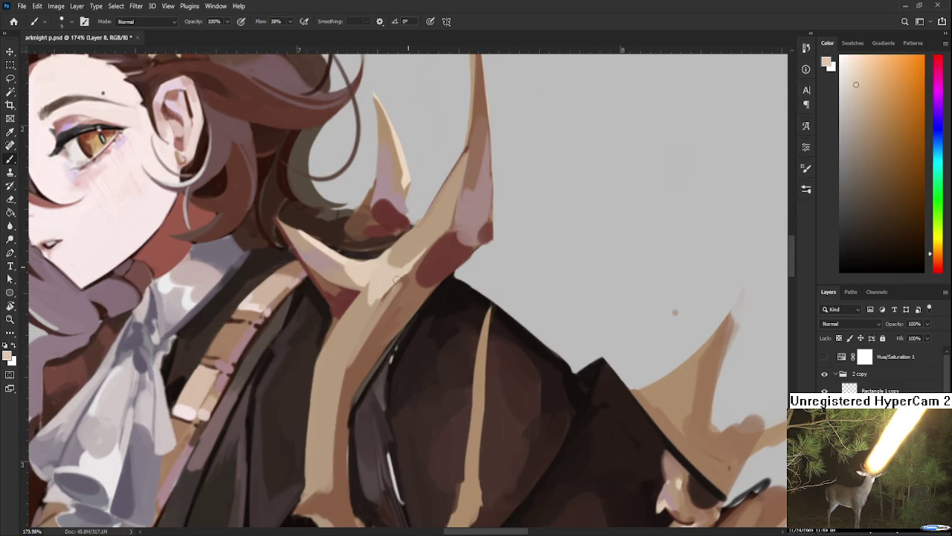
{"action": "left_click", "coordinate": [394, 286], "text": "alt"}
{"action": "left_click_drag", "start_coordinate": [379, 301], "coordinate": [365, 311]}
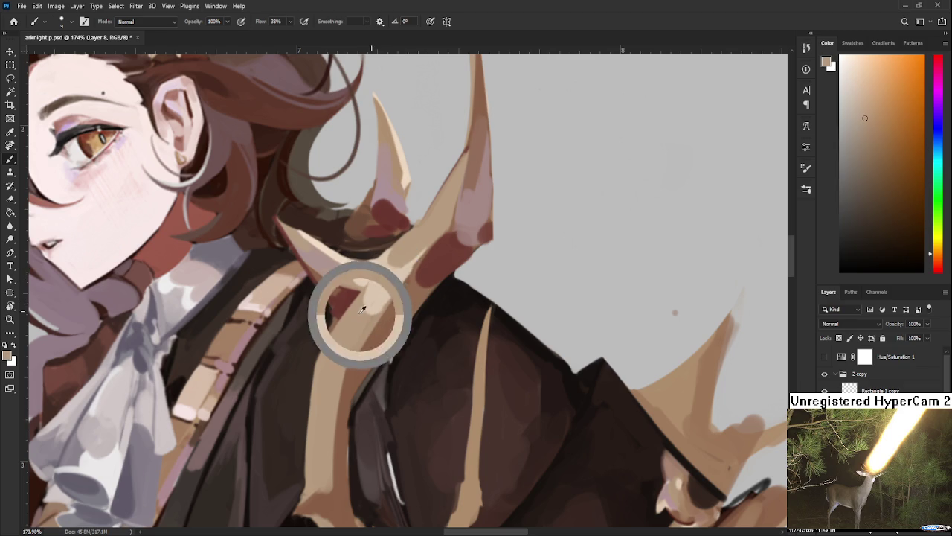
{"action": "left_click", "coordinate": [377, 289], "text": "alt"}
{"action": "left_click", "coordinate": [378, 327], "text": "alt"}
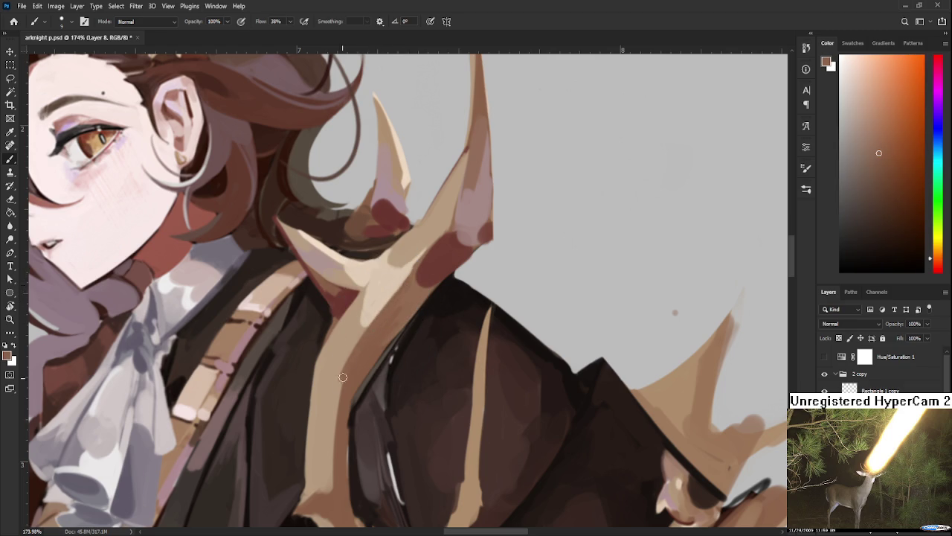
{"action": "left_click", "coordinate": [344, 283], "text": "alt"}
{"action": "mouse_move", "coordinate": [350, 382]}
{"action": "left_mouse_down"}
{"action": "mouse_move", "coordinate": [341, 496]}
{"action": "mouse_move", "coordinate": [342, 461]}
{"action": "mouse_move", "coordinate": [352, 506]}
{"action": "mouse_move", "coordinate": [346, 490]}
{"action": "left_mouse_up"}
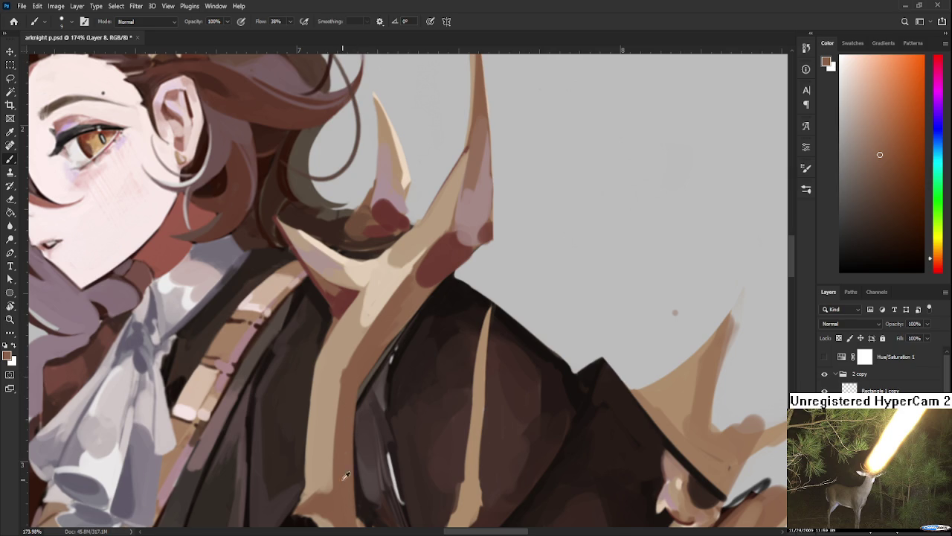
Add a darker brown shadow down the antler and reddish-brown over its upper part
{"action": "left_click", "coordinate": [337, 366], "text": "alt"}
{"action": "left_click", "coordinate": [370, 341], "text": "alt"}
{"action": "left_click_drag", "start_coordinate": [342, 381], "coordinate": [345, 398]}
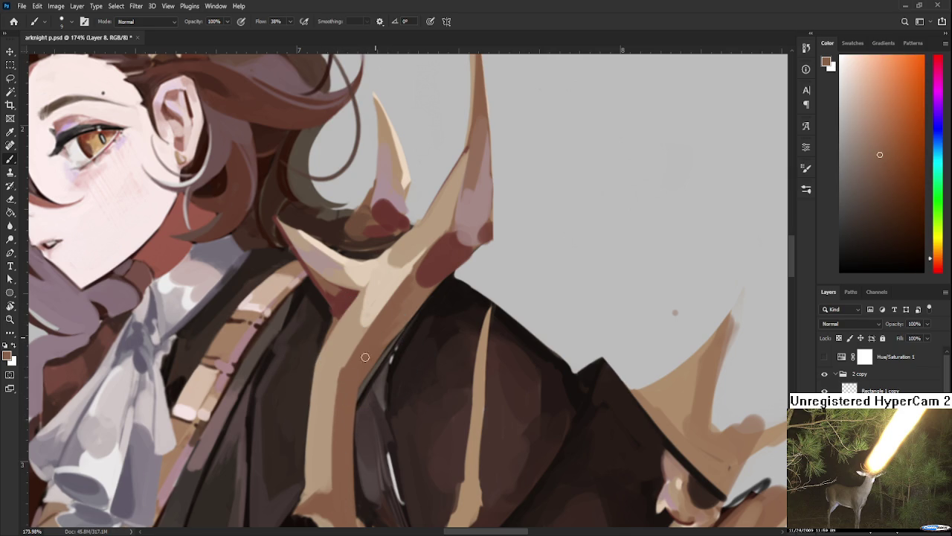
{"action": "left_click", "coordinate": [423, 276], "text": "alt"}
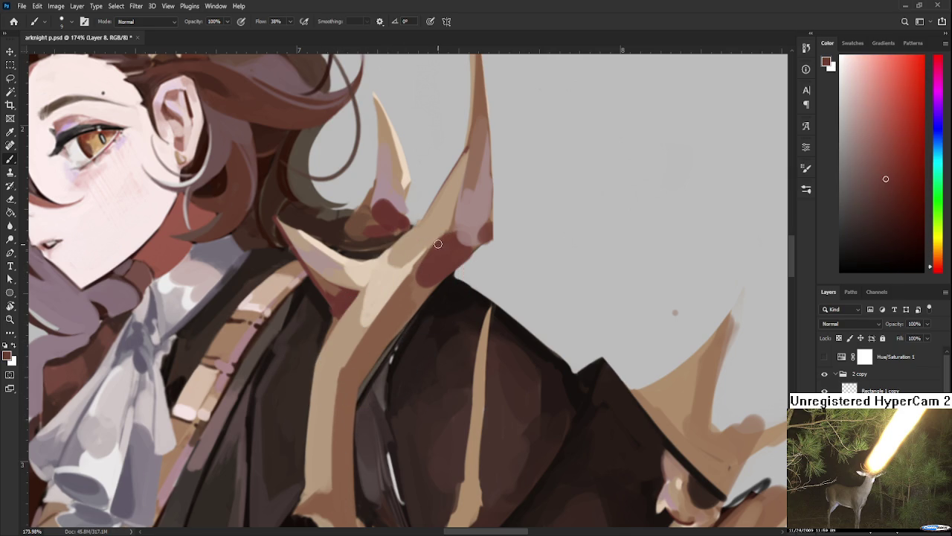
{"action": "left_click", "coordinate": [410, 284], "text": "alt"}
{"action": "left_click", "coordinate": [432, 235], "text": "alt"}
{"action": "left_click", "coordinate": [444, 248], "text": "alt"}
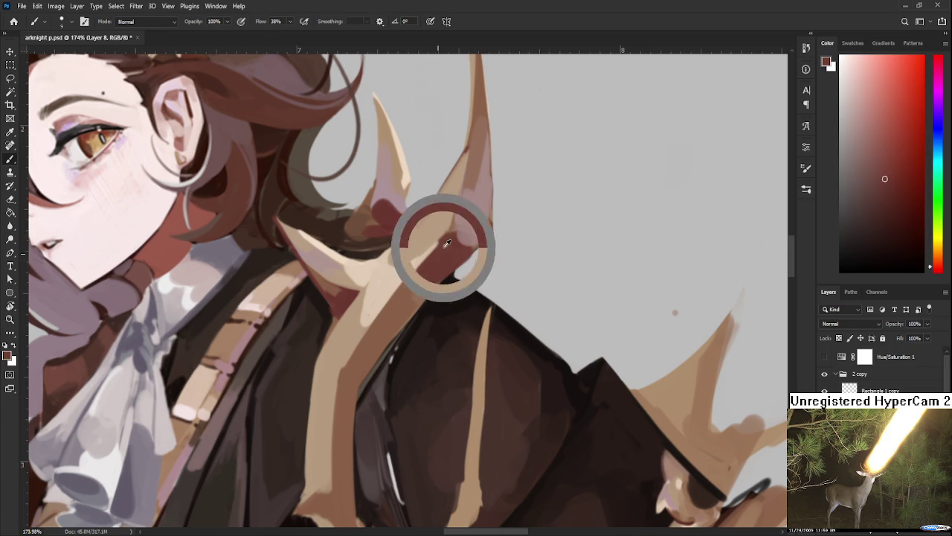
{"action": "left_click", "coordinate": [400, 295], "text": "alt"}
{"action": "left_click", "coordinate": [409, 273], "text": "alt"}
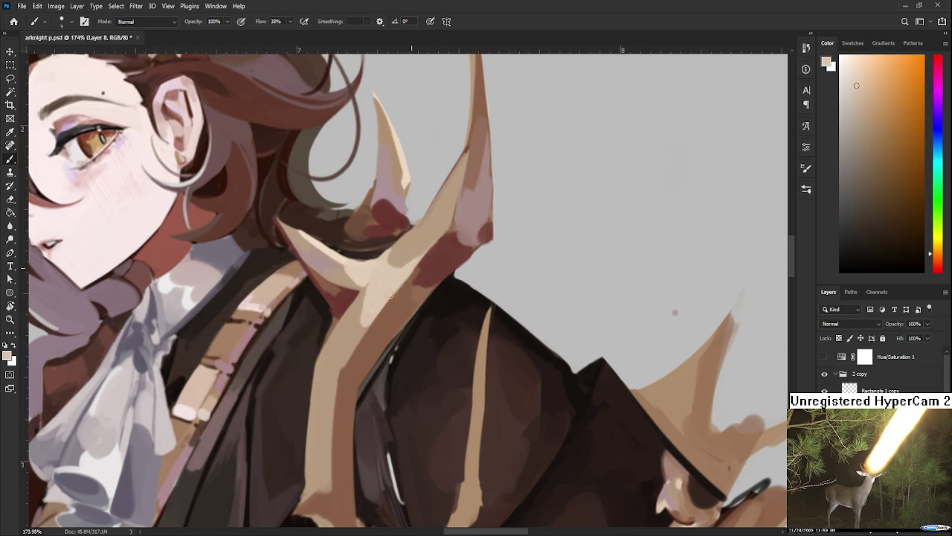
{"action": "left_click", "coordinate": [416, 272], "text": "alt"}
{"action": "left_click_drag", "start_coordinate": [408, 286], "coordinate": [441, 253]}
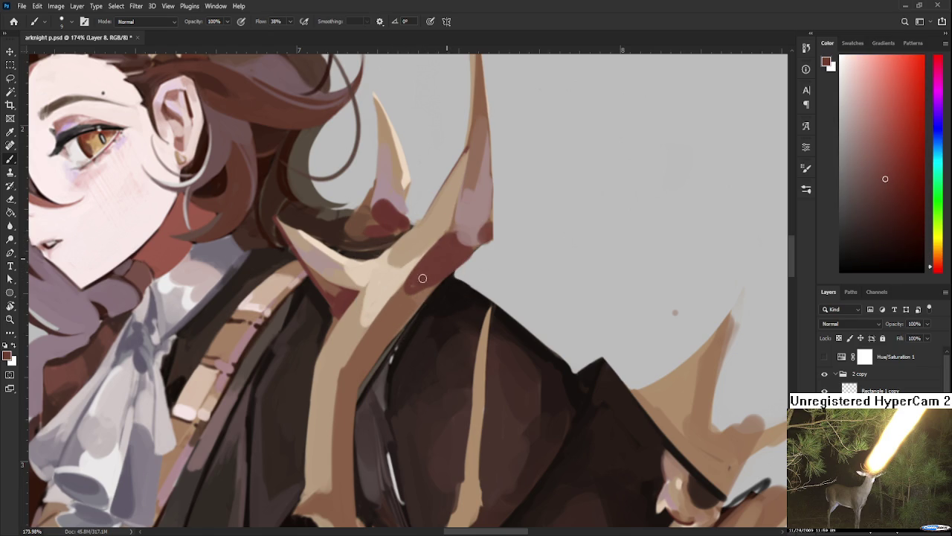
Check the reddish-brown shading and toggle between the eraser, view rotation and brush
{"action": "left_click", "coordinate": [413, 284], "text": "alt"}
{"action": "left_click", "coordinate": [432, 281], "text": "alt"}
{"action": "mouse_move", "coordinate": [431, 281]}
{"action": "left_mouse_down"}
{"action": "mouse_move", "coordinate": [422, 314]}
{"action": "mouse_move", "coordinate": [396, 276]}
{"action": "mouse_move", "coordinate": [386, 286]}
{"action": "mouse_move", "coordinate": [403, 305]}
{"action": "mouse_move", "coordinate": [443, 273]}
{"action": "left_mouse_up"}
{"action": "key", "text": "e"}
{"action": "key", "text": "r"}
{"action": "key", "text": "b"}
{"action": "key", "text": "e"}
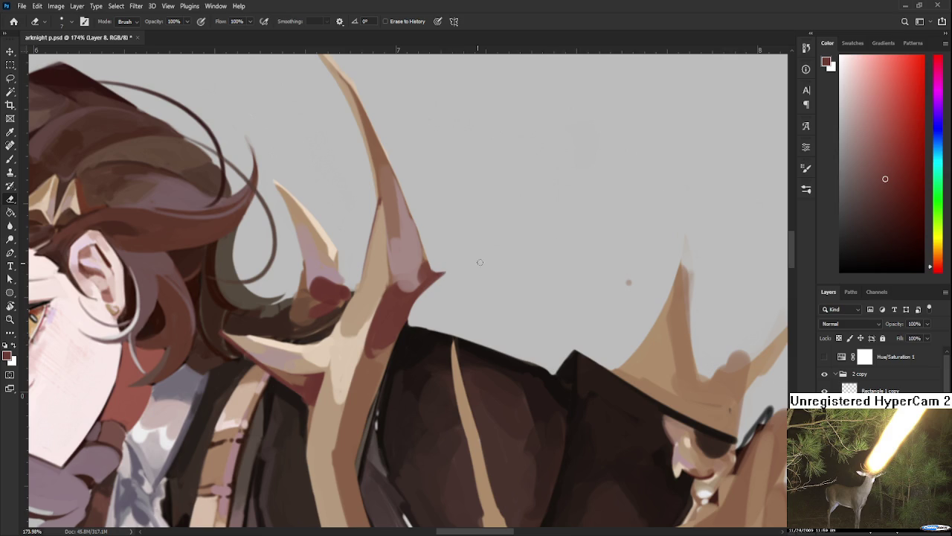
{"action": "scroll", "coordinate": [504, 296], "scroll_direction": "down", "scroll_amount": 4}
{"action": "scroll", "coordinate": [484, 282], "scroll_direction": "down", "scroll_amount": 2}
{"action": "scroll", "coordinate": [468, 275], "scroll_direction": "up", "scroll_amount": 2}
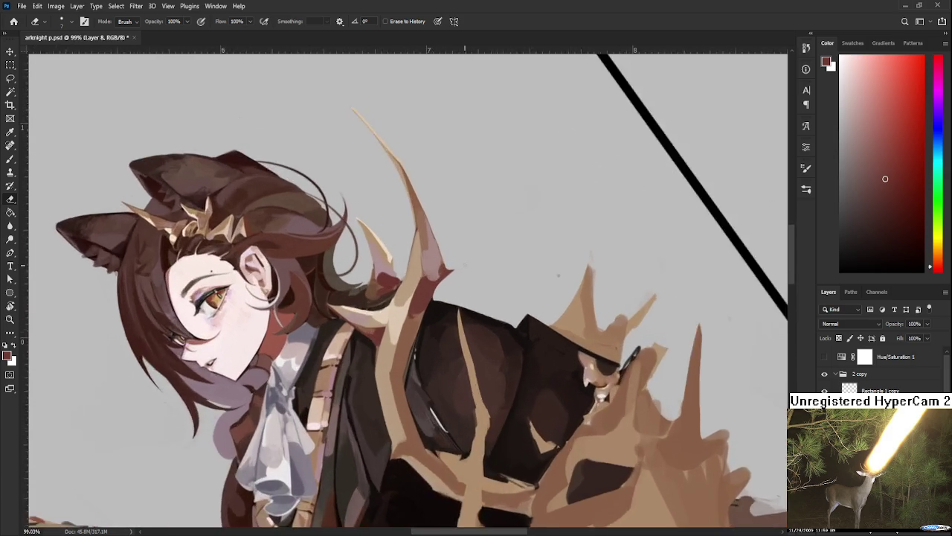
{"action": "scroll", "coordinate": [454, 271], "scroll_direction": "up", "scroll_amount": 4}
{"action": "scroll", "coordinate": [454, 271], "scroll_direction": "down", "scroll_amount": 3}
{"action": "scroll", "coordinate": [462, 275], "scroll_direction": "down", "scroll_amount": 2}
{"action": "scroll", "coordinate": [467, 282], "scroll_direction": "up", "scroll_amount": 1}
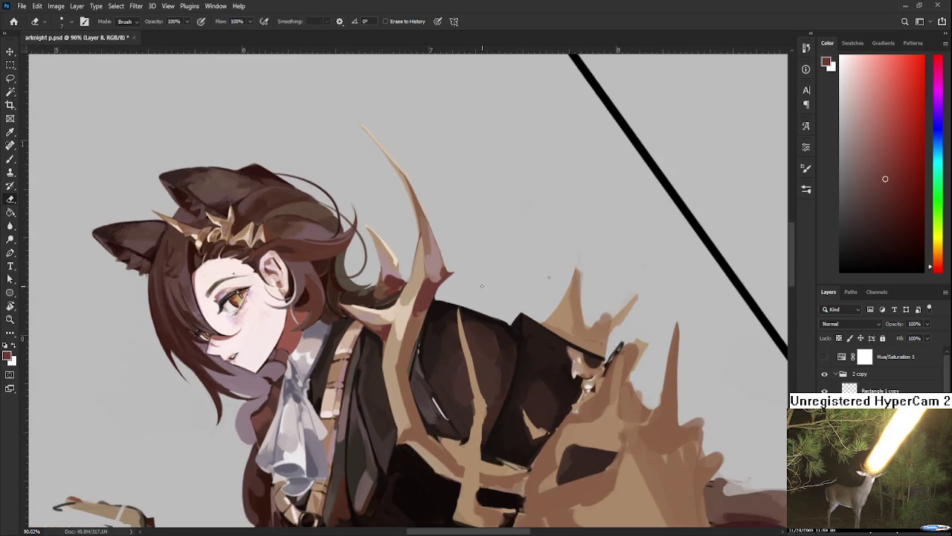
{"action": "scroll", "coordinate": [473, 287], "scroll_direction": "up", "scroll_amount": 5}
{"action": "key", "text": "r"}
{"action": "mouse_move", "coordinate": [473, 288]}
{"action": "left_mouse_down"}
{"action": "mouse_move", "coordinate": [339, 391]}
{"action": "mouse_move", "coordinate": [356, 382]}
{"action": "left_mouse_up"}
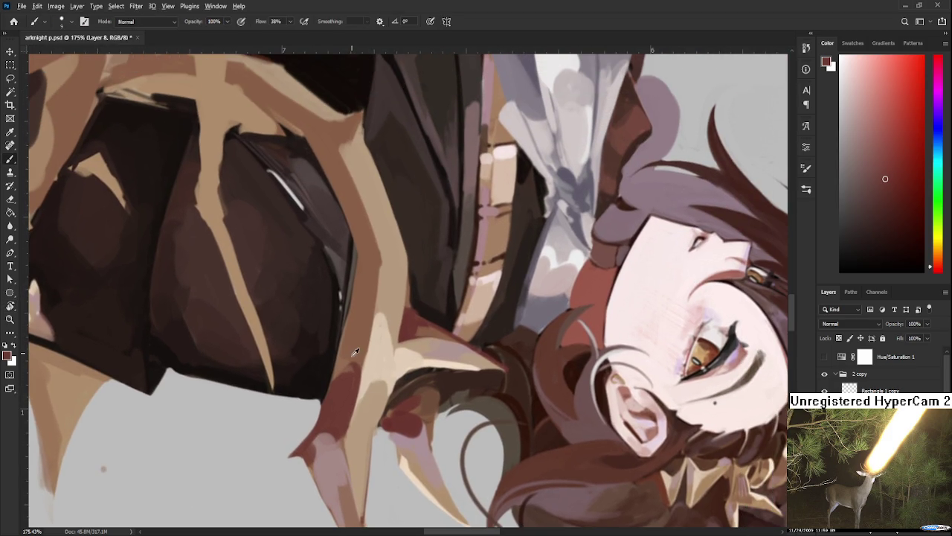
{"action": "left_click", "coordinate": [362, 354], "text": "alt"}
{"action": "left_click", "coordinate": [369, 368], "text": "alt"}
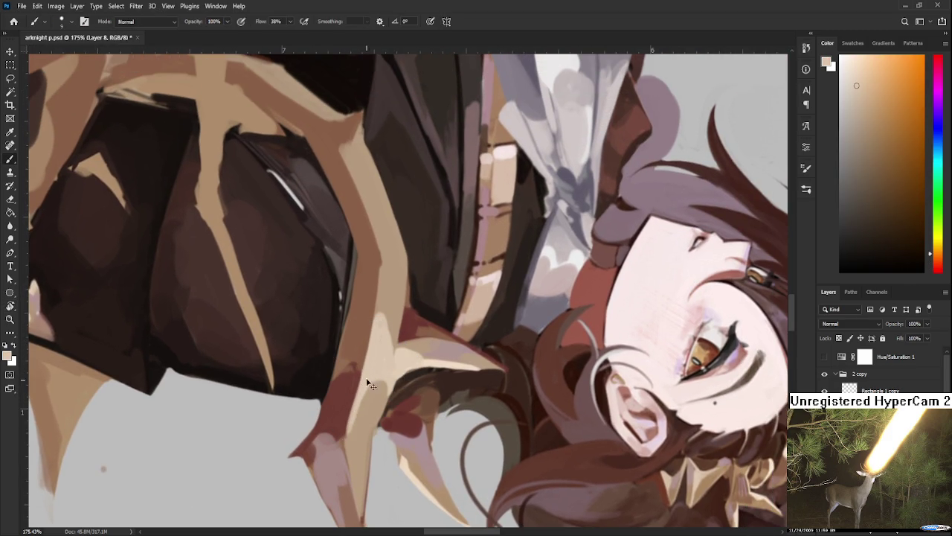
{"action": "left_click", "coordinate": [351, 422], "text": "alt"}
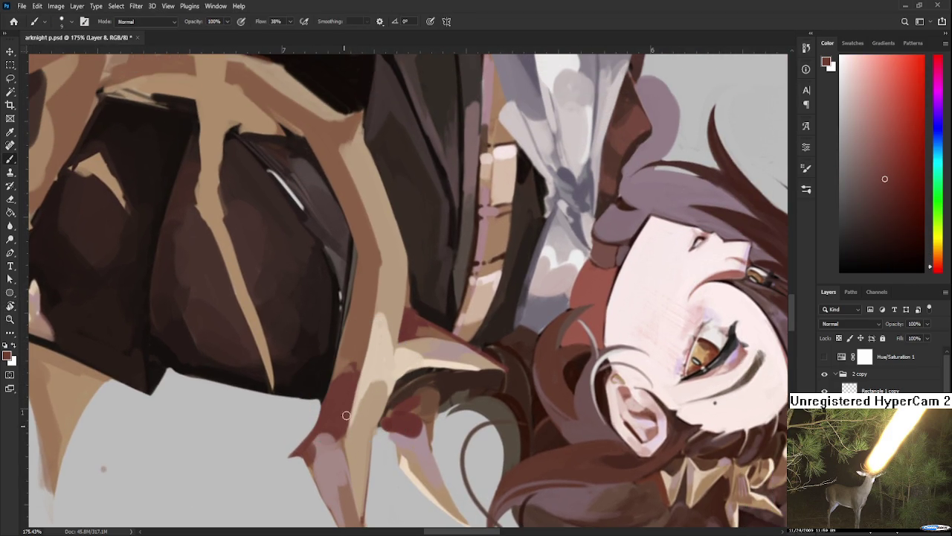
{"action": "left_click", "coordinate": [343, 392], "text": "alt"}
{"action": "left_click", "coordinate": [355, 406], "text": "alt"}
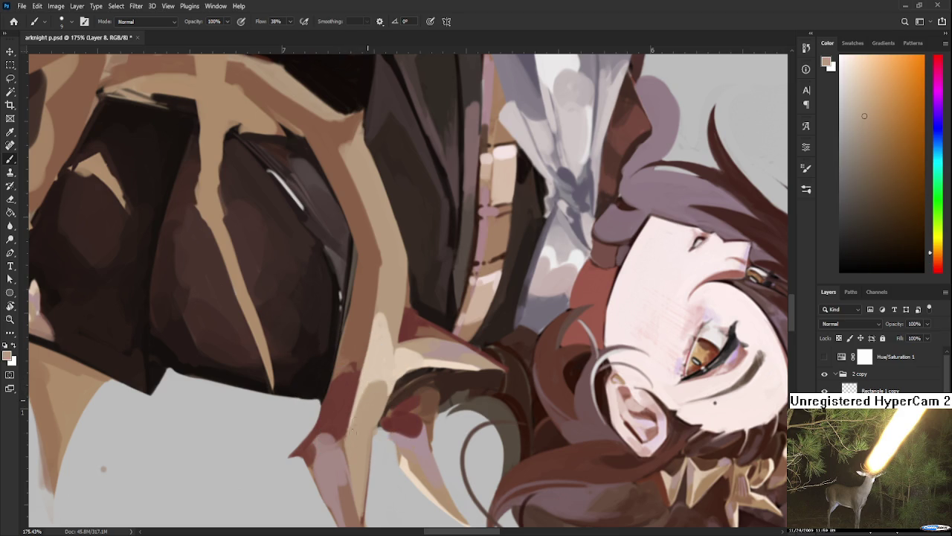
{"action": "left_click", "coordinate": [363, 404], "text": "alt"}
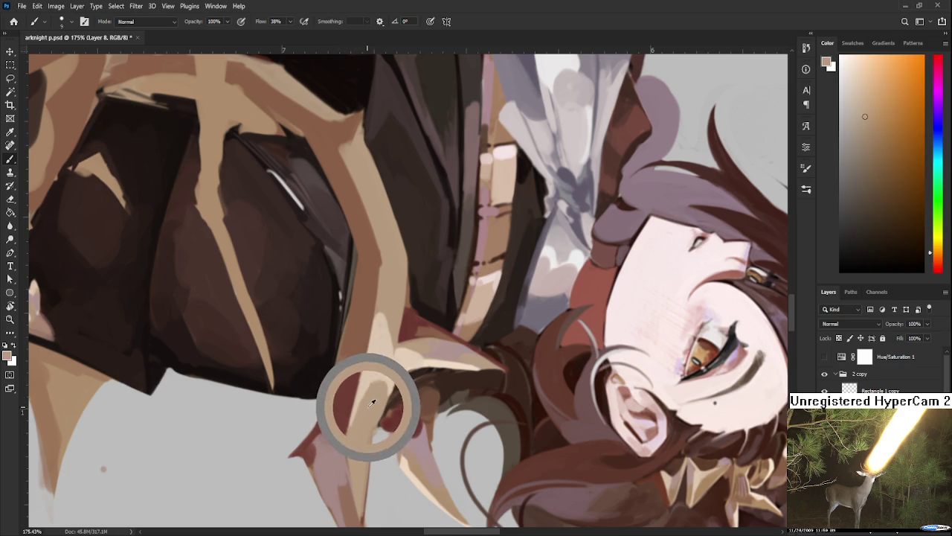
{"action": "left_click", "coordinate": [375, 387], "text": "alt"}
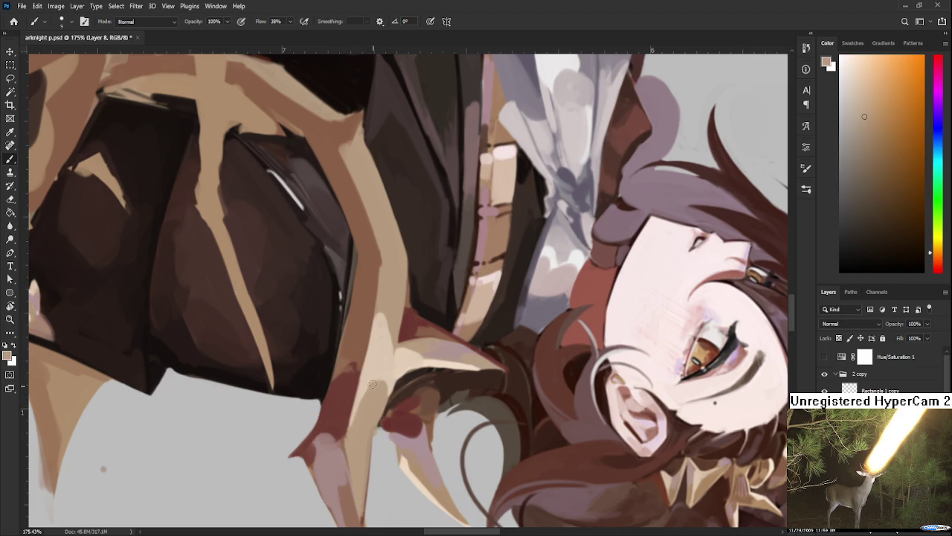
{"action": "left_click", "coordinate": [354, 438], "text": "alt"}
{"action": "key", "text": "r"}
{"action": "mouse_move", "coordinate": [354, 438]}
{"action": "left_mouse_down"}
{"action": "mouse_move", "coordinate": [539, 304]}
{"action": "mouse_move", "coordinate": [407, 332]}
{"action": "left_mouse_up"}
{"action": "key", "text": "b"}
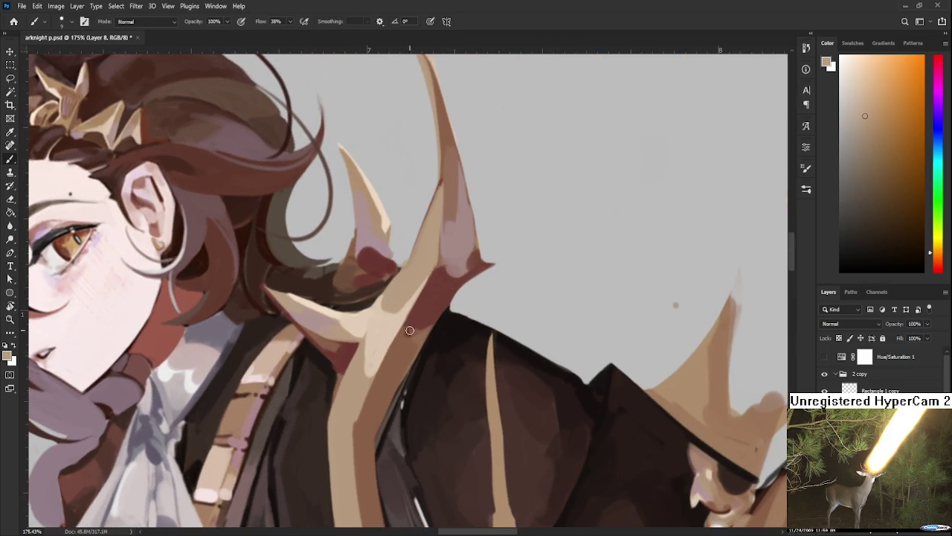
Sample reddish-brown, tan and dark red tones from the antler
{"action": "left_click", "coordinate": [424, 317], "text": "alt"}
{"action": "scroll", "coordinate": [410, 304], "scroll_direction": "down", "scroll_amount": 2}
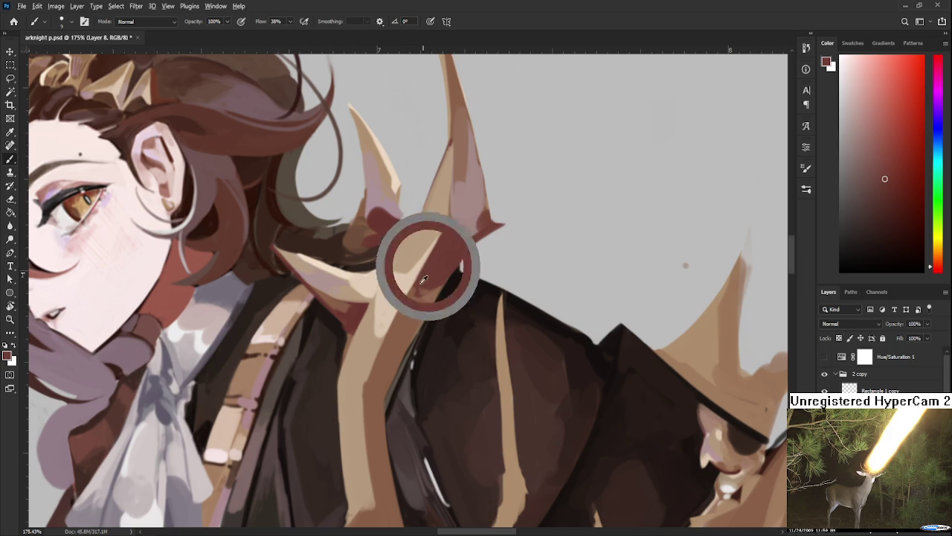
{"action": "left_click", "coordinate": [391, 352], "text": "alt"}
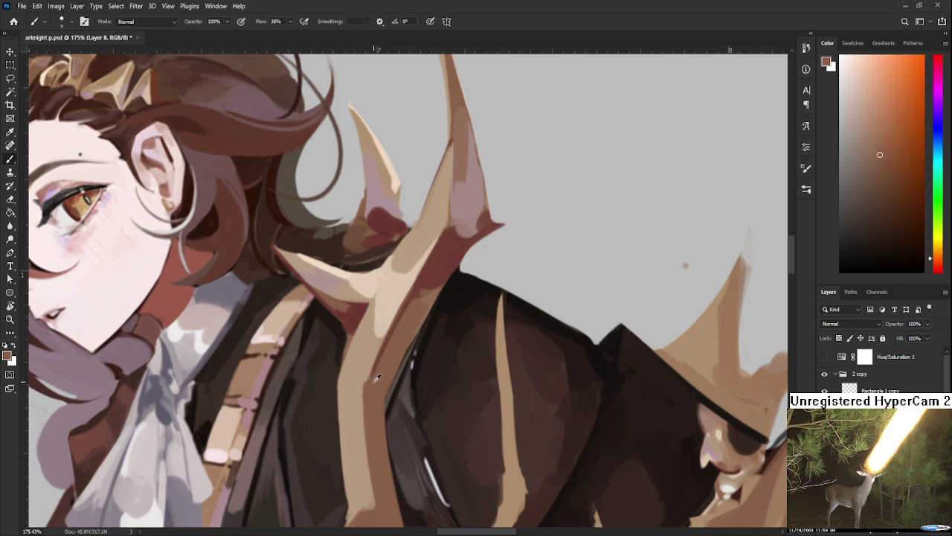
{"action": "left_click", "coordinate": [438, 257], "text": "alt"}
{"action": "left_click", "coordinate": [433, 271], "text": "alt"}
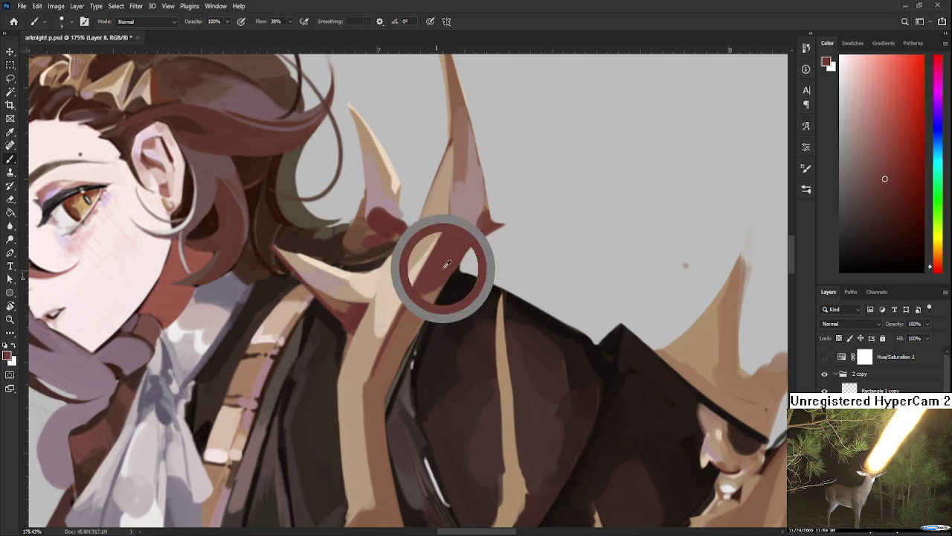
{"action": "left_click", "coordinate": [427, 293], "text": "alt"}
{"action": "left_click", "coordinate": [436, 275], "text": "alt"}
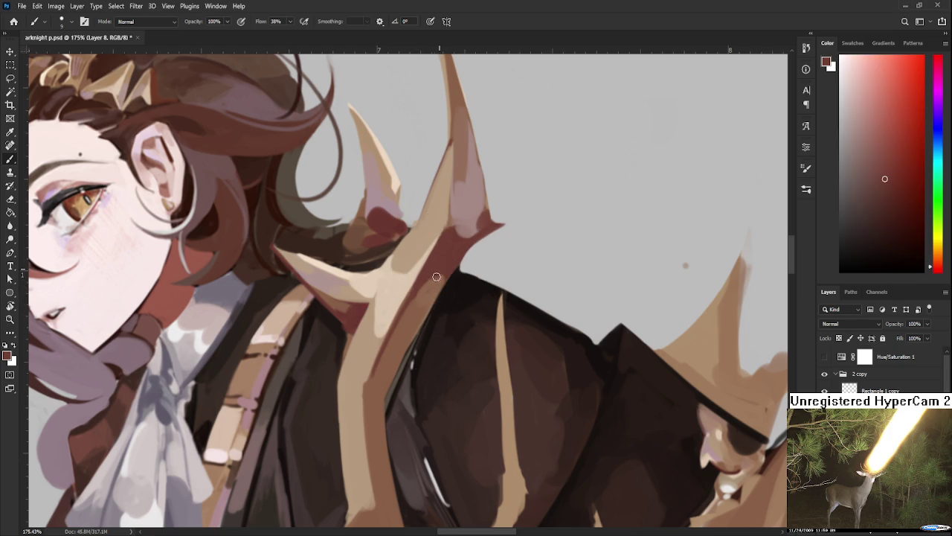
{"action": "scroll", "coordinate": [453, 260], "scroll_direction": "down", "scroll_amount": 5}
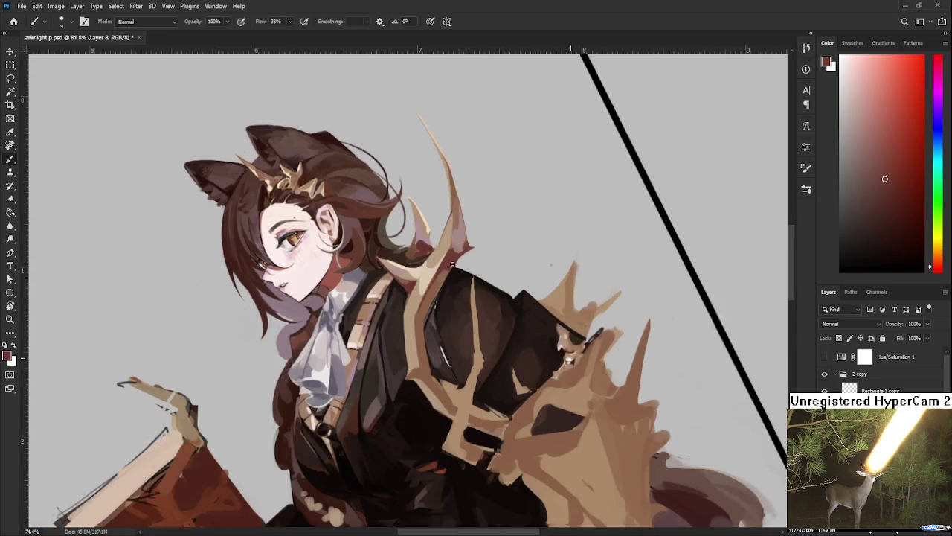
{"action": "scroll", "coordinate": [459, 265], "scroll_direction": "up", "scroll_amount": 4}
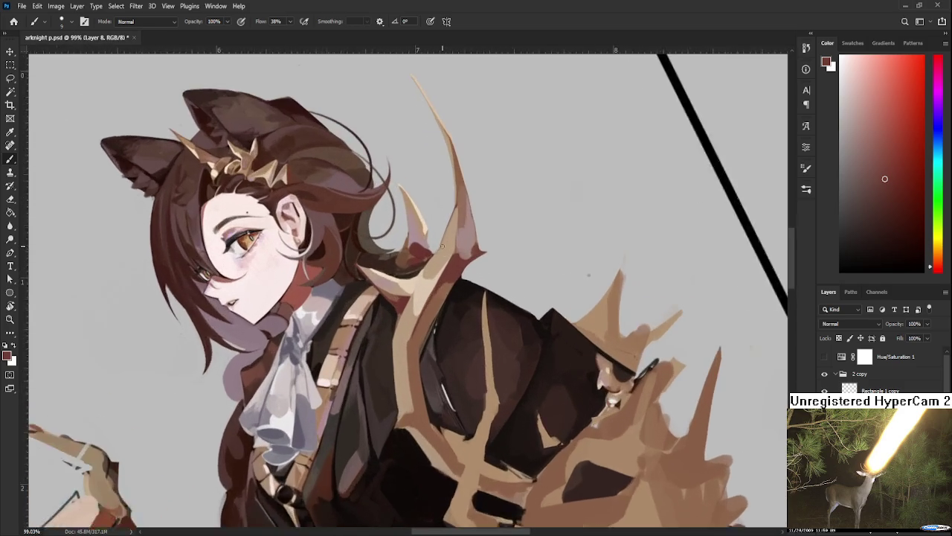
Tilt the canvas to a new angle and sample light peach from the antler
{"action": "key", "text": "r"}
{"action": "left_click_drag", "start_coordinate": [459, 276], "coordinate": [447, 303]}
{"action": "key", "text": "b"}
{"action": "left_click", "coordinate": [433, 272], "text": "alt"}
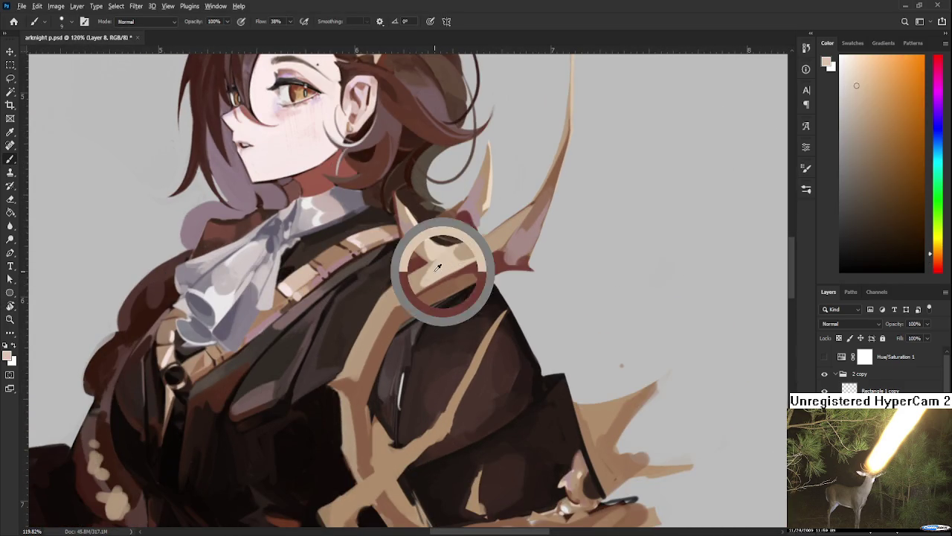
{"action": "left_click", "coordinate": [408, 298], "text": "alt"}
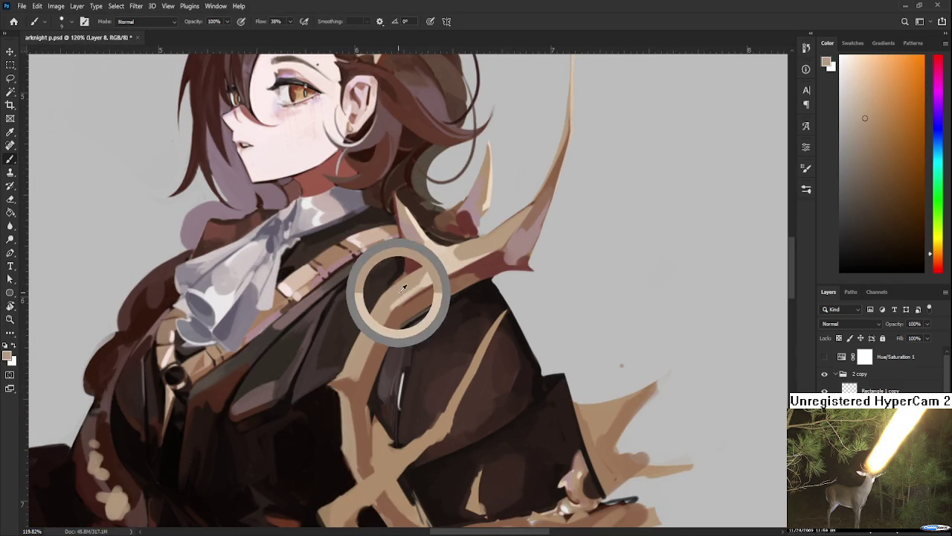
{"action": "mouse_move", "coordinate": [444, 294]}
{"action": "left_mouse_down"}
{"action": "mouse_move", "coordinate": [416, 346]}
{"action": "mouse_move", "coordinate": [470, 321]}
{"action": "left_mouse_up"}
{"action": "scroll", "coordinate": [416, 346], "scroll_direction": "down", "scroll_amount": 5}
{"action": "scroll", "coordinate": [416, 346], "scroll_direction": "up", "scroll_amount": 4}
Zoom out to about 61% with the canvas tilted roughly 23° to see the whole figure
{"action": "key", "text": "r"}
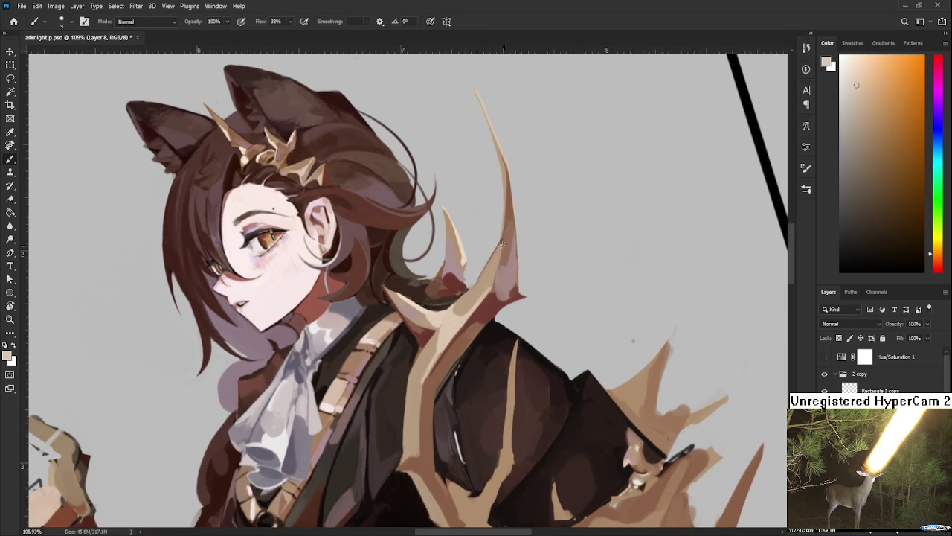
{"action": "mouse_move", "coordinate": [476, 322]}
{"action": "left_mouse_down"}
{"action": "mouse_move", "coordinate": [493, 271]}
{"action": "mouse_move", "coordinate": [480, 331]}
{"action": "mouse_move", "coordinate": [451, 294]}
{"action": "left_mouse_up"}
{"action": "scroll", "coordinate": [493, 270], "scroll_direction": "down", "scroll_amount": 5}
{"action": "key", "text": "r"}
{"action": "scroll", "coordinate": [461, 322], "scroll_direction": "up", "scroll_amount": 2}
{"action": "key", "text": "b"}
{"action": "left_click", "coordinate": [460, 301], "text": "alt"}
Sample dark red, brown-orange, pinkish grey and brown tones around the antler and coat
{"action": "left_click", "coordinate": [487, 281], "text": "alt"}
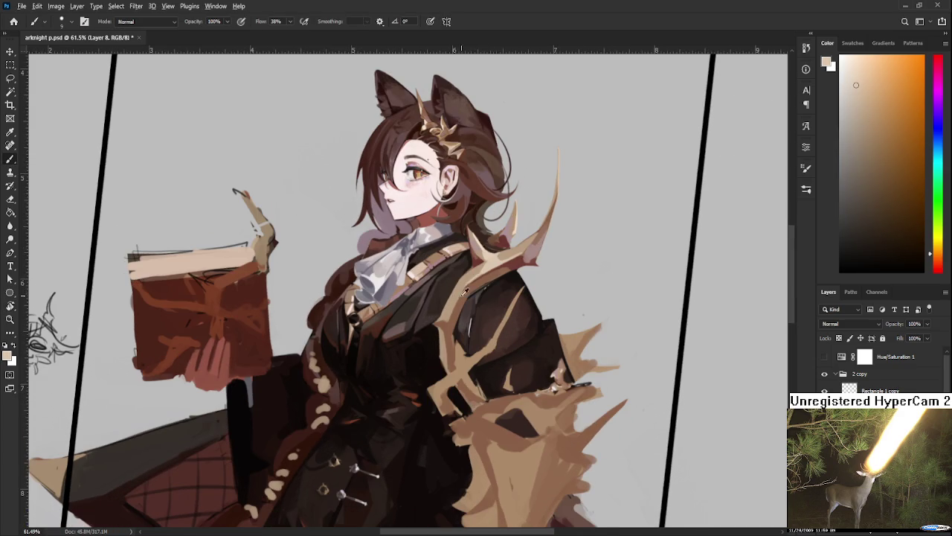
{"action": "left_click", "coordinate": [489, 276], "text": "alt"}
{"action": "left_click", "coordinate": [456, 276], "text": "alt"}
{"action": "left_click", "coordinate": [473, 272], "text": "alt"}
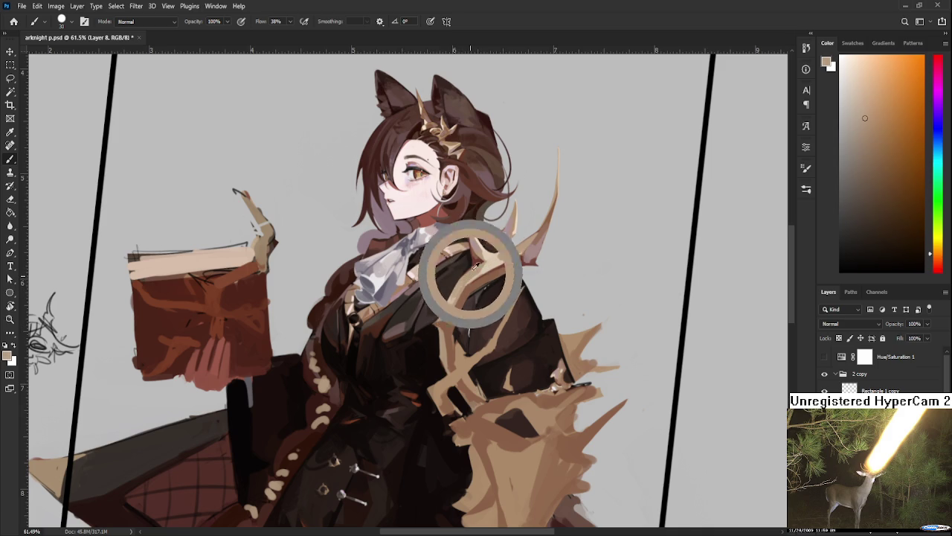
{"action": "left_click", "coordinate": [477, 261], "text": "alt"}
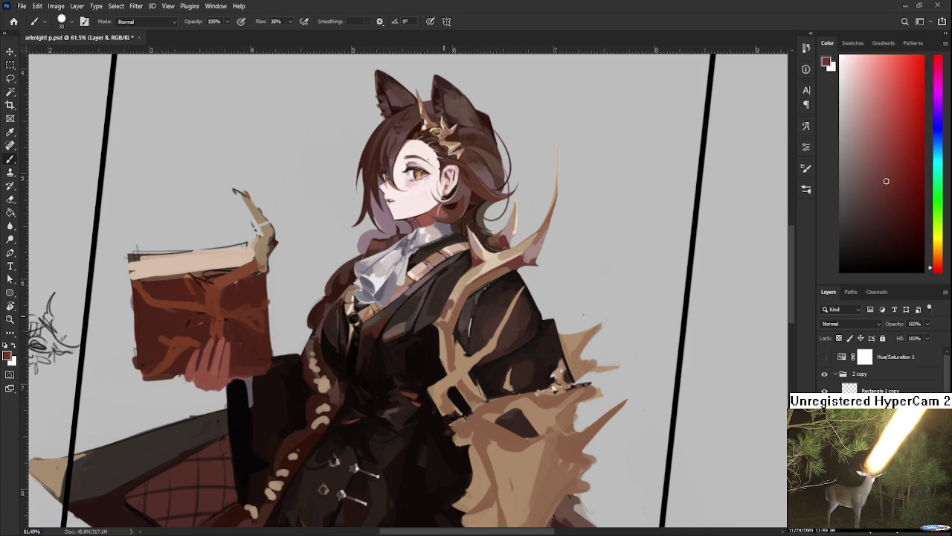
{"action": "left_click", "coordinate": [451, 312], "text": "alt"}
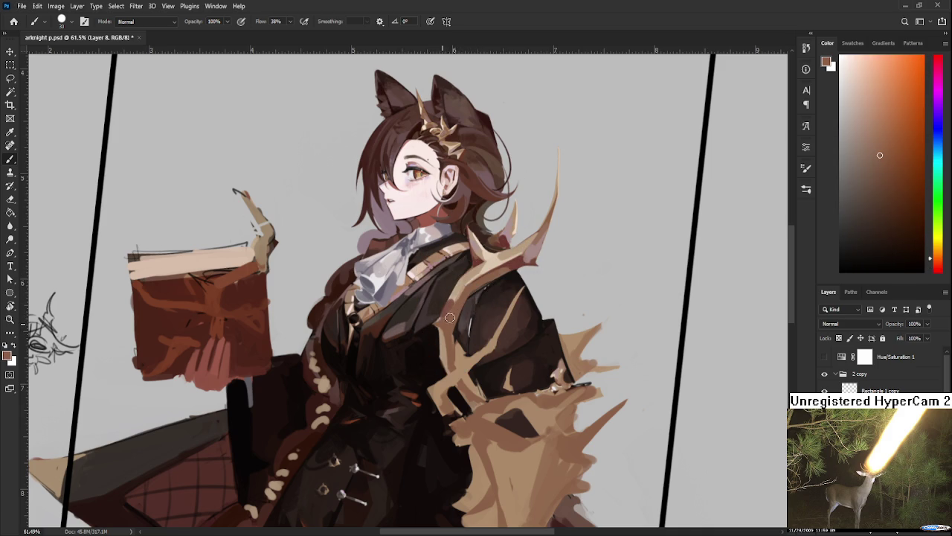
{"action": "left_click", "coordinate": [501, 277], "text": "alt"}
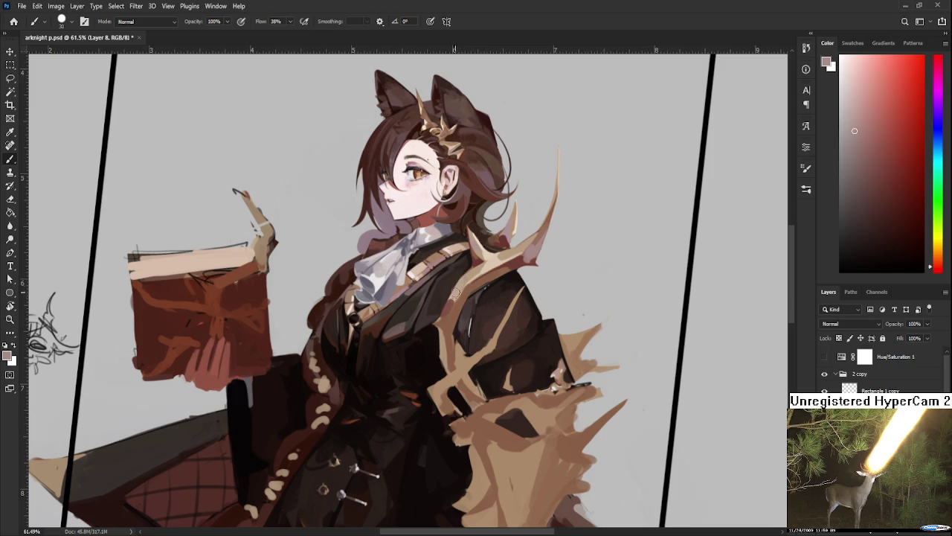
{"action": "left_click_drag", "start_coordinate": [461, 296], "coordinate": [457, 296], "text": "alt"}
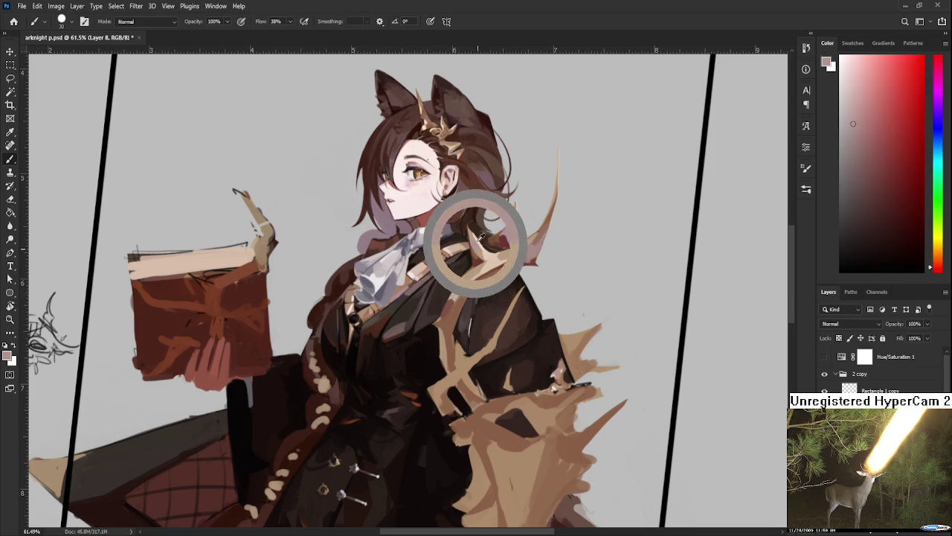
{"action": "left_click", "coordinate": [461, 285], "text": "alt"}
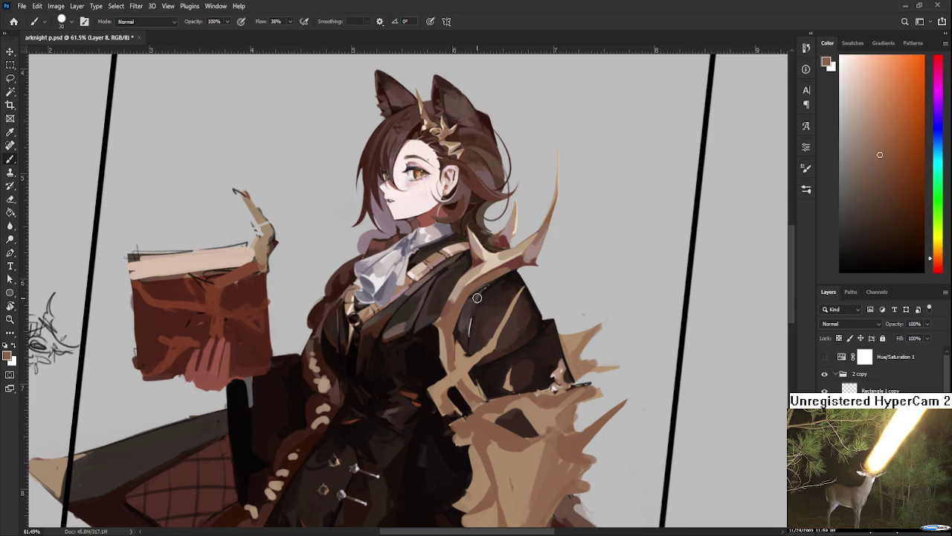
Toggle the Hue/Saturation layer to check values in greyscale, then choose a darker red-brown
{"action": "left_click", "coordinate": [825, 358]}
{"action": "left_click", "coordinate": [825, 358]}
{"action": "left_click", "coordinate": [447, 286], "text": "alt"}
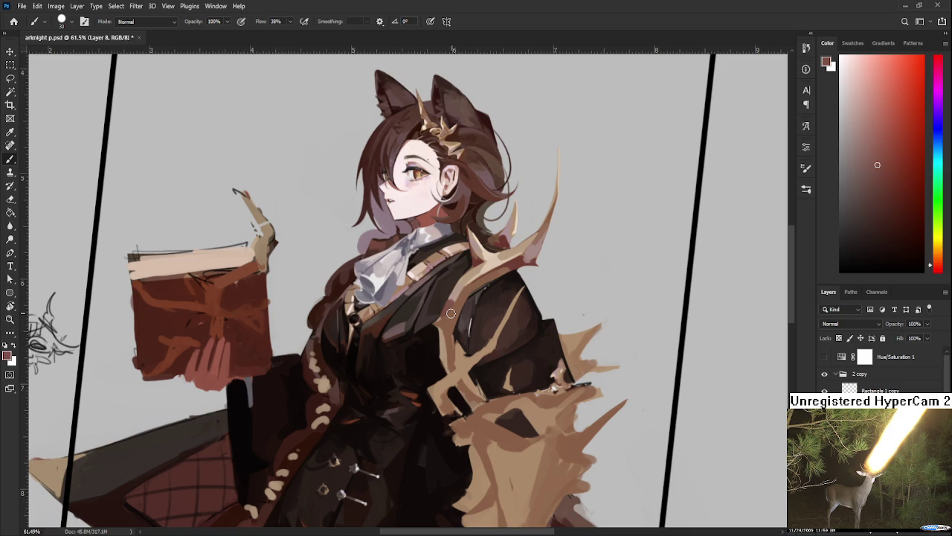
{"action": "scroll", "coordinate": [446, 307], "scroll_direction": "up", "scroll_amount": 2}
Zoom in on the antler over the collar, sample its light tans, and shrink the brush
{"action": "scroll", "coordinate": [451, 304], "scroll_direction": "up", "scroll_amount": 3}
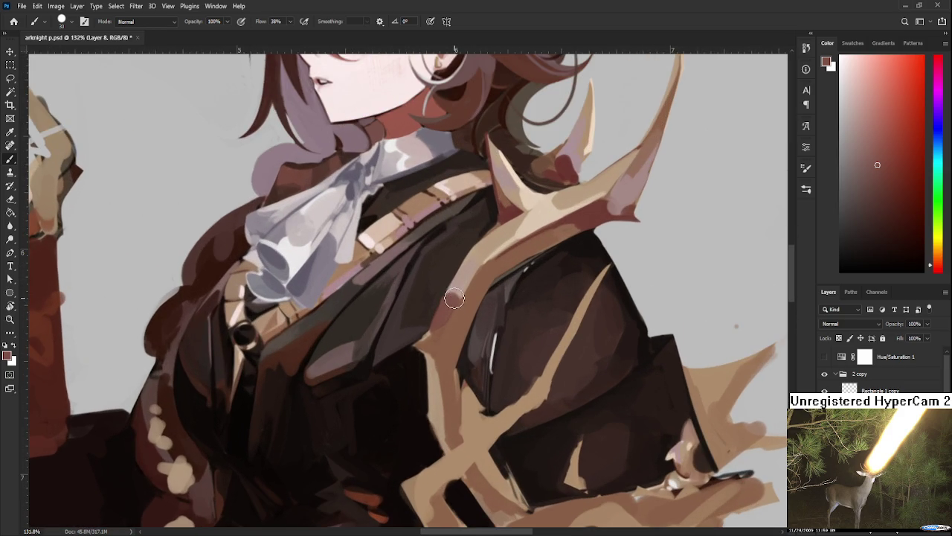
{"action": "left_click", "coordinate": [476, 260], "text": "alt"}
{"action": "left_click", "coordinate": [436, 319], "text": "alt"}
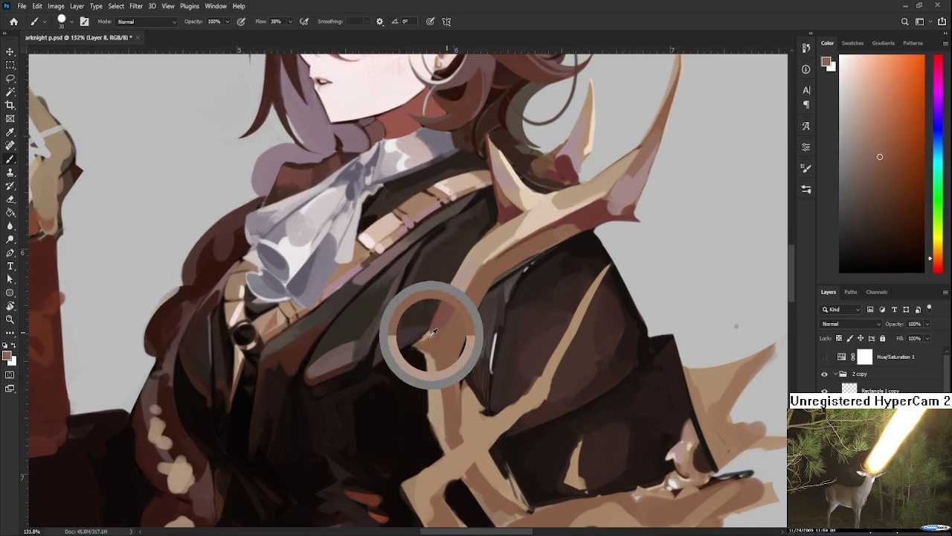
{"action": "left_click_drag", "start_coordinate": [470, 275], "coordinate": [493, 251]}
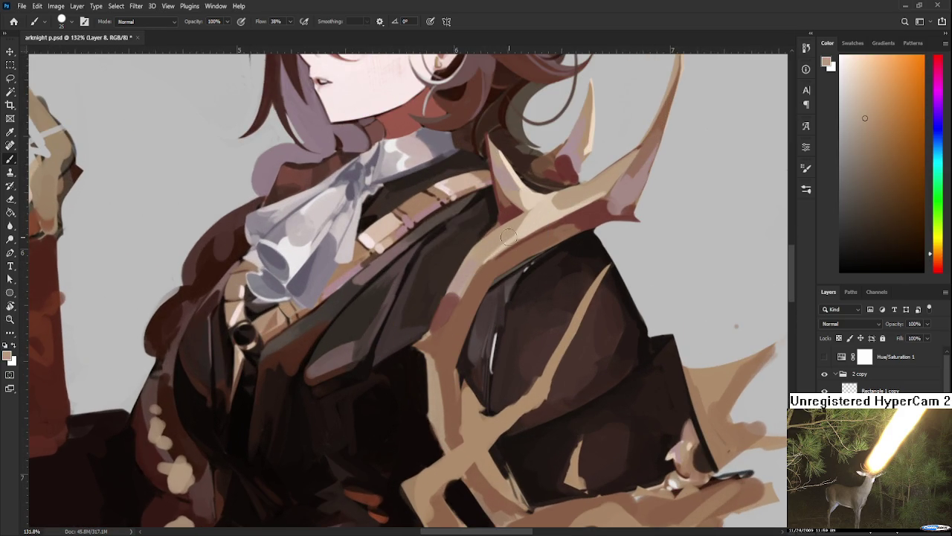
{"action": "key", "text": "bracketleft"}
{"action": "key", "text": "bracketleft"}
Work the collar with a darker reddish brown and mid-tan tones sampled from it
{"action": "left_click", "coordinate": [498, 249], "text": "alt"}
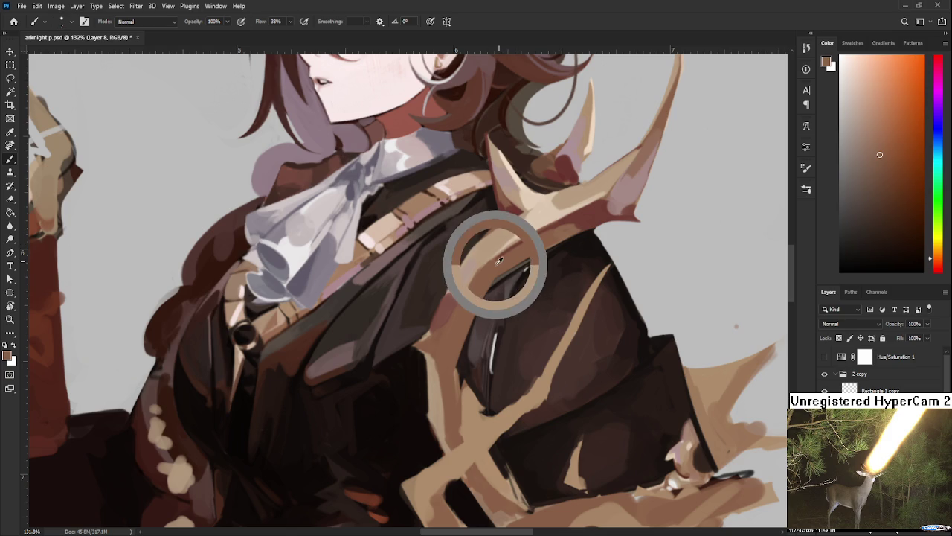
{"action": "left_click", "coordinate": [512, 246], "text": "alt"}
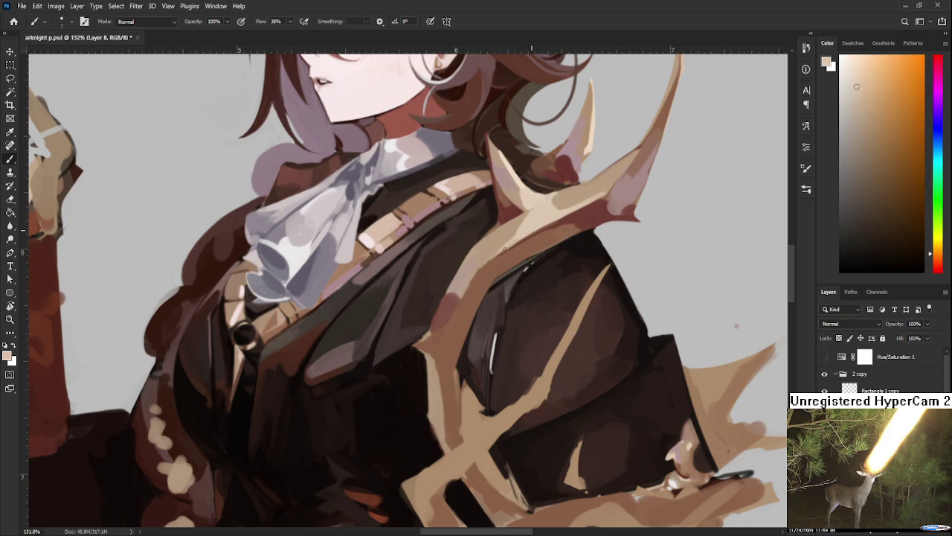
{"action": "left_click", "coordinate": [513, 233], "text": "alt"}
{"action": "left_click", "coordinate": [516, 232], "text": "alt"}
{"action": "left_click", "coordinate": [509, 242], "text": "alt"}
{"action": "left_click", "coordinate": [498, 244], "text": "alt"}
Alternate lighter and darker collar tans, finishing on a darker brown for shading
{"action": "left_click", "coordinate": [482, 253], "text": "alt"}
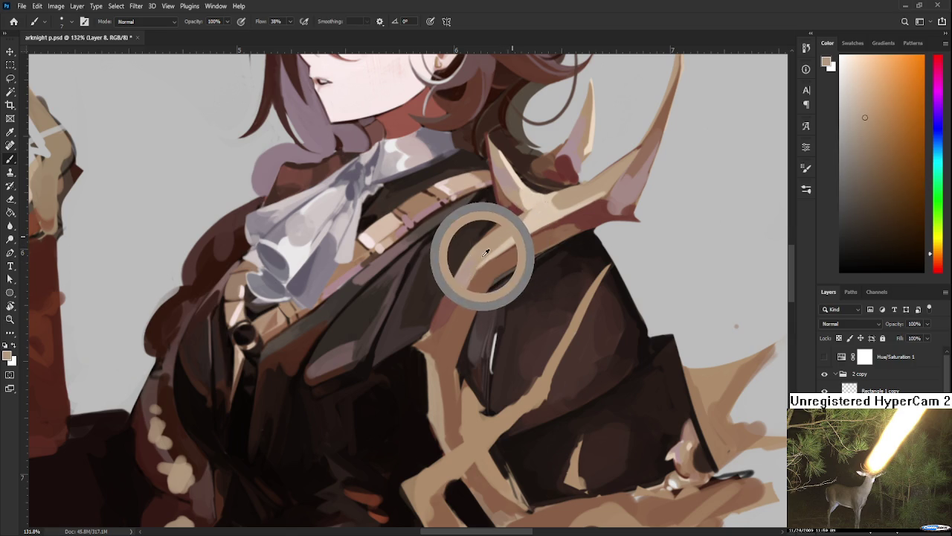
{"action": "left_click", "coordinate": [492, 251], "text": "alt"}
{"action": "left_click", "coordinate": [513, 239], "text": "alt"}
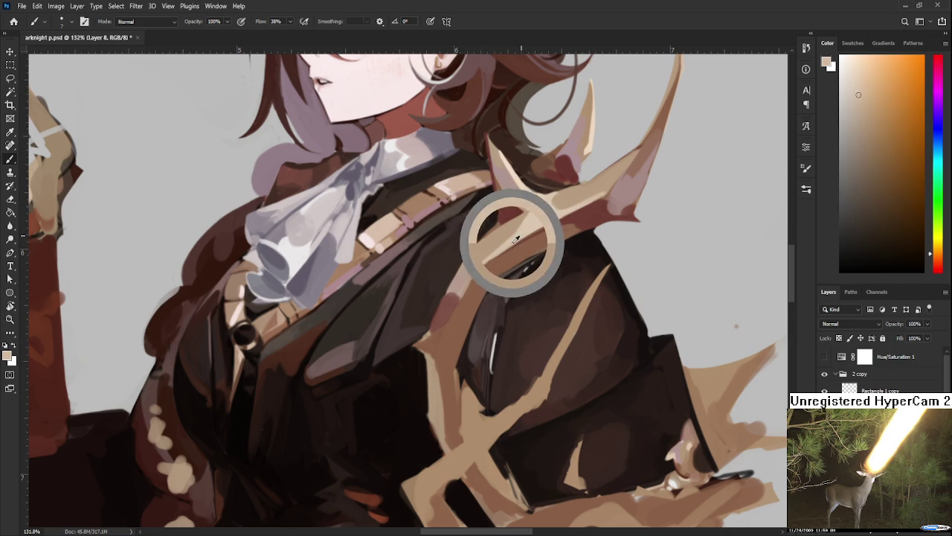
{"action": "left_click", "coordinate": [488, 262], "text": "alt"}
{"action": "left_click", "coordinate": [487, 250], "text": "alt"}
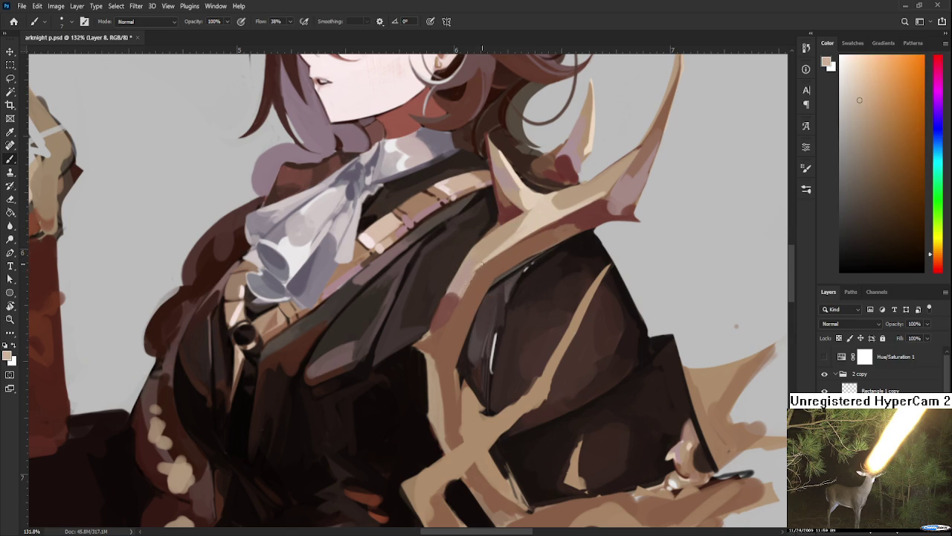
{"action": "left_click", "coordinate": [481, 277], "text": "alt"}
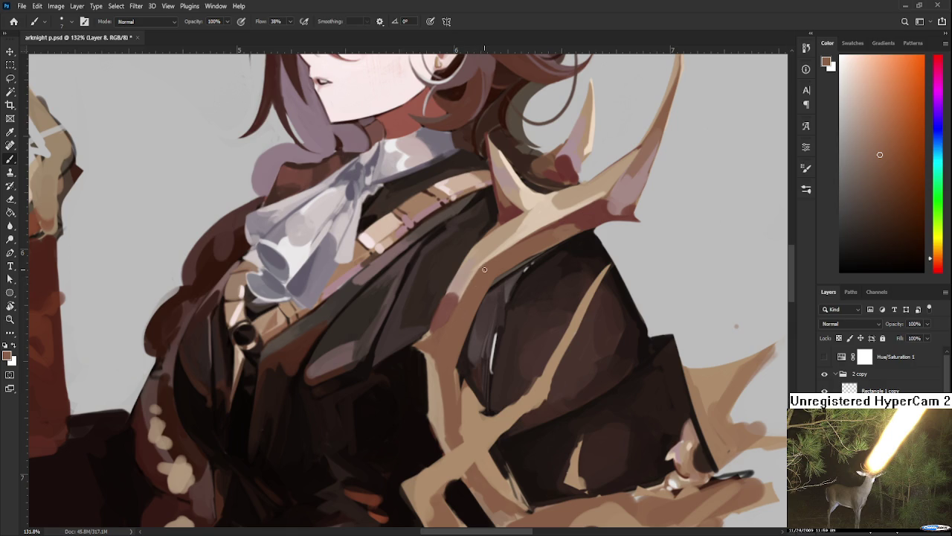
Shade the antler with its reddish shadow colour and deepen the coat with dark browns
{"action": "left_click_drag", "start_coordinate": [455, 346], "coordinate": [461, 327]}
{"action": "left_click", "coordinate": [465, 262], "text": "alt"}
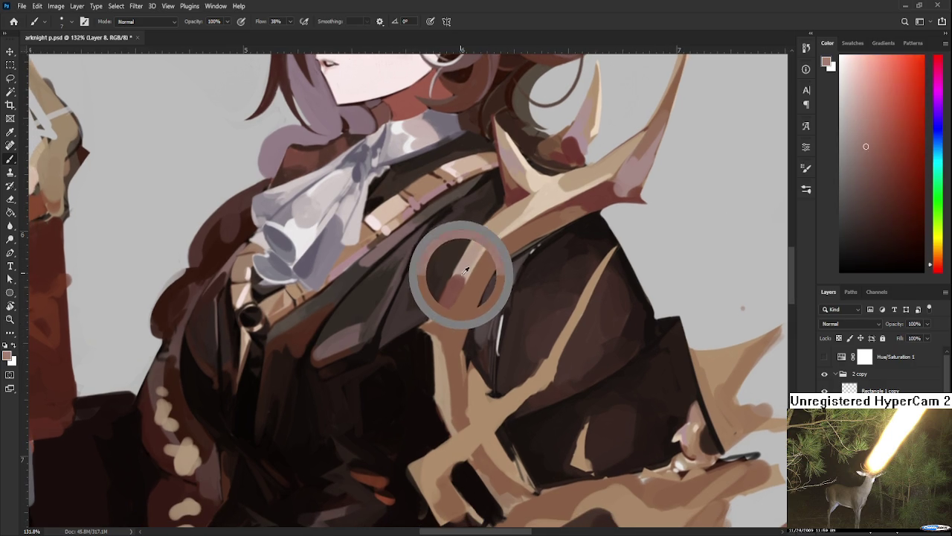
{"action": "left_click", "coordinate": [463, 263], "text": "alt"}
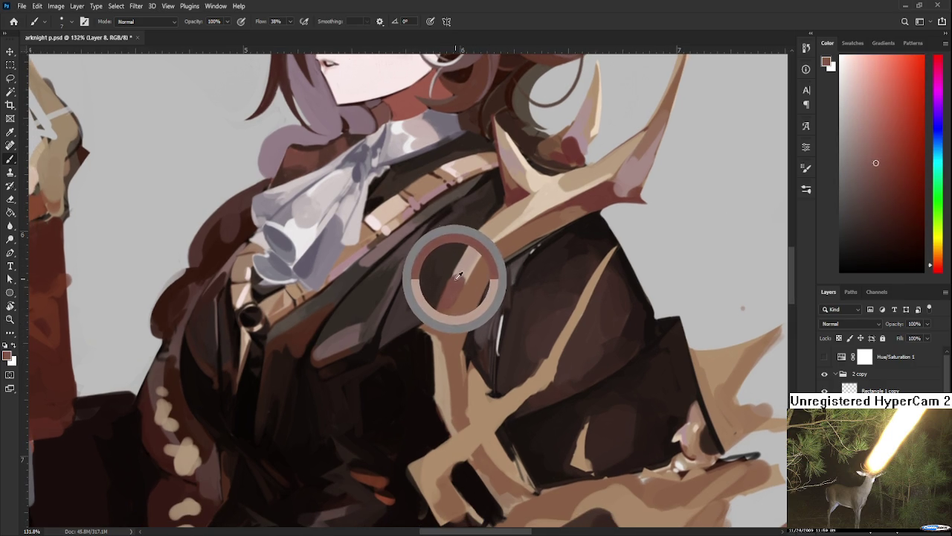
{"action": "left_click", "coordinate": [438, 287], "text": "alt"}
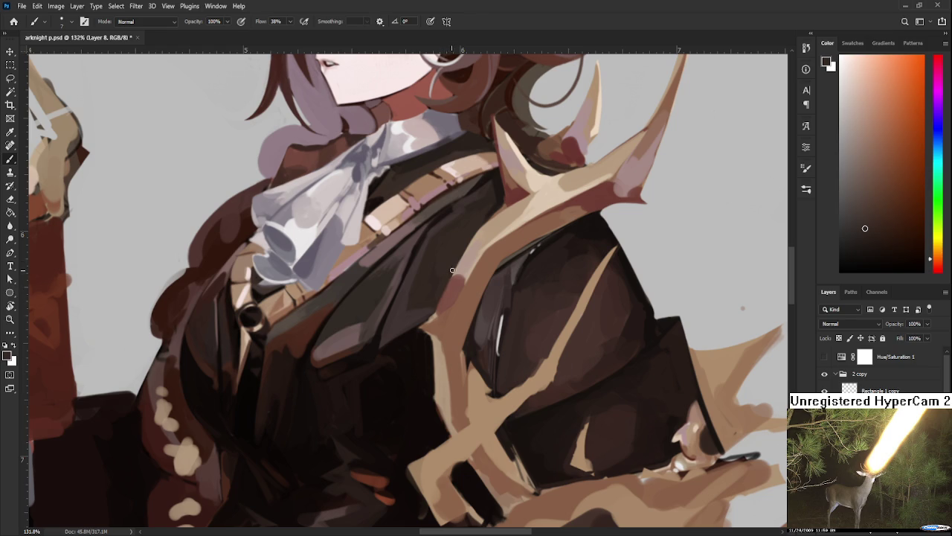
{"action": "left_click", "coordinate": [463, 270], "text": "alt"}
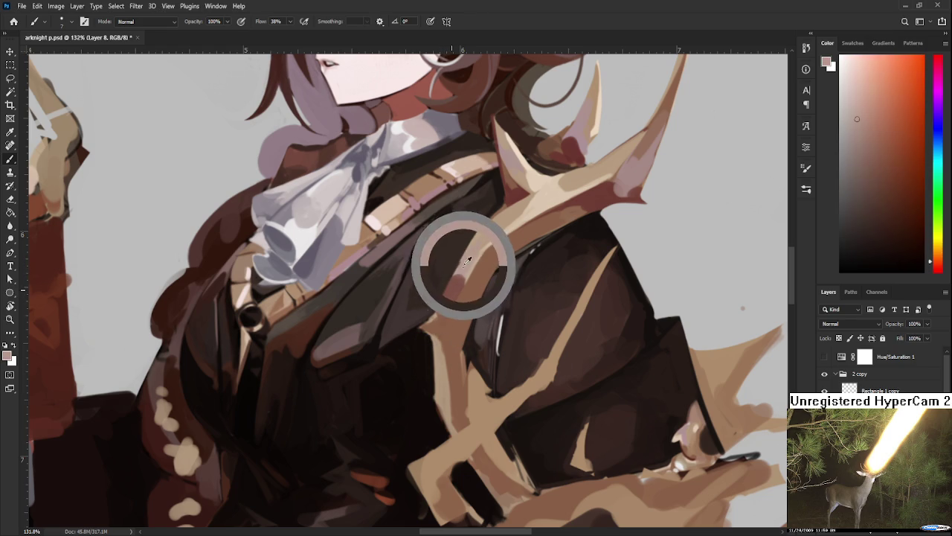
{"action": "left_click", "coordinate": [464, 247], "text": "alt"}
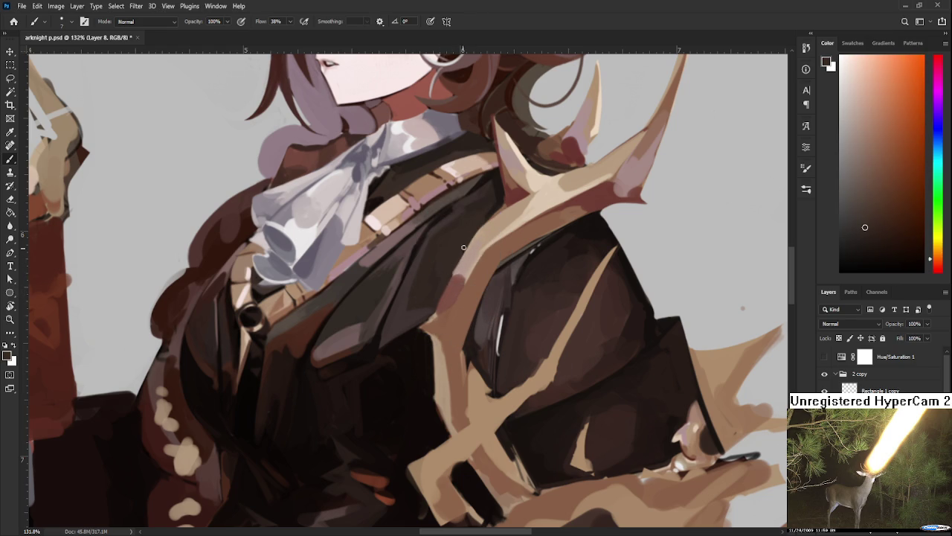
{"action": "left_click", "coordinate": [472, 235], "text": "alt"}
{"action": "scroll", "coordinate": [396, 365], "scroll_direction": "down", "scroll_amount": 2}
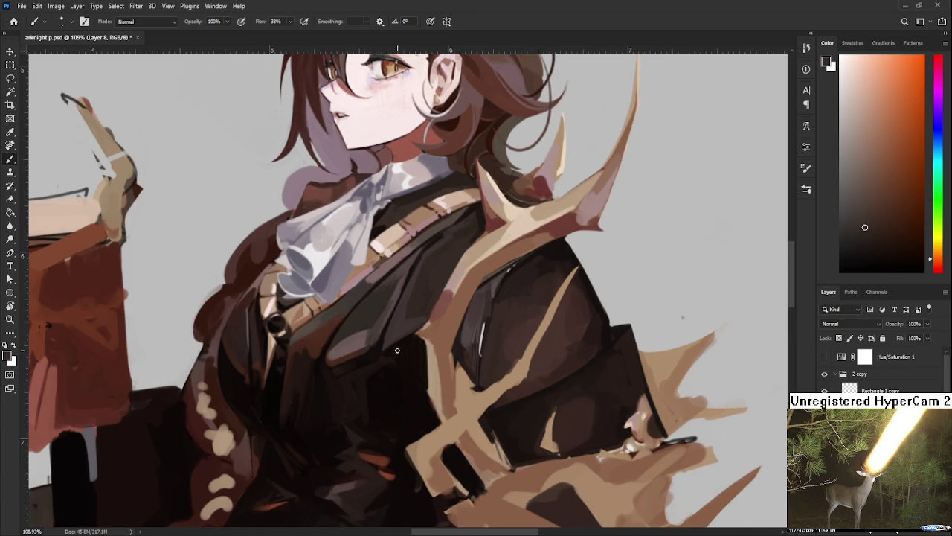
Centre the antler on the coat and sample its browns, redder shadow tone and lighter tan
{"action": "left_click_drag", "start_coordinate": [445, 331], "coordinate": [419, 341]}
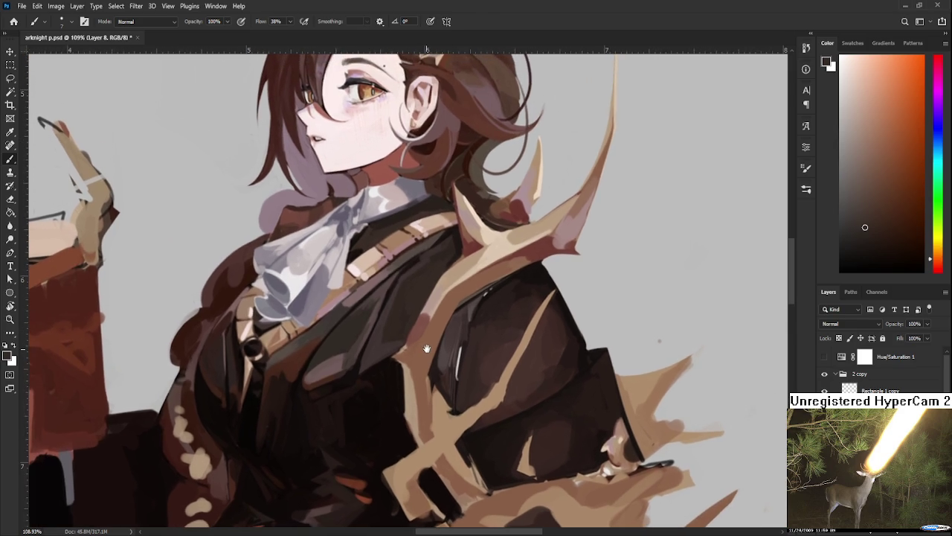
{"action": "left_click", "coordinate": [421, 342], "text": "alt"}
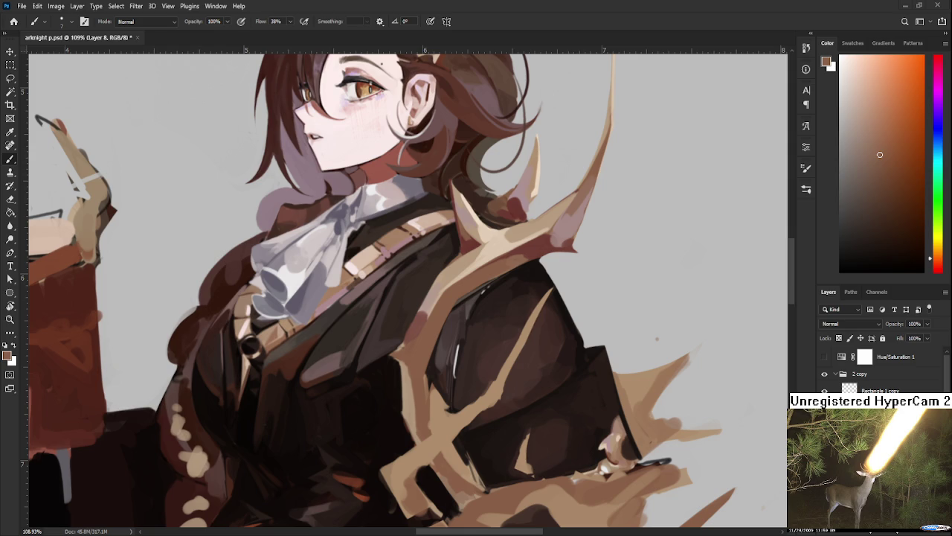
{"action": "left_click", "coordinate": [422, 311], "text": "alt"}
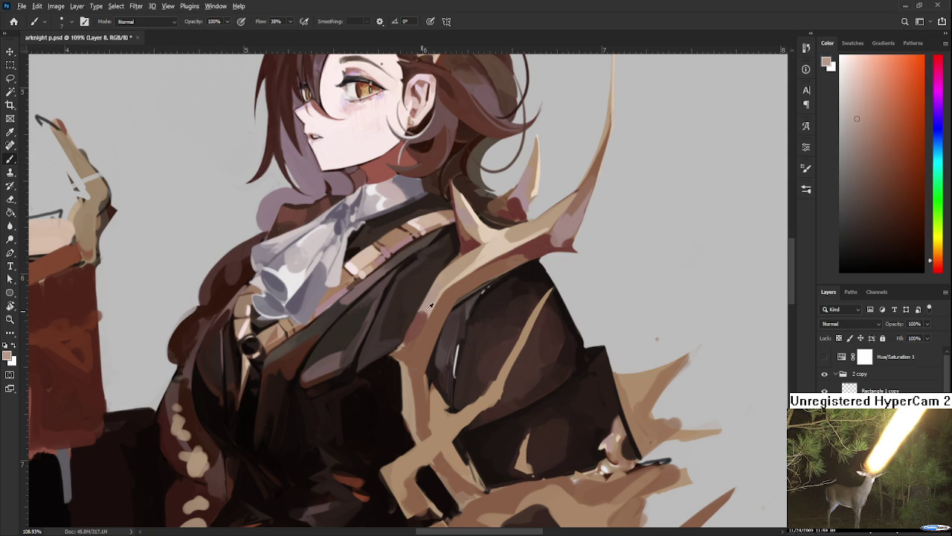
{"action": "left_click", "coordinate": [424, 318], "text": "alt"}
{"action": "left_click", "coordinate": [430, 319], "text": "alt"}
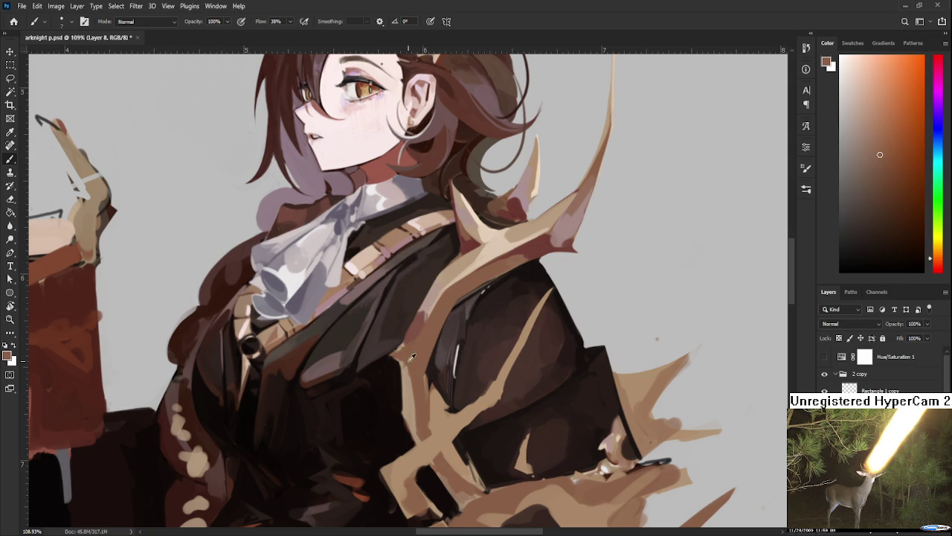
{"action": "left_click", "coordinate": [441, 311], "text": "alt"}
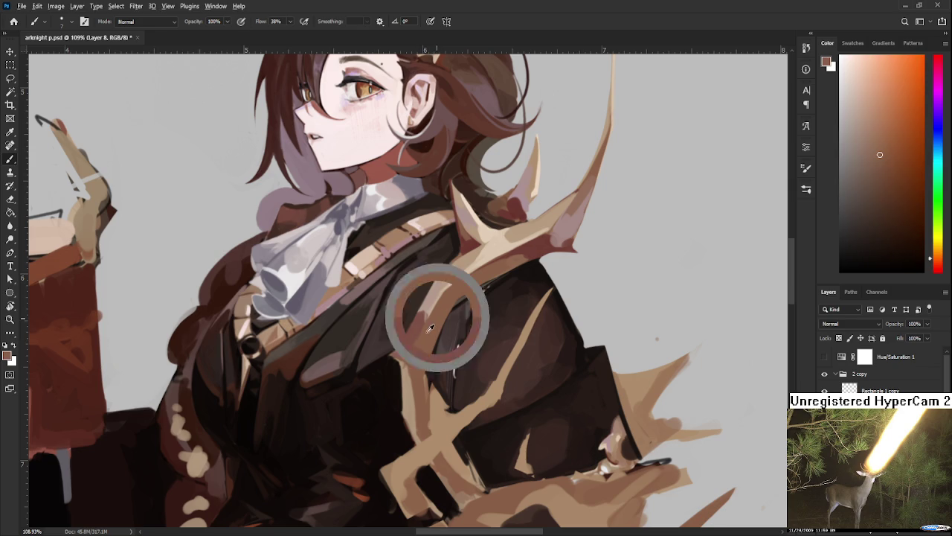
{"action": "left_click", "coordinate": [480, 265], "text": "alt"}
Bring the upper branch into view and paint dark red-brown shading onto the tan spike
{"action": "left_click_drag", "start_coordinate": [480, 265], "coordinate": [459, 284]}
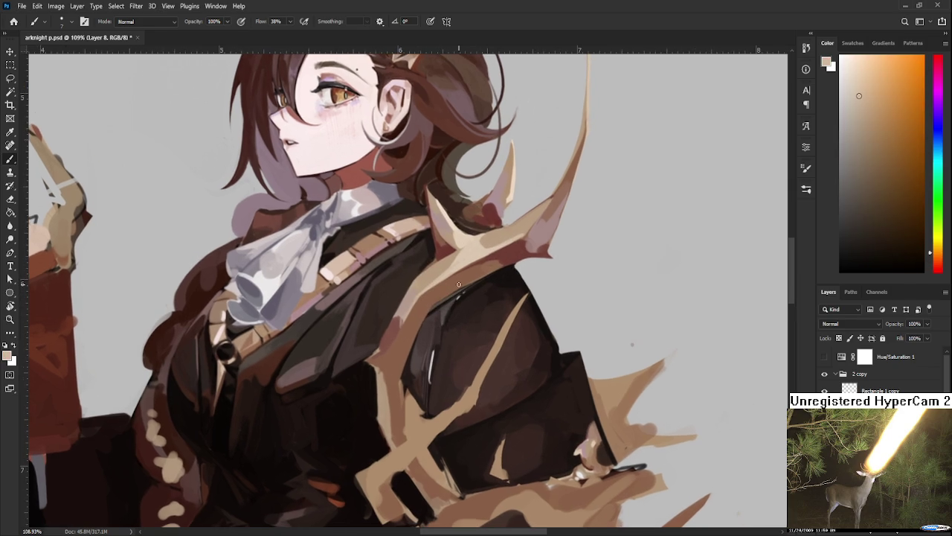
{"action": "scroll", "coordinate": [436, 252], "scroll_direction": "down", "scroll_amount": 1}
{"action": "scroll", "coordinate": [480, 233], "scroll_direction": "up", "scroll_amount": 1}
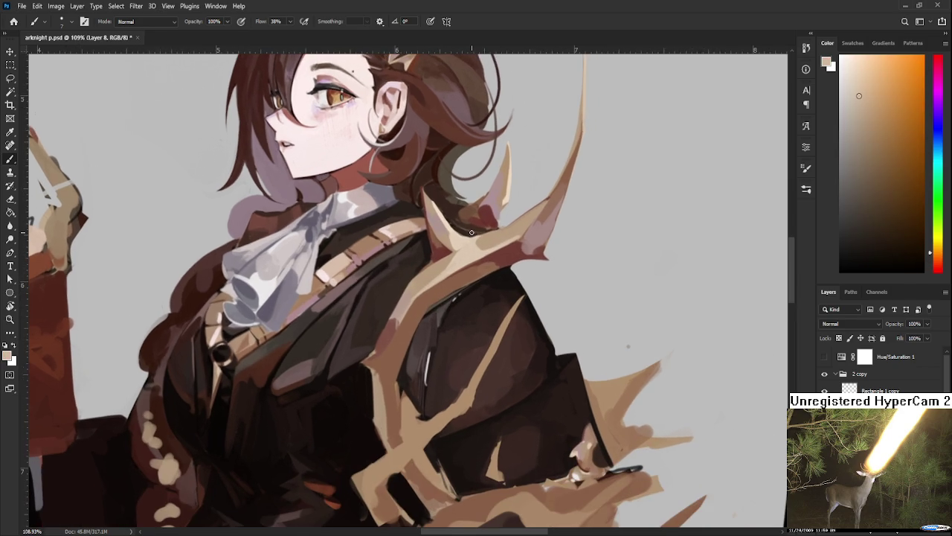
{"action": "left_click", "coordinate": [518, 239], "text": "alt"}
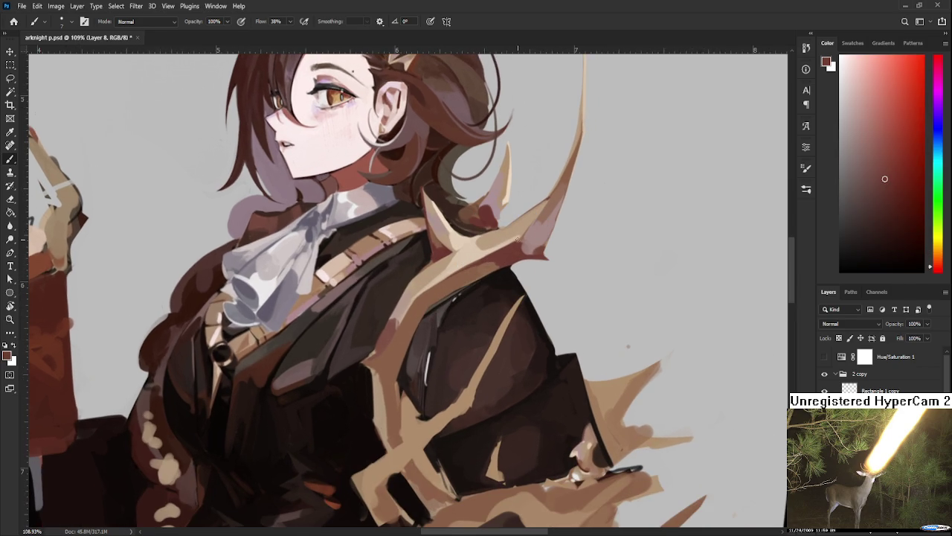
{"action": "mouse_move", "coordinate": [417, 298]}
{"action": "left_mouse_down"}
{"action": "mouse_move", "coordinate": [432, 298]}
{"action": "mouse_move", "coordinate": [423, 309]}
{"action": "left_mouse_up"}
Sample the spike's orange-brown and dark red tones for further shading
{"action": "left_click", "coordinate": [412, 317], "text": "alt"}
{"action": "left_click", "coordinate": [425, 303], "text": "alt"}
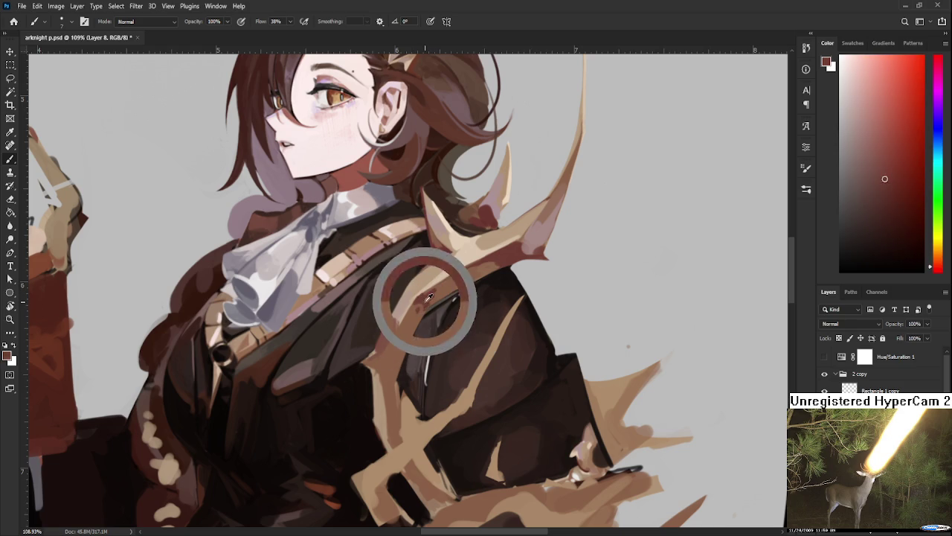
{"action": "left_click", "coordinate": [417, 316], "text": "alt"}
{"action": "left_click", "coordinate": [421, 309], "text": "alt"}
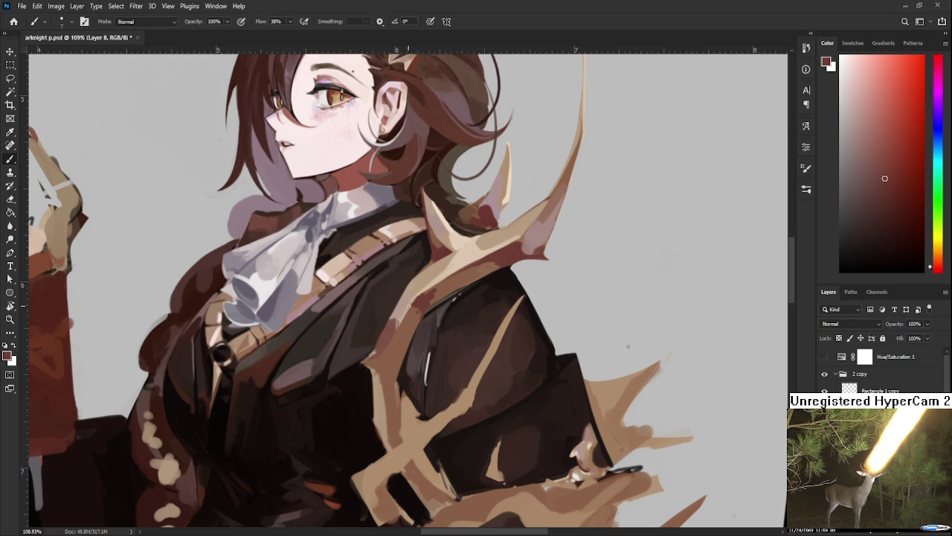
{"action": "left_click", "coordinate": [424, 304], "text": "alt"}
{"action": "left_click", "coordinate": [424, 303], "text": "alt"}
{"action": "left_click", "coordinate": [414, 297], "text": "alt"}
{"action": "left_click", "coordinate": [434, 290], "text": "alt"}
{"action": "left_click", "coordinate": [425, 298], "text": "alt"}
Brighten the antler's edge over the coat with small strokes of resampled antler colour
{"action": "left_click", "coordinate": [435, 300], "text": "alt"}
{"action": "left_click", "coordinate": [438, 293], "text": "alt"}
{"action": "left_click", "coordinate": [456, 284], "text": "alt"}
{"action": "left_click", "coordinate": [433, 294], "text": "alt"}
{"action": "left_click", "coordinate": [456, 281], "text": "alt"}
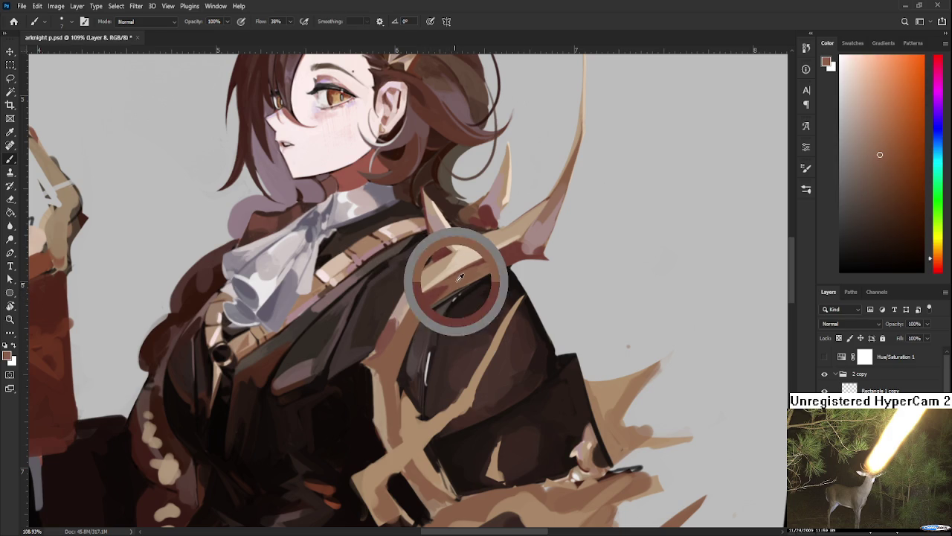
{"action": "left_click_drag", "start_coordinate": [461, 277], "coordinate": [461, 281]}
{"action": "left_click", "coordinate": [423, 299], "text": "alt"}
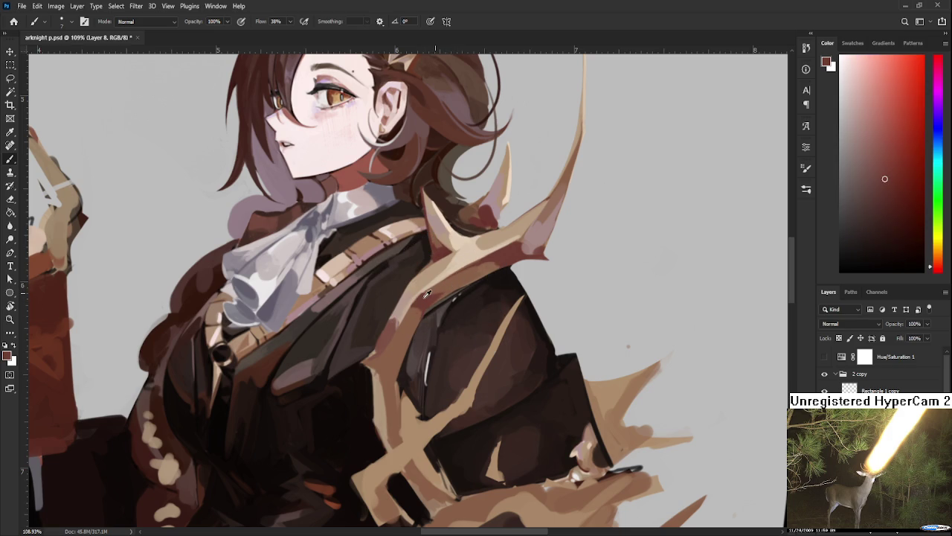
{"action": "left_click", "coordinate": [443, 287], "text": "alt"}
{"action": "left_click", "coordinate": [437, 297], "text": "alt"}
{"action": "left_click", "coordinate": [437, 289], "text": "alt"}
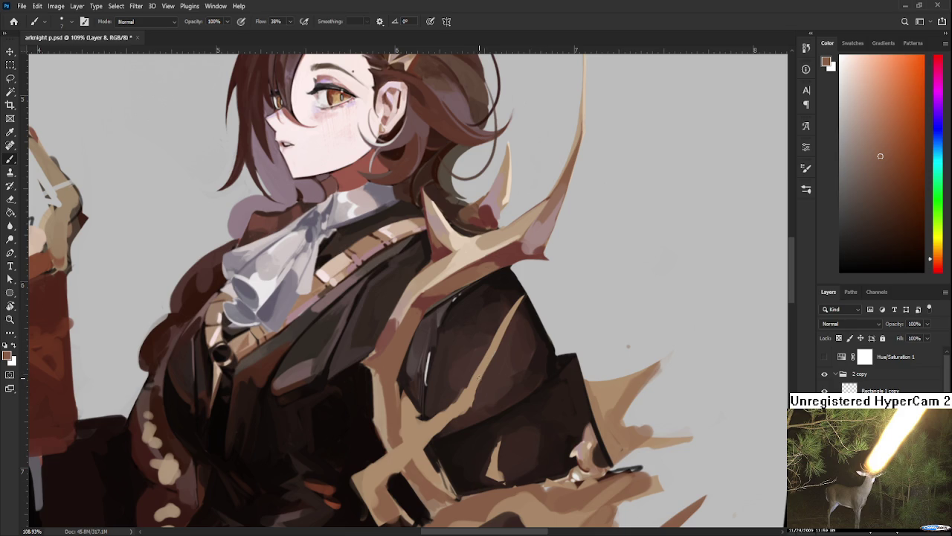
Paint dark red-brown shadows on the antler branch over the coat
{"action": "left_click", "coordinate": [422, 300], "text": "alt"}
{"action": "left_click", "coordinate": [415, 315], "text": "alt"}
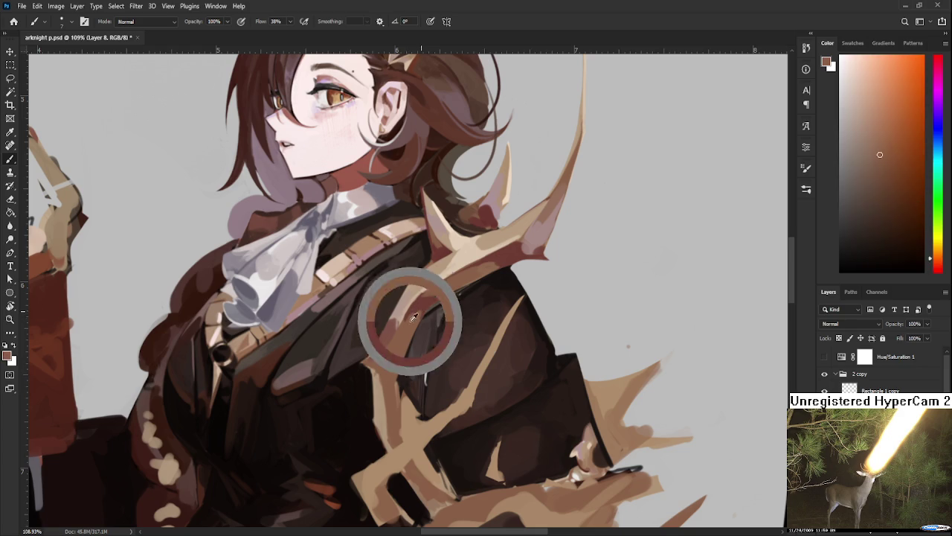
{"action": "left_click", "coordinate": [418, 305], "text": "alt"}
{"action": "left_click", "coordinate": [419, 311], "text": "alt"}
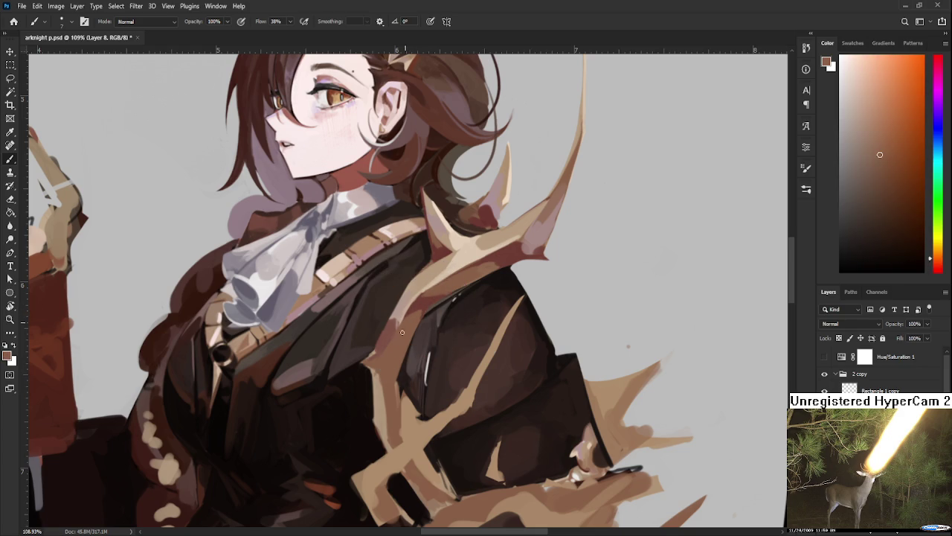
{"action": "left_click", "coordinate": [413, 308], "text": "alt"}
{"action": "left_click", "coordinate": [414, 299], "text": "alt"}
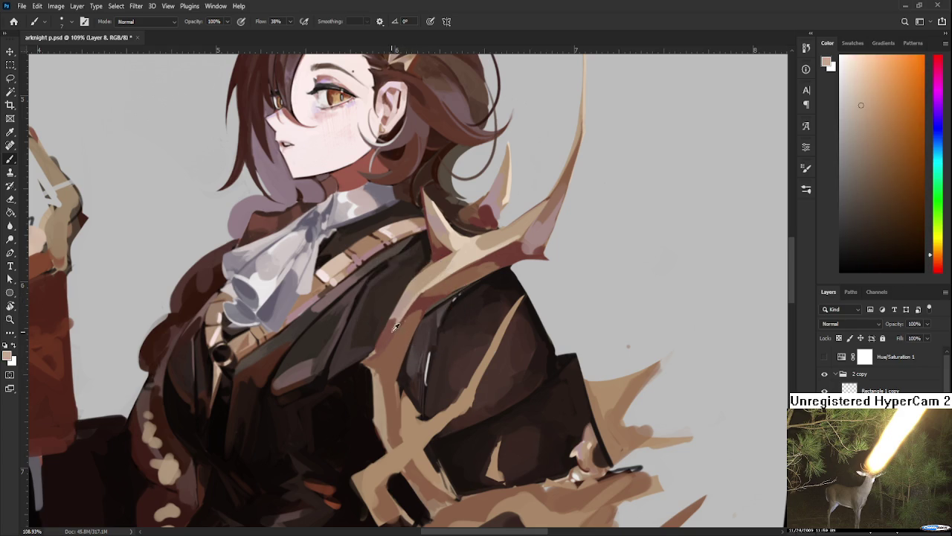
{"action": "left_click", "coordinate": [414, 305], "text": "alt"}
Add light tan and orange-tan highlights to the antler branch
{"action": "left_click", "coordinate": [410, 302], "text": "alt"}
{"action": "left_click", "coordinate": [400, 313], "text": "alt"}
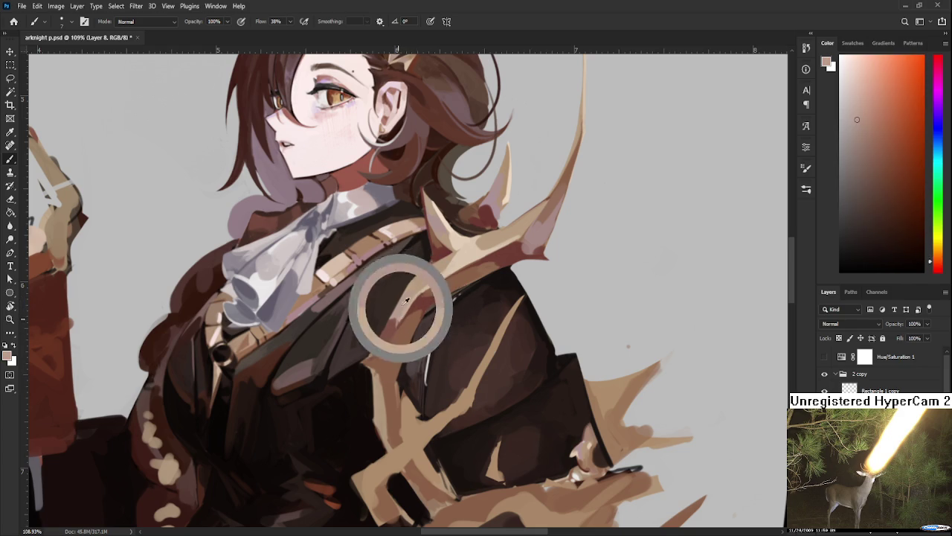
{"action": "left_click", "coordinate": [410, 300], "text": "alt"}
{"action": "left_click", "coordinate": [417, 277], "text": "alt"}
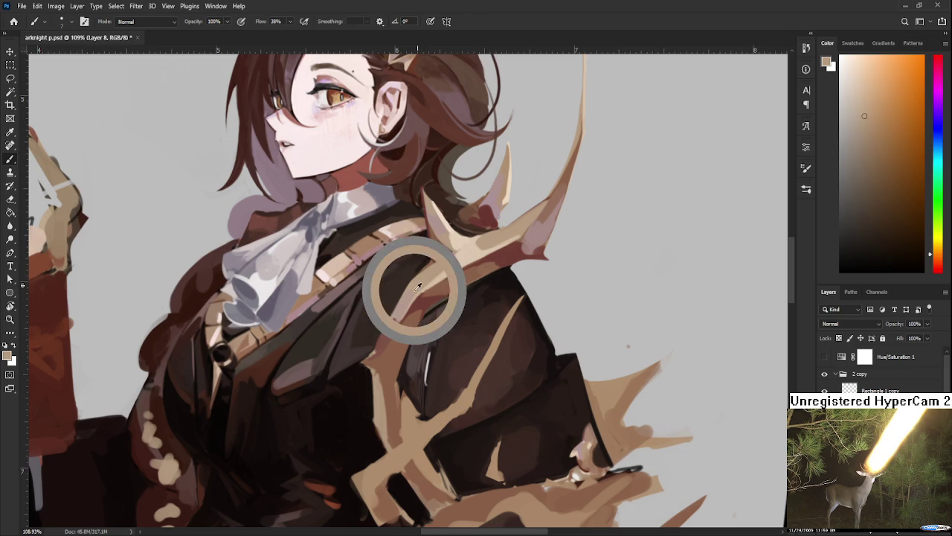
{"action": "left_click", "coordinate": [423, 279], "text": "alt"}
{"action": "left_click", "coordinate": [422, 279], "text": "alt"}
Return to dark red and lighter brown to define the antler's edge against the coat
{"action": "left_click", "coordinate": [422, 281], "text": "alt"}
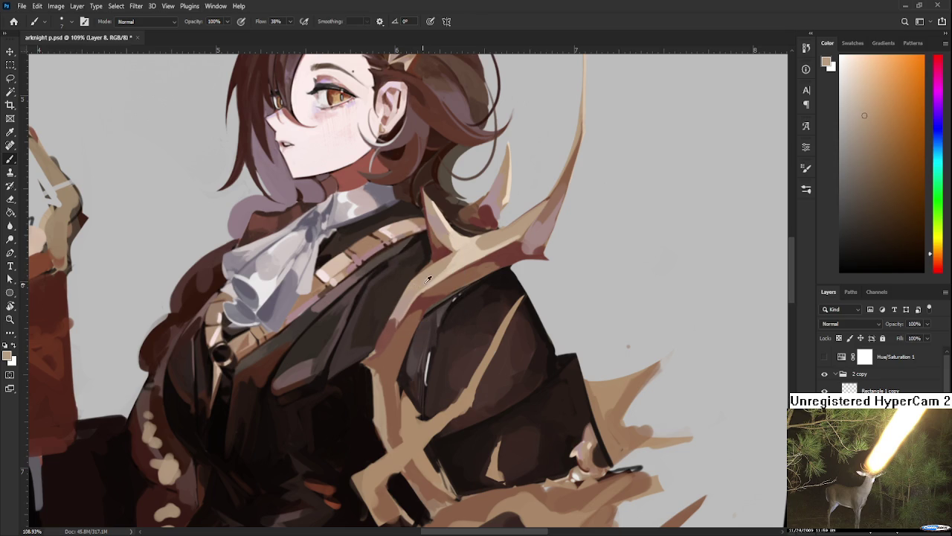
{"action": "left_click", "coordinate": [418, 303], "text": "alt"}
{"action": "left_click", "coordinate": [424, 298], "text": "alt"}
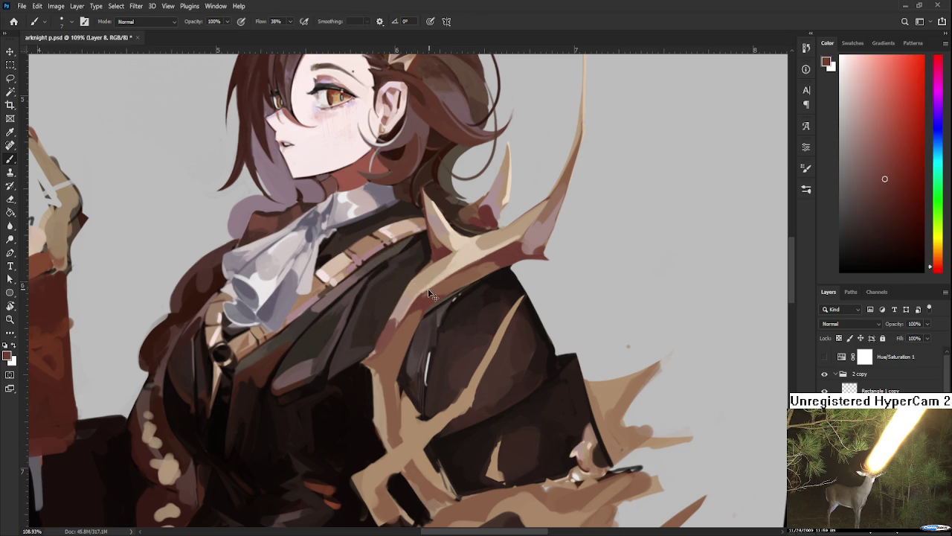
{"action": "left_click", "coordinate": [447, 281], "text": "alt"}
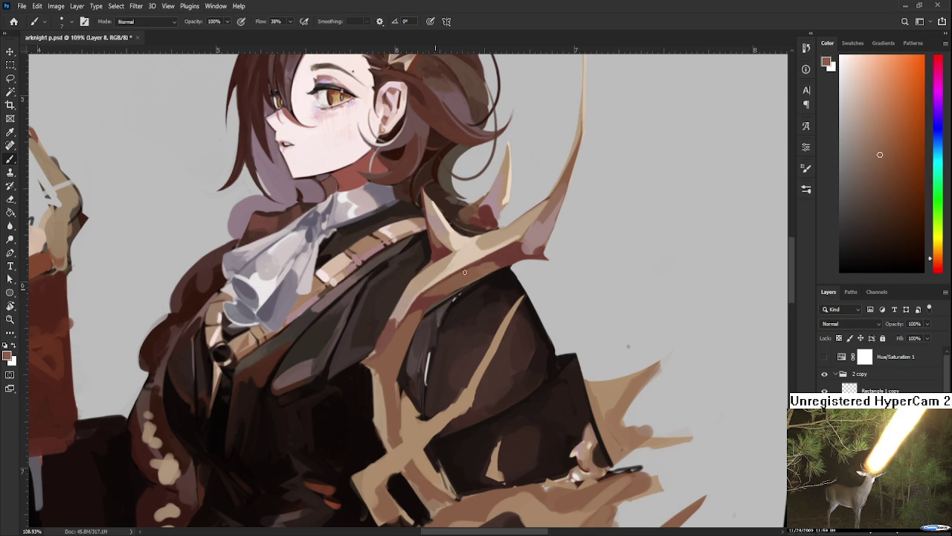
{"action": "left_click", "coordinate": [491, 258], "text": "alt"}
{"action": "left_click", "coordinate": [500, 256], "text": "alt"}
{"action": "left_click", "coordinate": [503, 255], "text": "alt"}
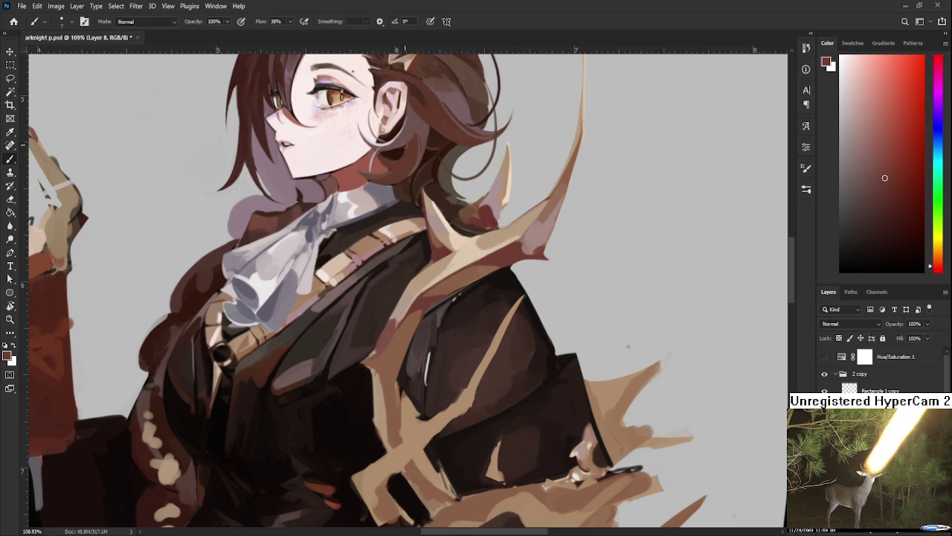
{"action": "scroll", "coordinate": [455, 289], "scroll_direction": "down", "scroll_amount": 3}
Zoom out to check the whole figure, then zoom back in on the chest
{"action": "scroll", "coordinate": [446, 290], "scroll_direction": "down", "scroll_amount": 1}
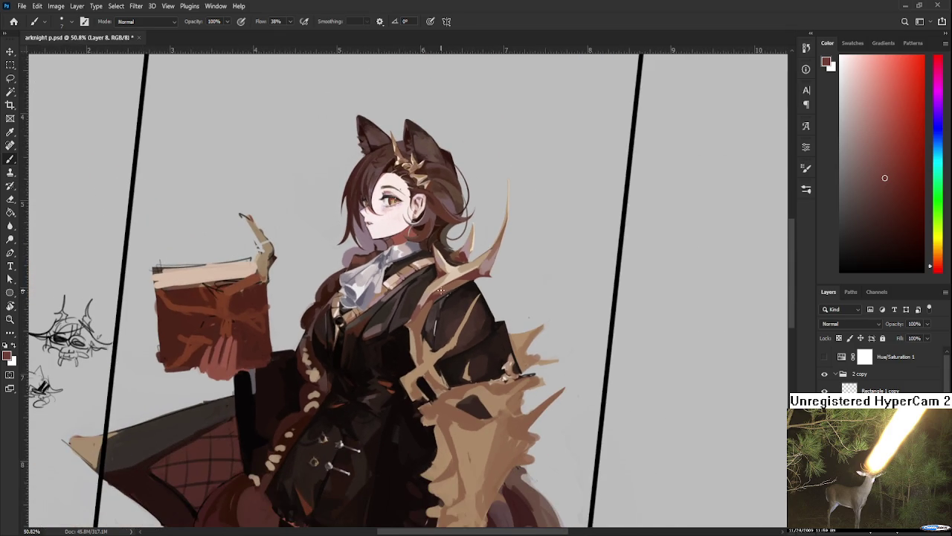
{"action": "scroll", "coordinate": [447, 292], "scroll_direction": "up", "scroll_amount": 1}
{"action": "scroll", "coordinate": [445, 301], "scroll_direction": "up", "scroll_amount": 1}
{"action": "scroll", "coordinate": [444, 311], "scroll_direction": "up", "scroll_amount": 2}
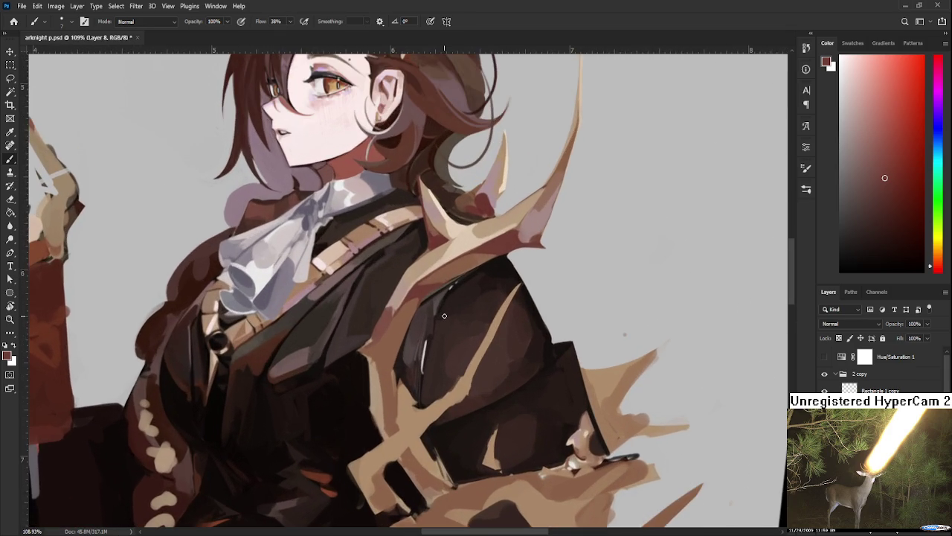
{"action": "scroll", "coordinate": [445, 315], "scroll_direction": "down", "scroll_amount": 2}
{"action": "scroll", "coordinate": [444, 316], "scroll_direction": "up", "scroll_amount": 2}
Sample the antler's tan, a reddish brown and the coat's near-black beside the branch
{"action": "left_click", "coordinate": [371, 363], "text": "alt"}
{"action": "left_click", "coordinate": [370, 358], "text": "alt"}
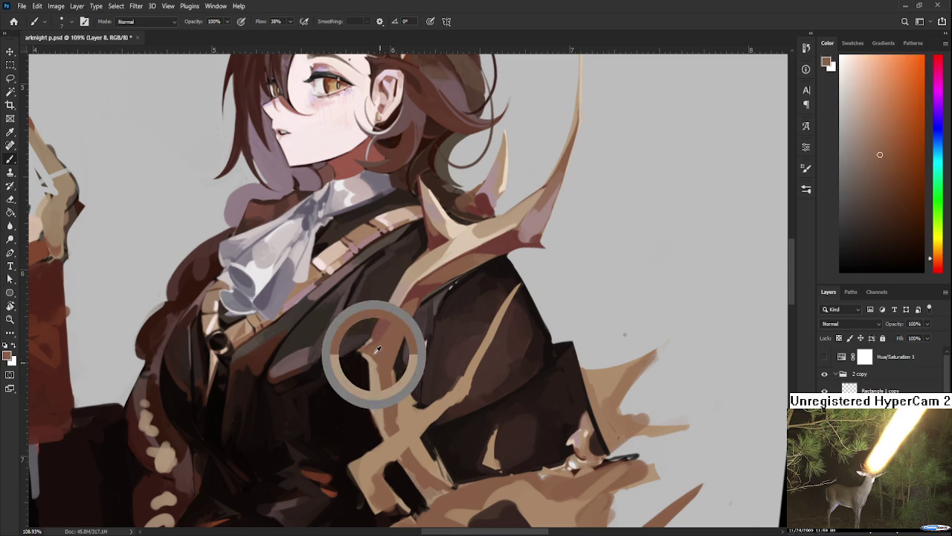
{"action": "left_click", "coordinate": [367, 355], "text": "alt"}
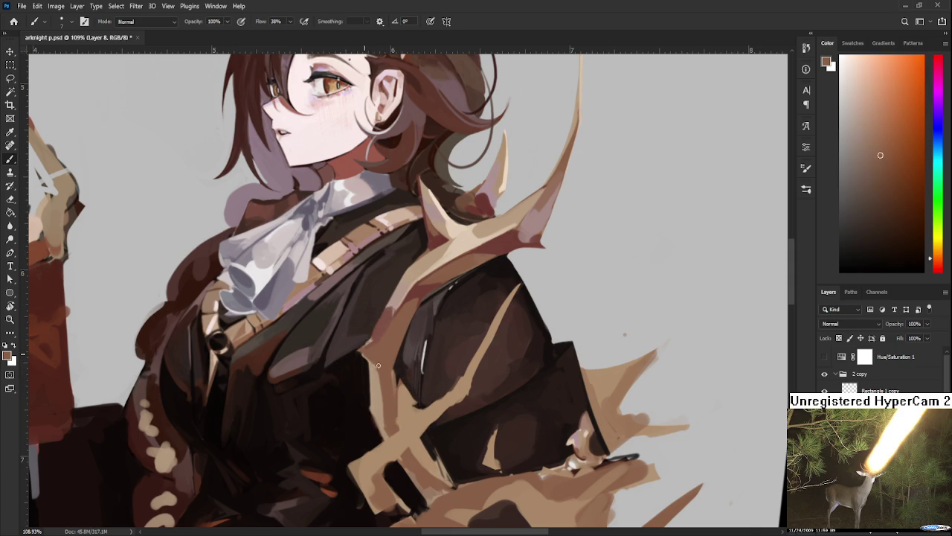
{"action": "left_click", "coordinate": [365, 360], "text": "alt"}
{"action": "left_click", "coordinate": [365, 358], "text": "alt"}
{"action": "left_click", "coordinate": [379, 361], "text": "alt"}
{"action": "left_click", "coordinate": [369, 363], "text": "alt"}
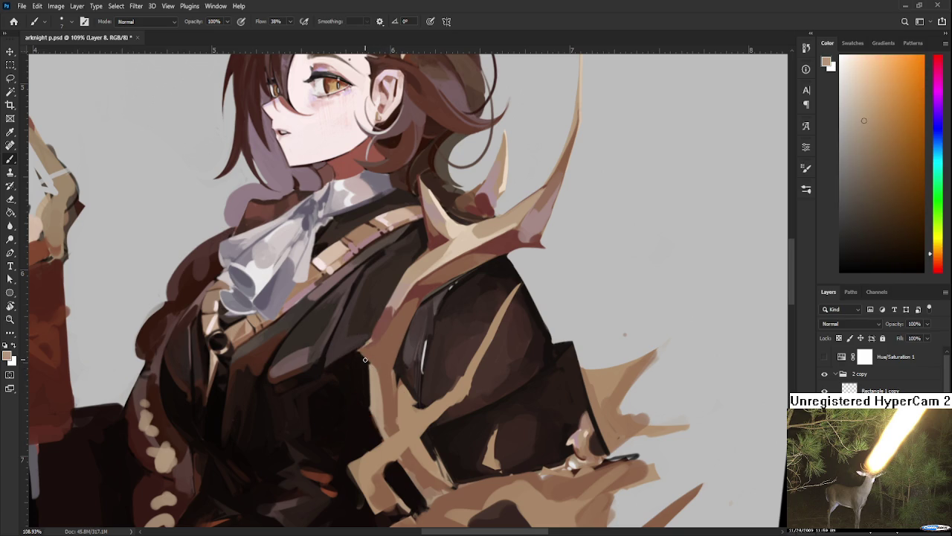
Paint a thin near-black shadow down the coat beside the antler branch
{"action": "left_click", "coordinate": [361, 352], "text": "alt"}
{"action": "left_click", "coordinate": [373, 359], "text": "alt"}
{"action": "left_click", "coordinate": [372, 368], "text": "alt"}
{"action": "left_click", "coordinate": [359, 360], "text": "alt"}
{"action": "left_click", "coordinate": [371, 348], "text": "alt"}
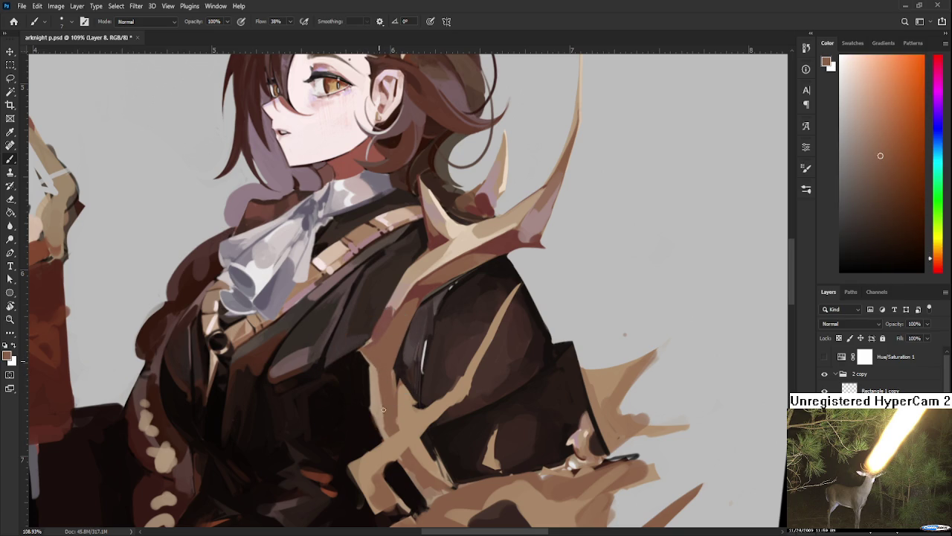
{"action": "left_click", "coordinate": [372, 372], "text": "alt"}
{"action": "mouse_move", "coordinate": [368, 372]}
{"action": "left_mouse_down"}
{"action": "mouse_move", "coordinate": [370, 413]}
{"action": "mouse_move", "coordinate": [362, 345]}
{"action": "left_mouse_up"}
Balance the coat shading with lighter and darker coat tones and tan touches on the antler
{"action": "left_click", "coordinate": [358, 332], "text": "alt"}
{"action": "left_click", "coordinate": [361, 311], "text": "alt"}
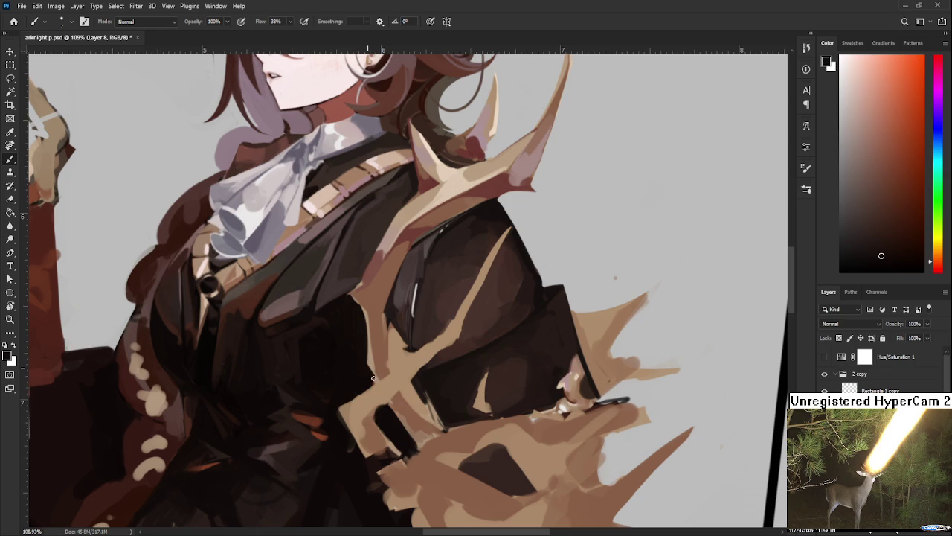
{"action": "left_click", "coordinate": [364, 340], "text": "alt"}
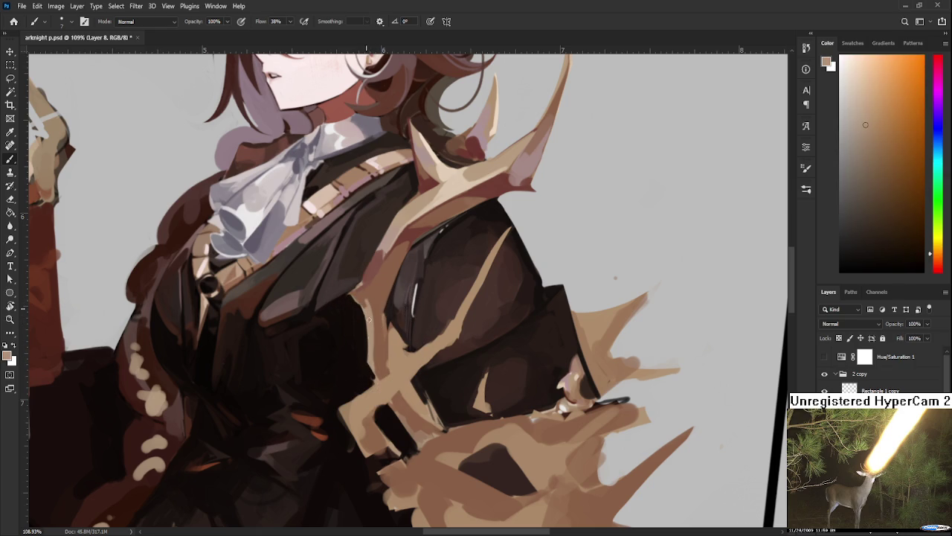
{"action": "left_click", "coordinate": [372, 290], "text": "alt"}
{"action": "left_click", "coordinate": [373, 317], "text": "alt"}
{"action": "scroll", "coordinate": [392, 333], "scroll_direction": "down", "scroll_amount": 2}
Review the figure, then alternate near-black coat and tan strokes along the branch's edge
{"action": "scroll", "coordinate": [391, 333], "scroll_direction": "down", "scroll_amount": 2}
{"action": "scroll", "coordinate": [391, 333], "scroll_direction": "down", "scroll_amount": 2}
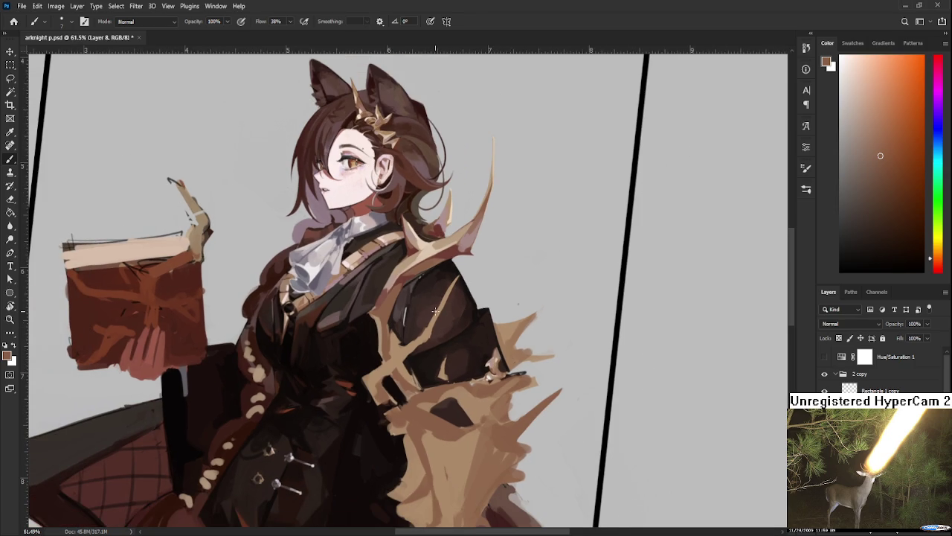
{"action": "scroll", "coordinate": [443, 311], "scroll_direction": "up", "scroll_amount": 2}
{"action": "scroll", "coordinate": [438, 322], "scroll_direction": "up", "scroll_amount": 2}
{"action": "scroll", "coordinate": [433, 334], "scroll_direction": "up", "scroll_amount": 2}
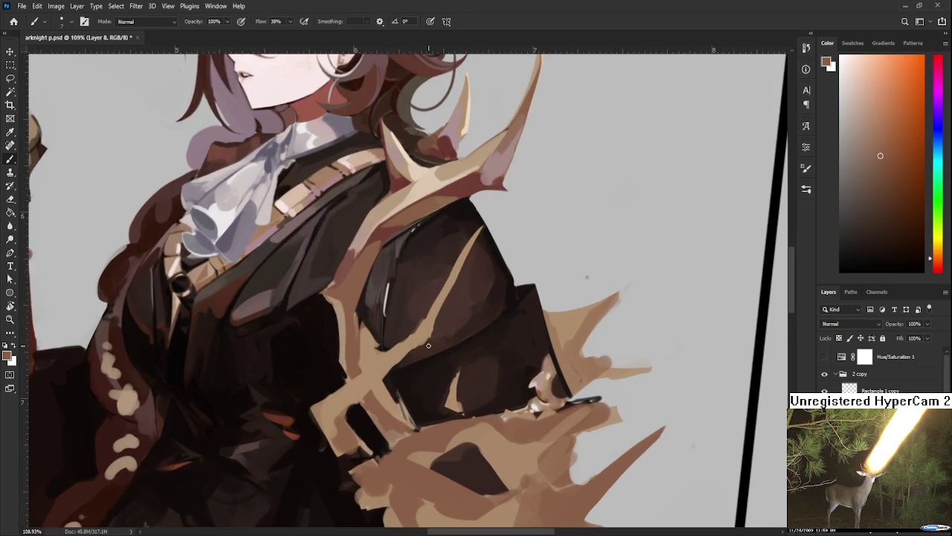
{"action": "mouse_move", "coordinate": [349, 313]}
{"action": "left_mouse_down"}
{"action": "mouse_move", "coordinate": [354, 290]}
{"action": "mouse_move", "coordinate": [340, 298]}
{"action": "left_mouse_up"}
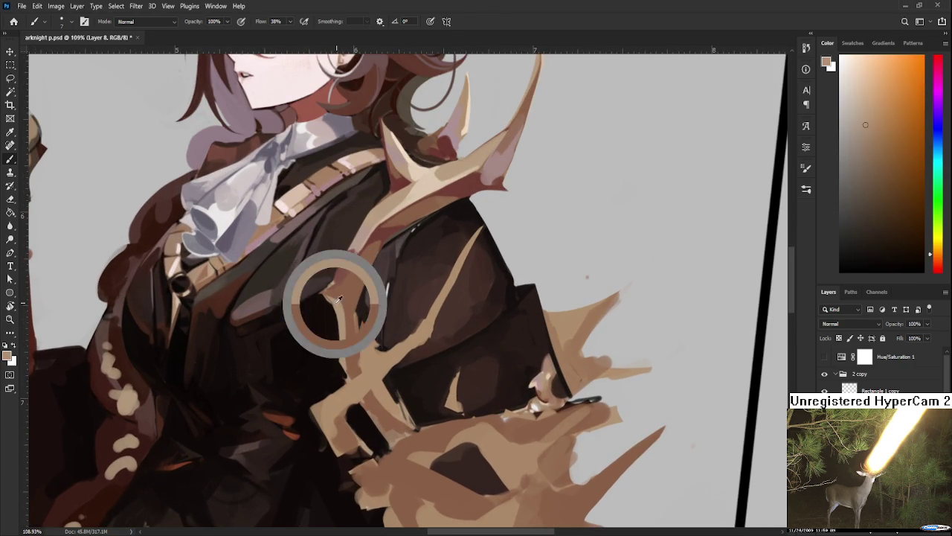
{"action": "left_click", "coordinate": [328, 300], "text": "alt"}
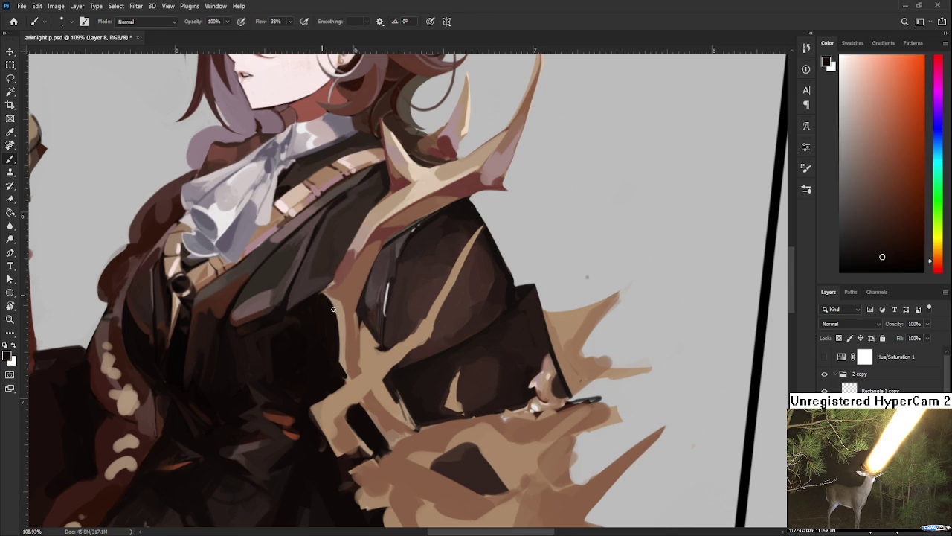
{"action": "left_click", "coordinate": [343, 296], "text": "alt"}
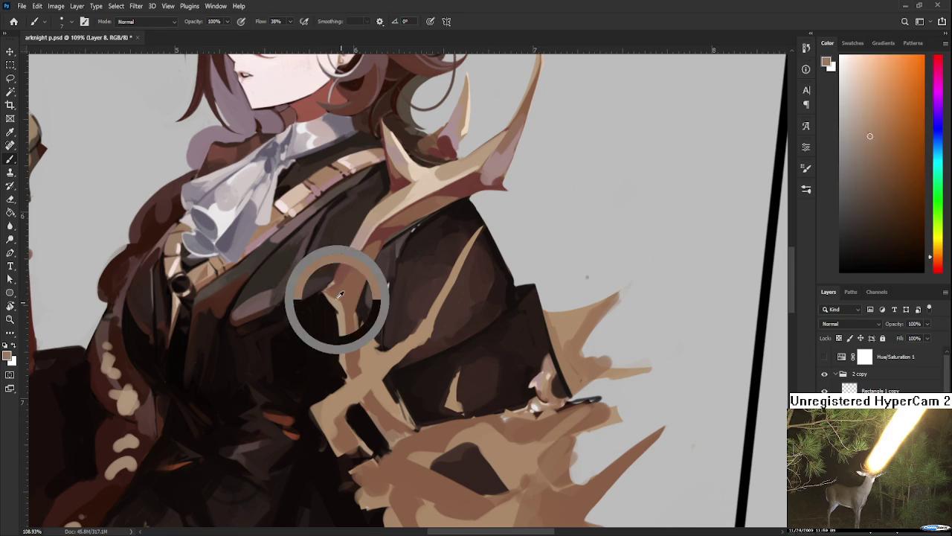
{"action": "left_click", "coordinate": [343, 292], "text": "alt"}
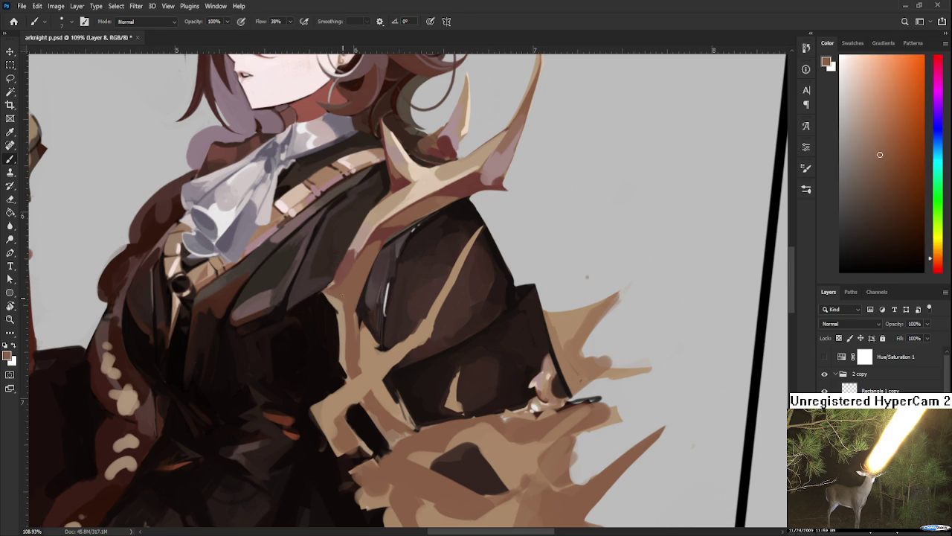
{"action": "left_click", "coordinate": [340, 308], "text": "alt"}
{"action": "left_click", "coordinate": [344, 307], "text": "alt"}
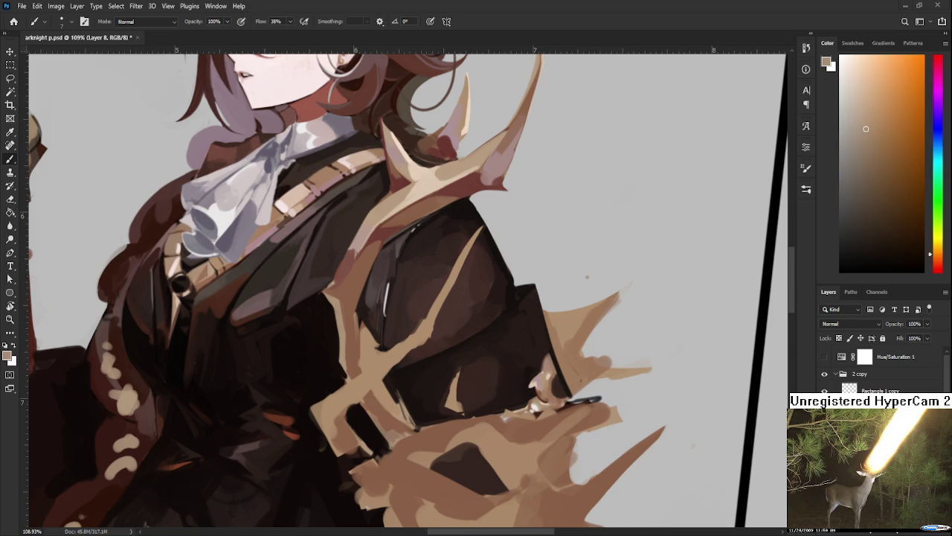
Sample several reddish-brown coat shades and a lighter tan from the antler
{"action": "scroll", "coordinate": [428, 367], "scroll_direction": "up", "scroll_amount": 2, "text": "alt"}
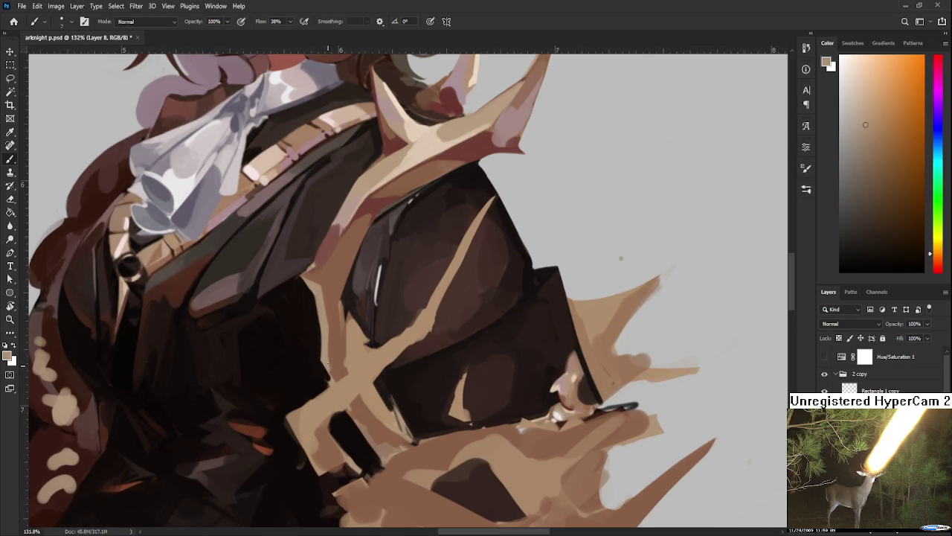
{"action": "left_click", "coordinate": [335, 366], "text": "alt"}
{"action": "left_click", "coordinate": [330, 360], "text": "alt"}
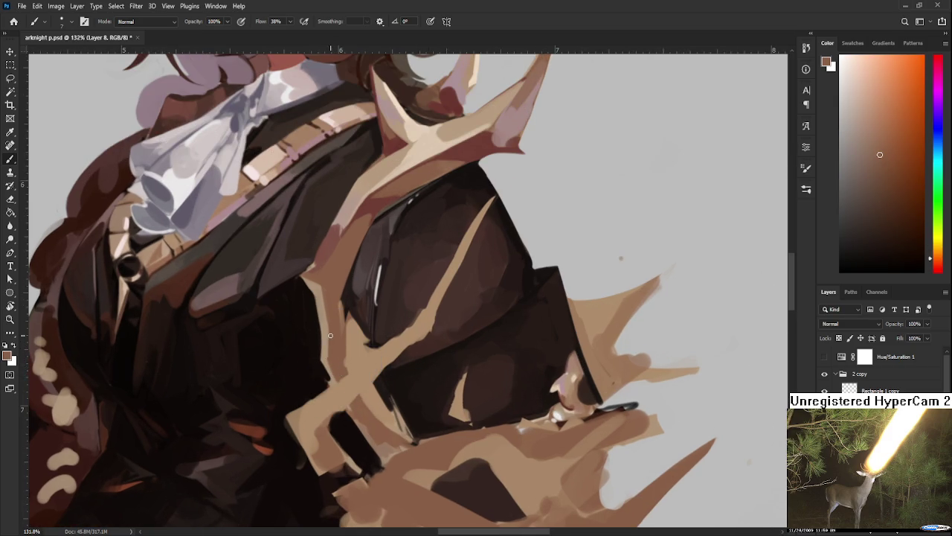
{"action": "left_click", "coordinate": [331, 352], "text": "alt"}
{"action": "left_click", "coordinate": [333, 372], "text": "alt"}
{"action": "left_click", "coordinate": [347, 337], "text": "alt"}
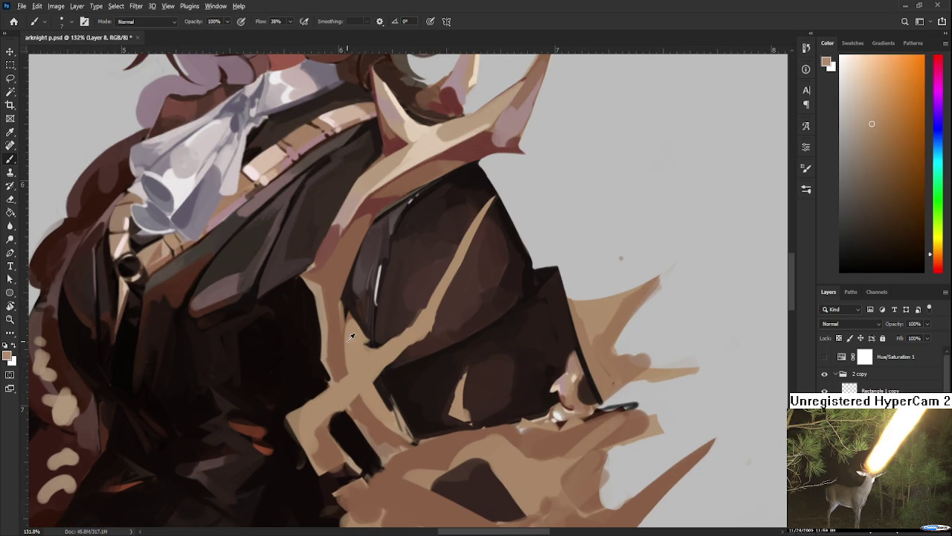
{"action": "left_click", "coordinate": [338, 305], "text": "alt"}
{"action": "left_click", "coordinate": [338, 303], "text": "alt"}
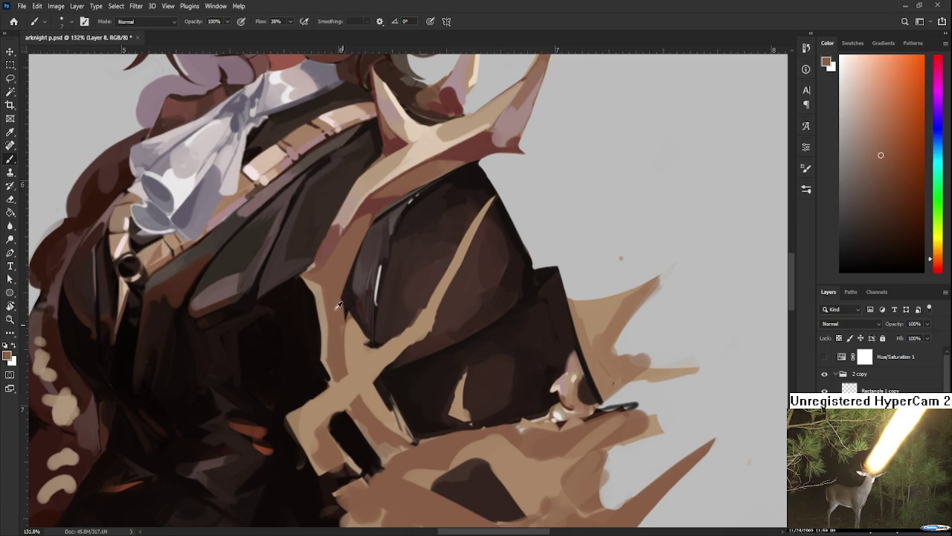
{"action": "left_click_drag", "start_coordinate": [339, 304], "coordinate": [343, 348]}
Sample orange-browns along the antler's edge, ending on a light orange-beige
{"action": "left_click", "coordinate": [313, 306], "text": "alt"}
{"action": "left_click_drag", "start_coordinate": [313, 307], "coordinate": [311, 314]}
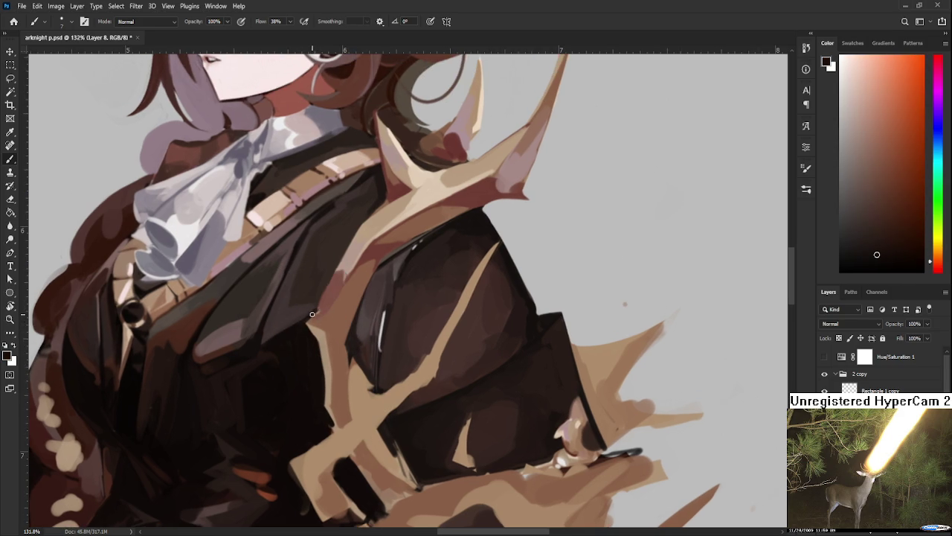
{"action": "left_click", "coordinate": [321, 304], "text": "alt"}
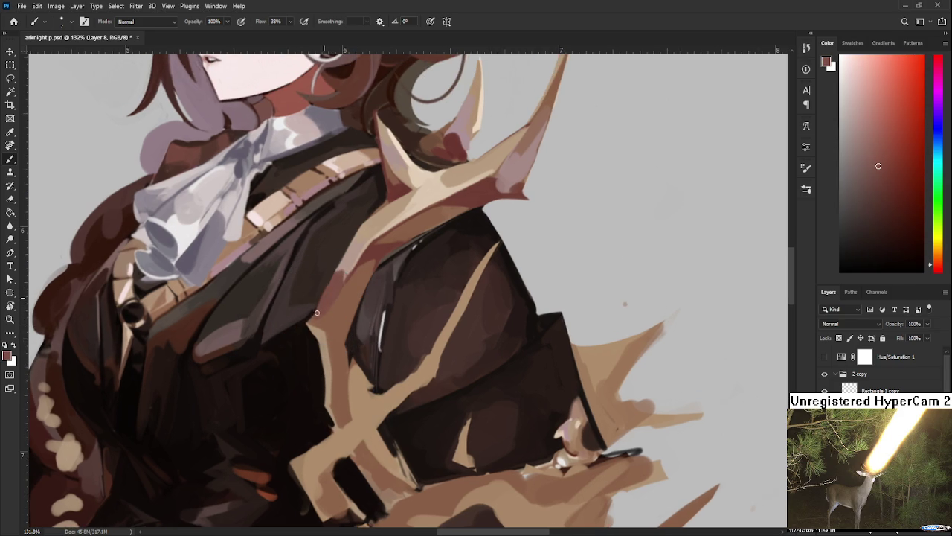
{"action": "left_click", "coordinate": [327, 308], "text": "alt"}
{"action": "left_click", "coordinate": [328, 321], "text": "alt"}
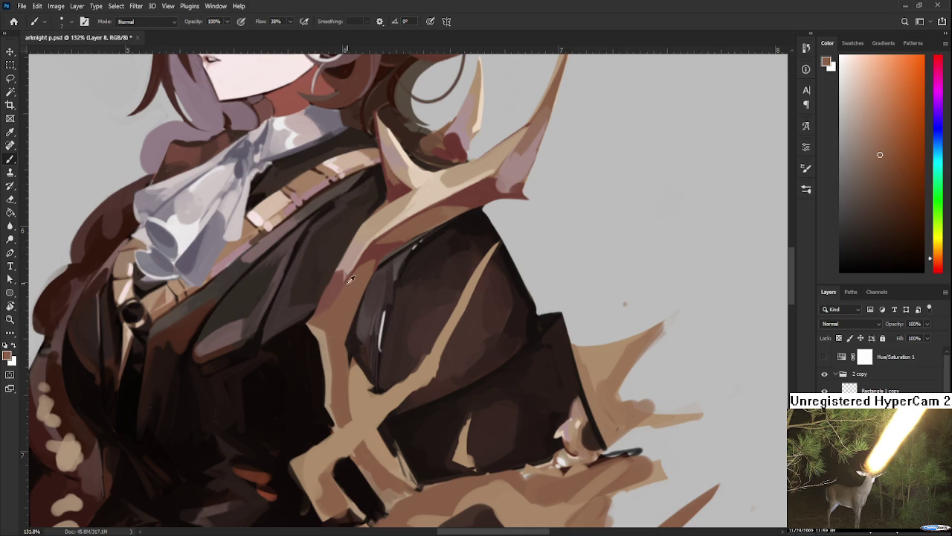
{"action": "left_click", "coordinate": [342, 274], "text": "alt"}
{"action": "left_click", "coordinate": [362, 250], "text": "alt"}
{"action": "left_click", "coordinate": [362, 251], "text": "alt"}
{"action": "left_click", "coordinate": [357, 249], "text": "alt"}
{"action": "left_click", "coordinate": [357, 251], "text": "alt"}
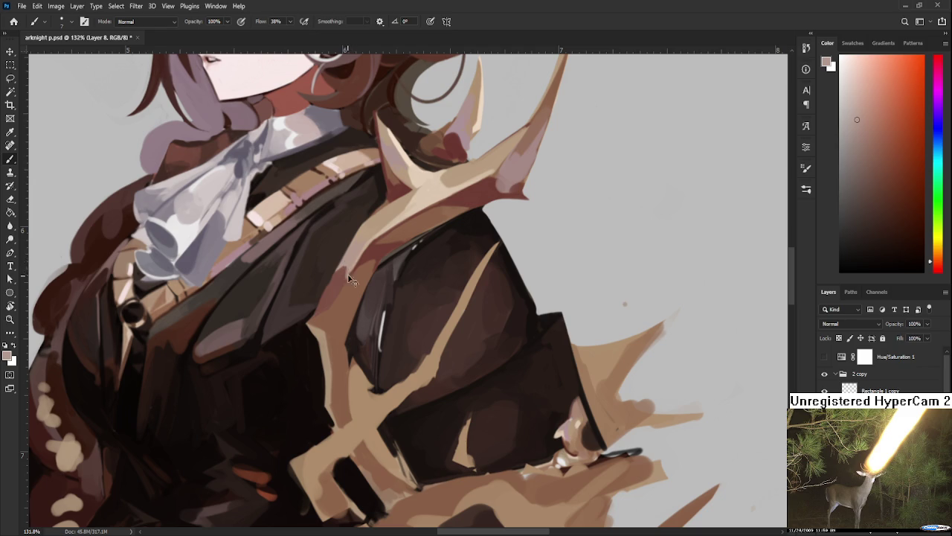
{"action": "left_click", "coordinate": [396, 217], "text": "alt"}
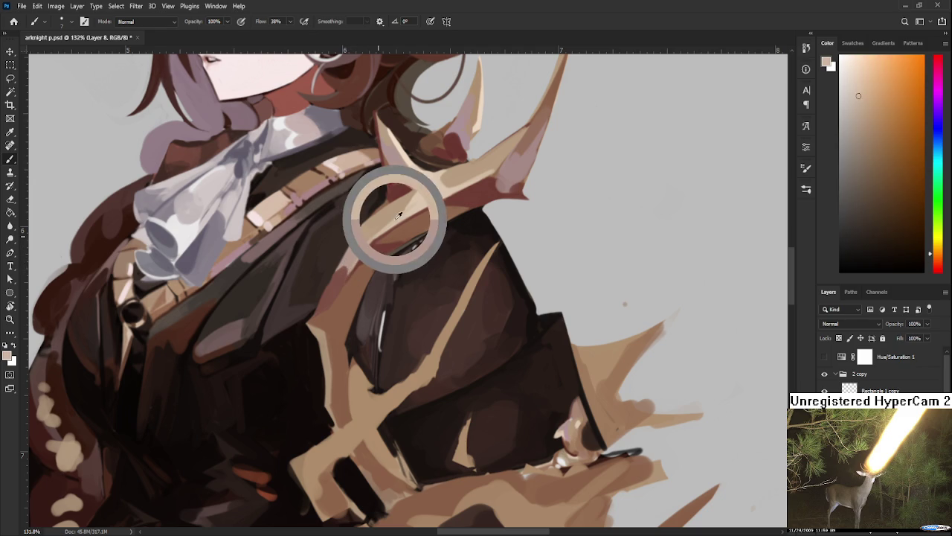
Paint soft dark-brown strokes on the reddish-brown coat left of the antler
{"action": "left_click", "coordinate": [336, 308], "text": "alt"}
{"action": "left_click_drag", "start_coordinate": [330, 309], "coordinate": [315, 326]}
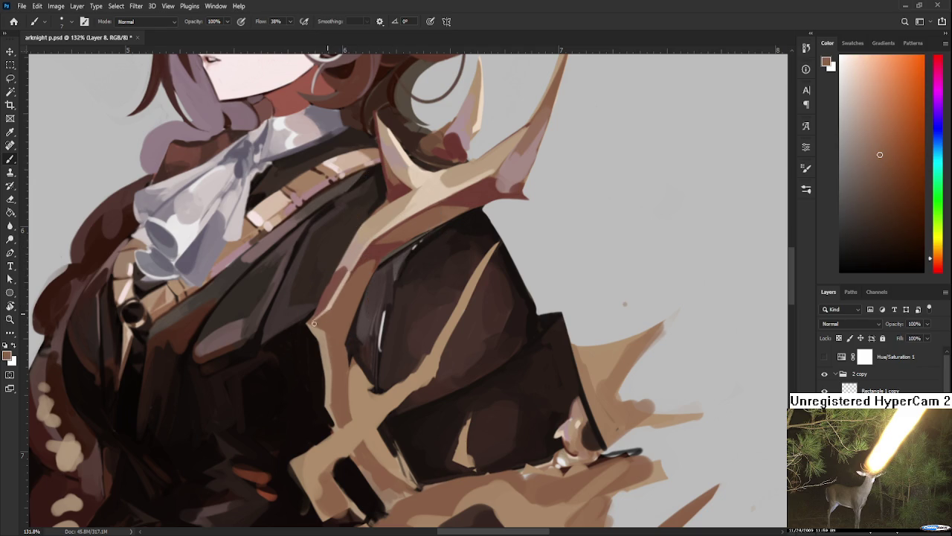
{"action": "left_click_drag", "start_coordinate": [350, 279], "coordinate": [318, 320]}
{"action": "scroll", "coordinate": [370, 299], "scroll_direction": "down", "scroll_amount": 8}
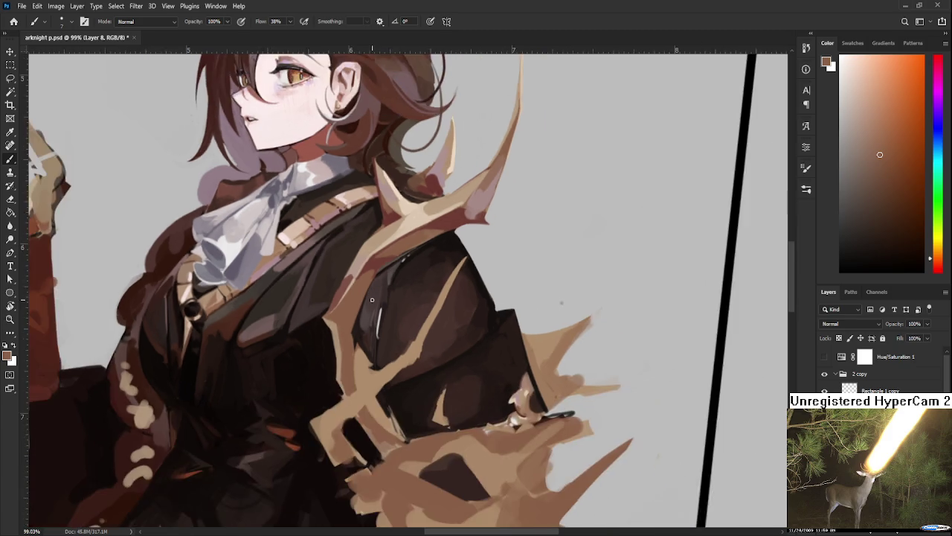
Sample dark red-brown and orange-brown tones from the coat's shoulder
{"action": "scroll", "coordinate": [372, 298], "scroll_direction": "up", "scroll_amount": 3}
{"action": "scroll", "coordinate": [372, 298], "scroll_direction": "up", "scroll_amount": 3}
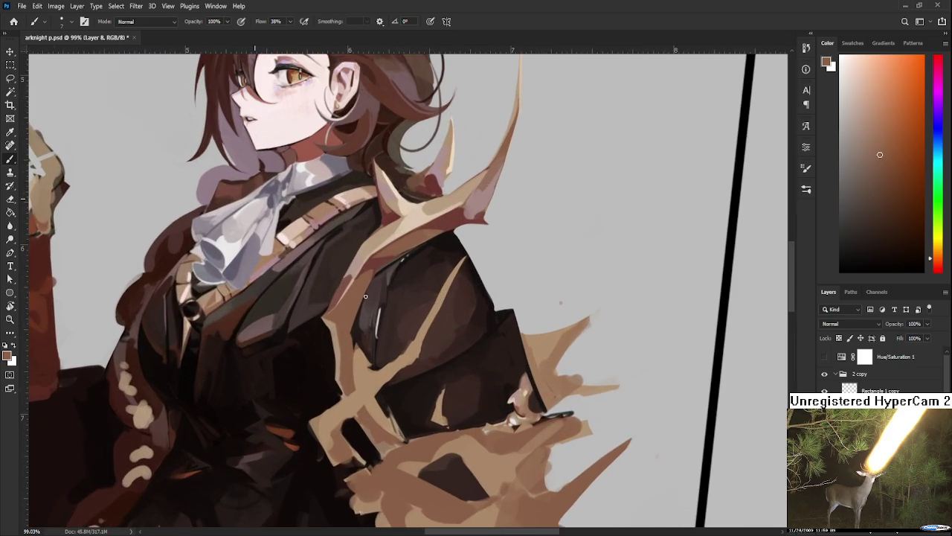
{"action": "scroll", "coordinate": [363, 295], "scroll_direction": "up", "scroll_amount": 2}
{"action": "left_click", "coordinate": [369, 311], "text": "alt"}
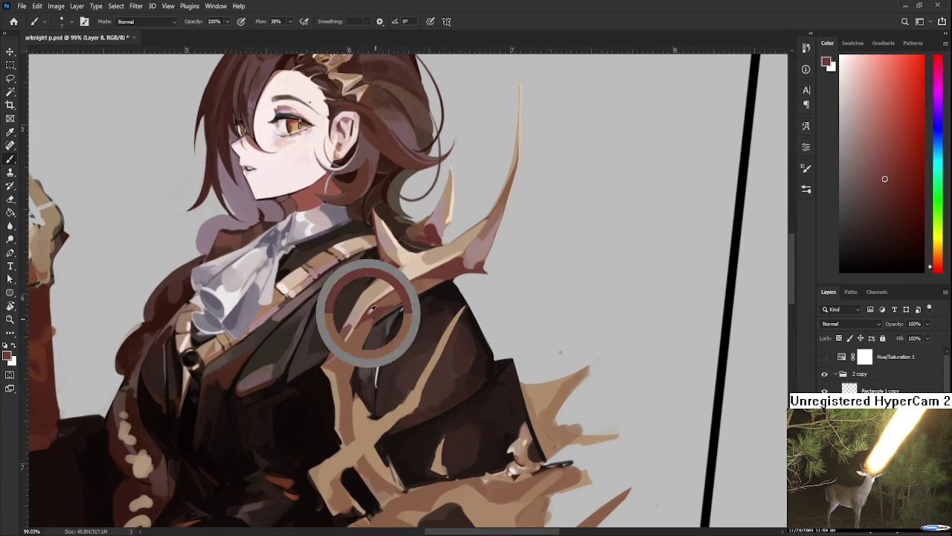
{"action": "left_click", "coordinate": [363, 328], "text": "alt"}
{"action": "left_click", "coordinate": [367, 320], "text": "alt"}
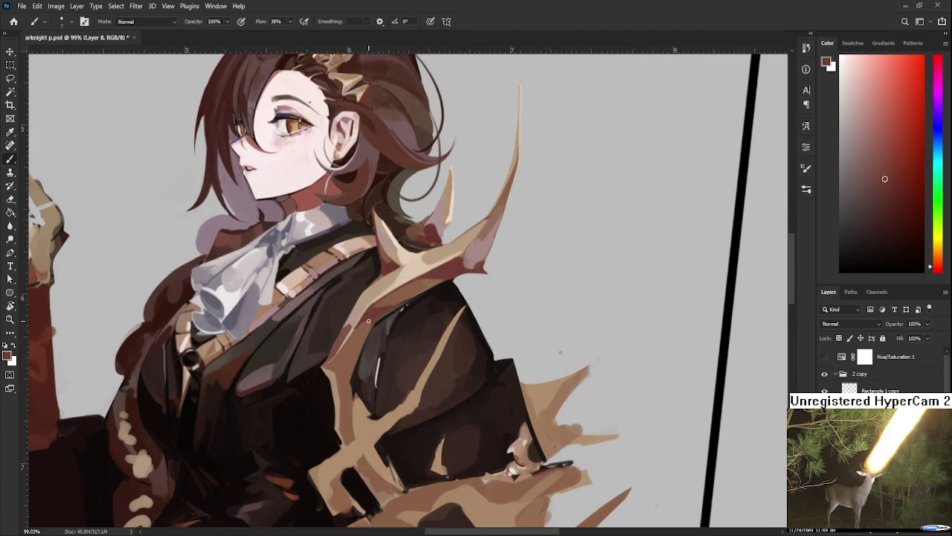
{"action": "left_click", "coordinate": [366, 324], "text": "alt"}
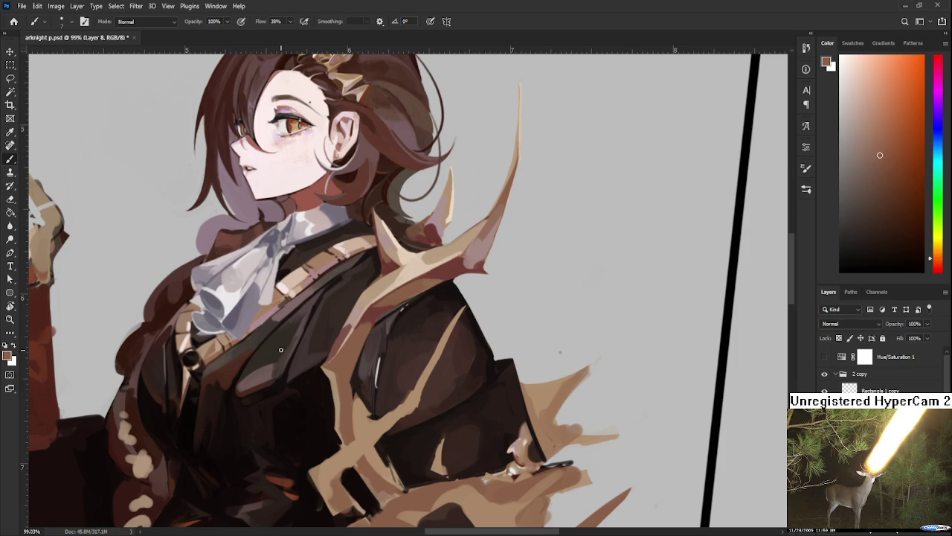
{"action": "left_click", "coordinate": [390, 295], "text": "alt"}
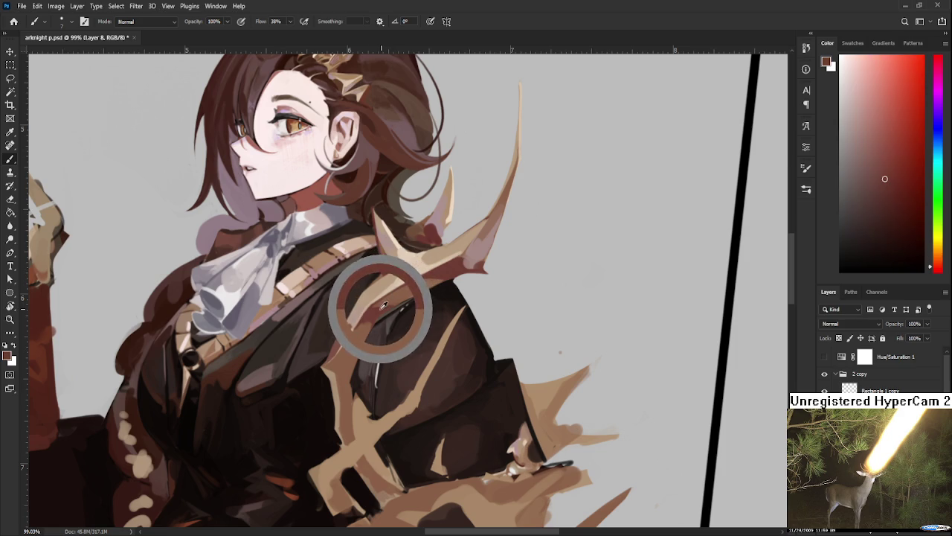
Sample orange antler tones while resizing the brush, ending at size 10
{"action": "key", "text": "]"}
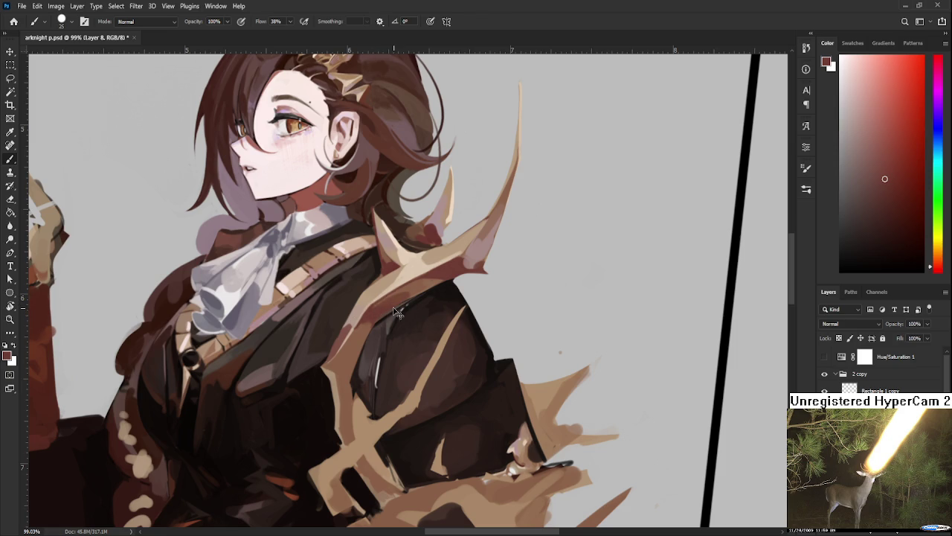
{"action": "left_click_drag", "start_coordinate": [401, 305], "coordinate": [409, 277]}
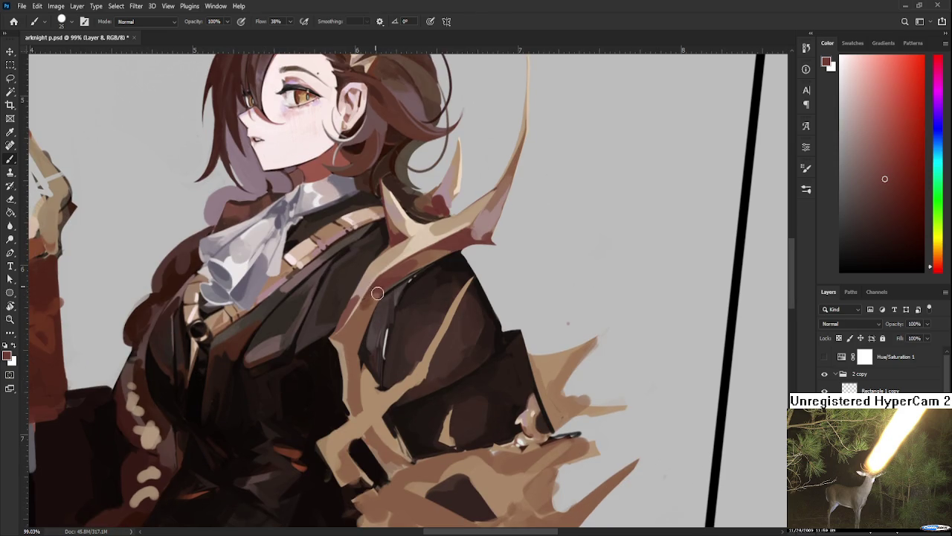
{"action": "left_click", "coordinate": [353, 327], "text": "alt"}
{"action": "left_click_drag", "start_coordinate": [405, 268], "coordinate": [420, 241]}
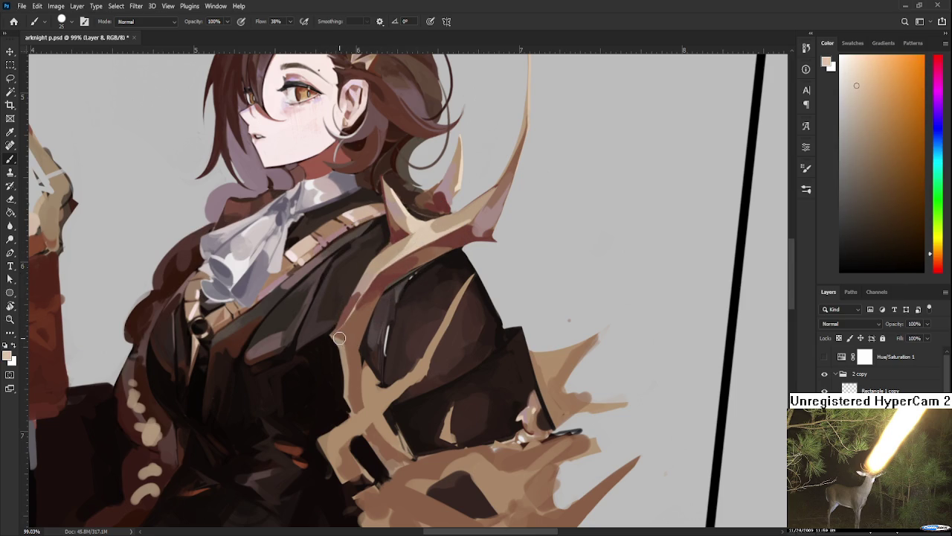
{"action": "key", "text": "bracketleft"}
{"action": "key", "text": "bracketleft"}
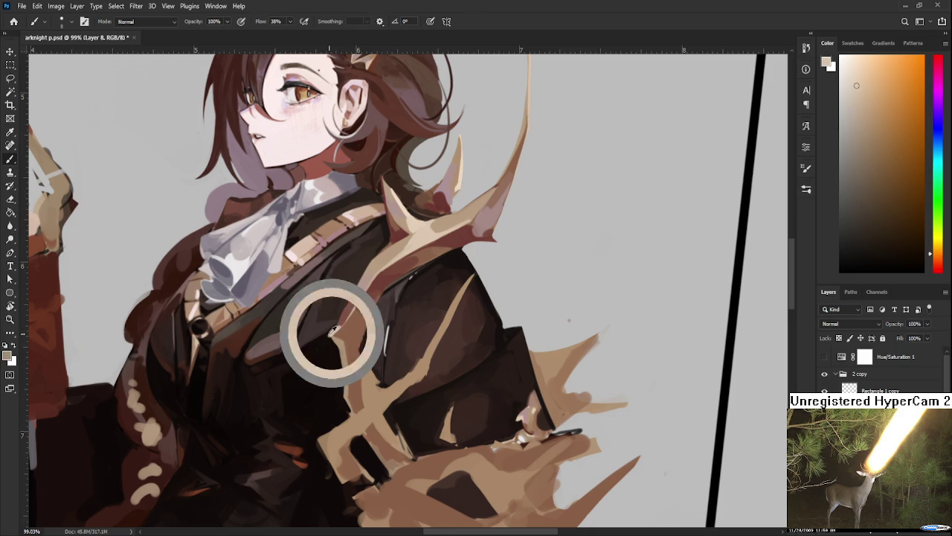
Settle on a light peach antler colour after sampling the dark reddish-brown coat
{"action": "left_click", "coordinate": [333, 331], "text": "alt"}
{"action": "left_click", "coordinate": [346, 325], "text": "alt"}
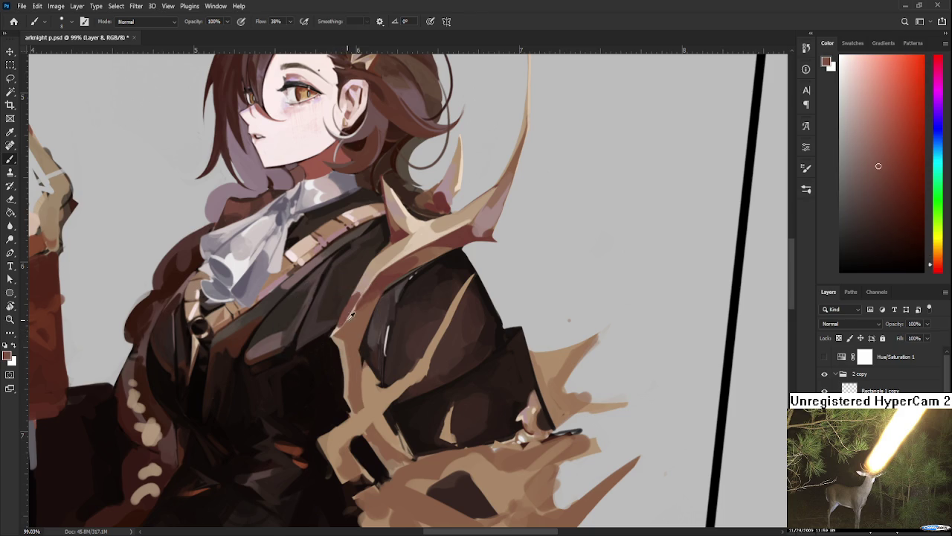
{"action": "left_click", "coordinate": [344, 329], "text": "alt"}
{"action": "left_click", "coordinate": [422, 237], "text": "alt"}
{"action": "scroll", "coordinate": [346, 292], "scroll_direction": "down", "scroll_amount": 2}
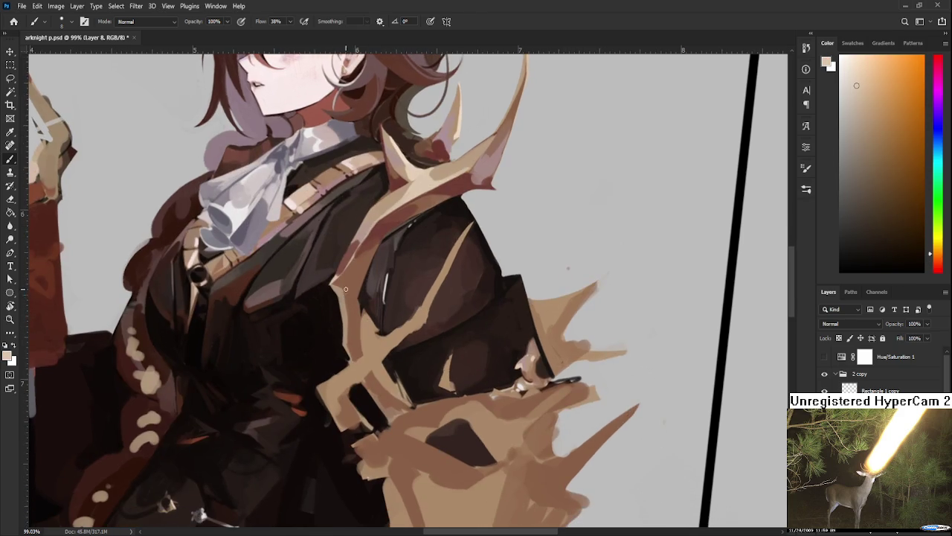
{"action": "scroll", "coordinate": [377, 253], "scroll_direction": "down", "scroll_amount": 5}
{"action": "scroll", "coordinate": [372, 261], "scroll_direction": "up", "scroll_amount": 2}
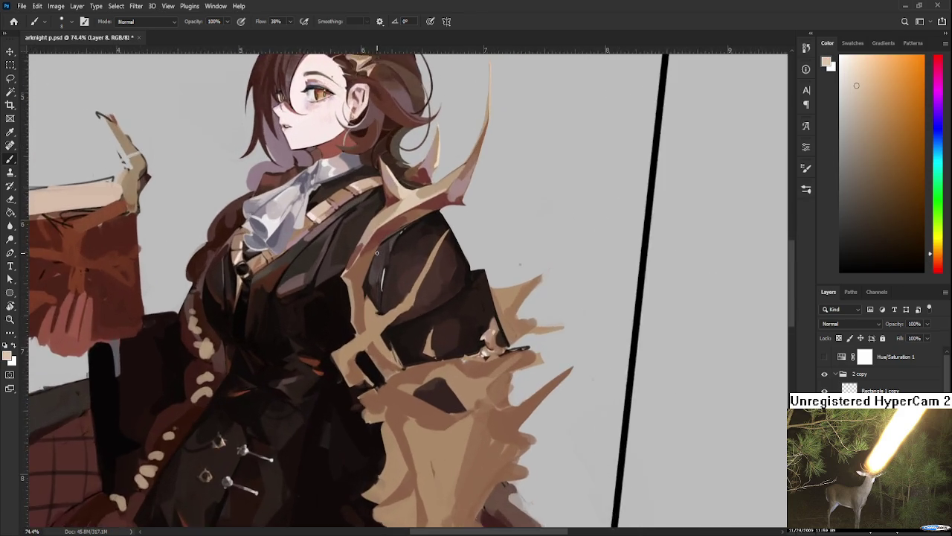
{"action": "scroll", "coordinate": [369, 265], "scroll_direction": "up", "scroll_amount": 2}
{"action": "scroll", "coordinate": [366, 270], "scroll_direction": "up", "scroll_amount": 2}
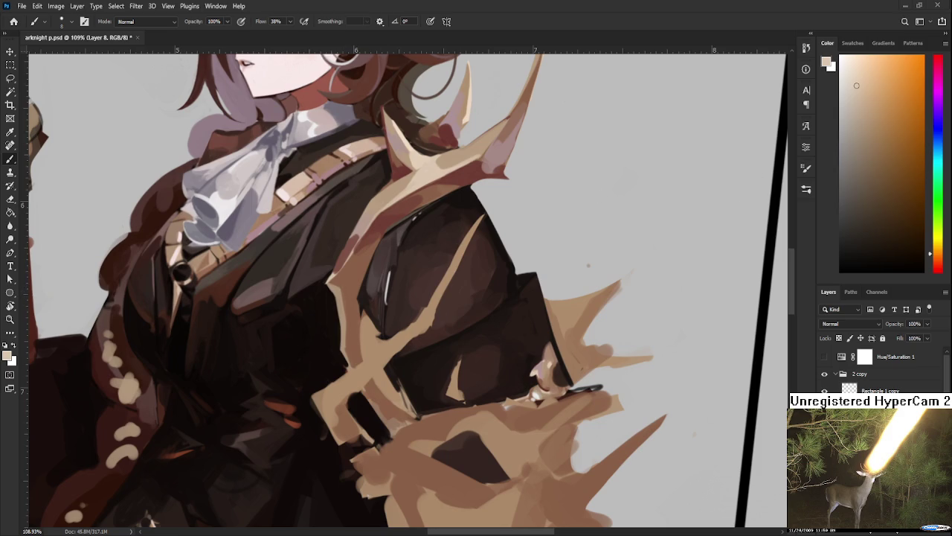
Paint a light beige stroke along the antler edge, replacing a stray undone stroke
{"action": "left_click", "coordinate": [331, 274], "text": "alt"}
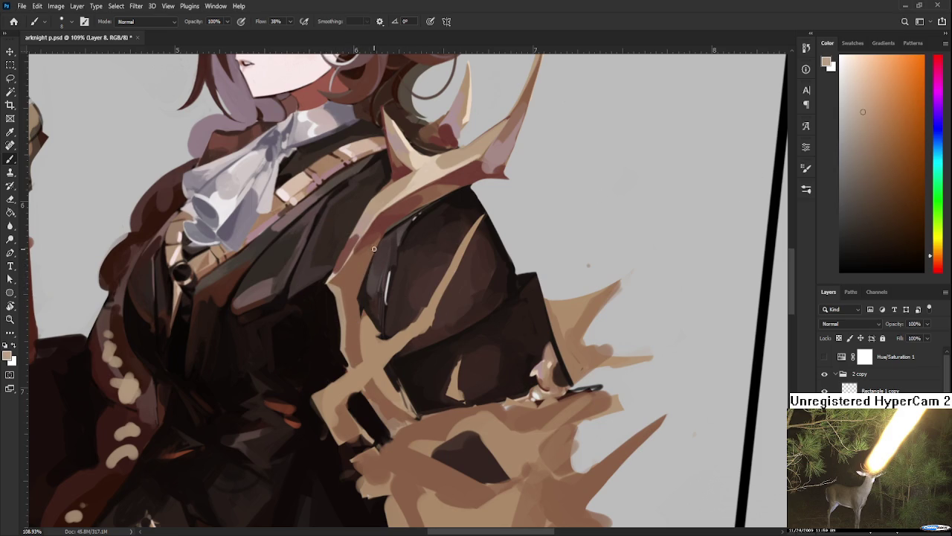
{"action": "left_click", "coordinate": [378, 219], "text": "alt"}
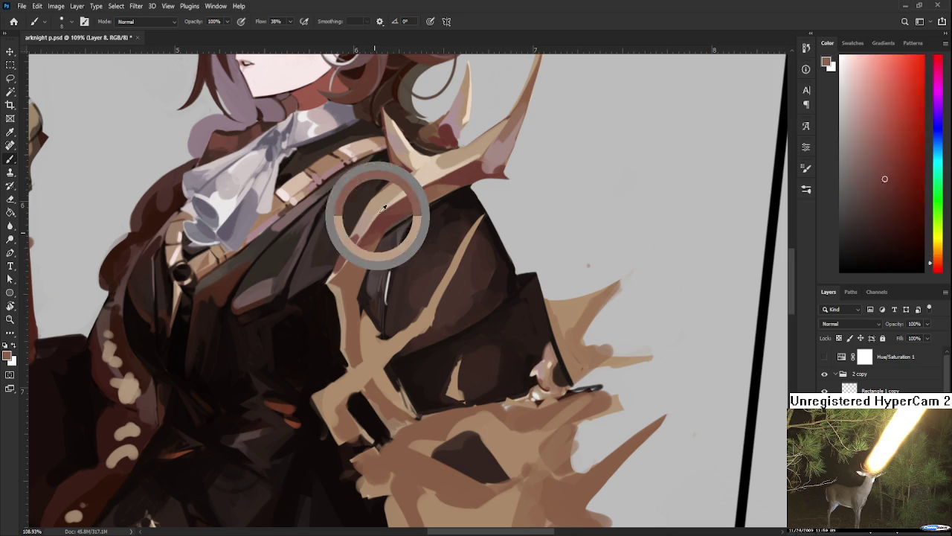
{"action": "left_click_drag", "start_coordinate": [378, 220], "coordinate": [419, 159]}
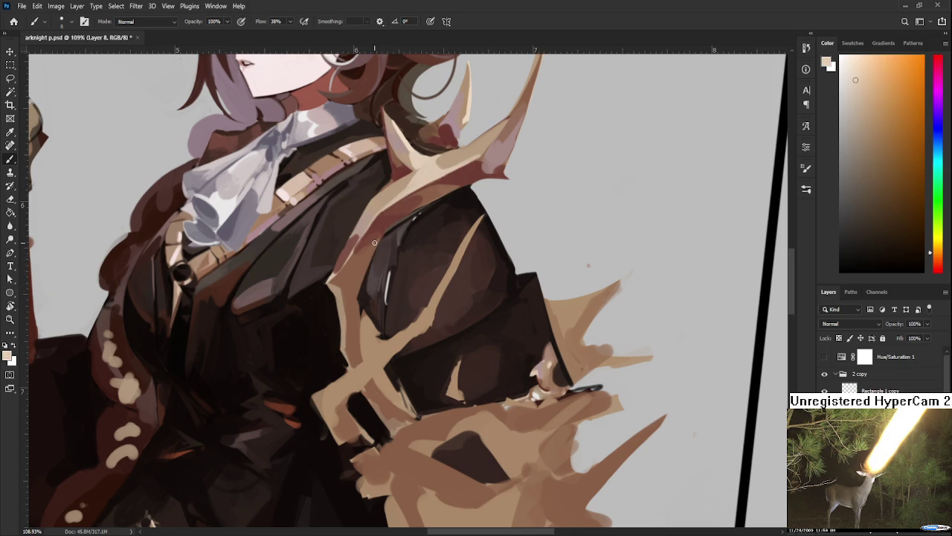
{"action": "left_click_drag", "start_coordinate": [375, 242], "coordinate": [343, 323]}
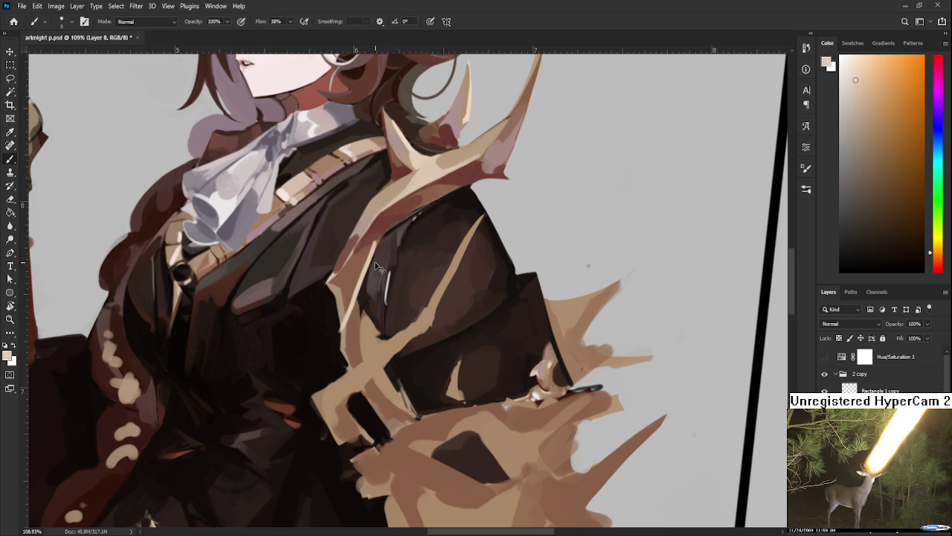
{"action": "key", "text": "ctrl+z"}
{"action": "left_click_drag", "start_coordinate": [366, 270], "coordinate": [344, 327]}
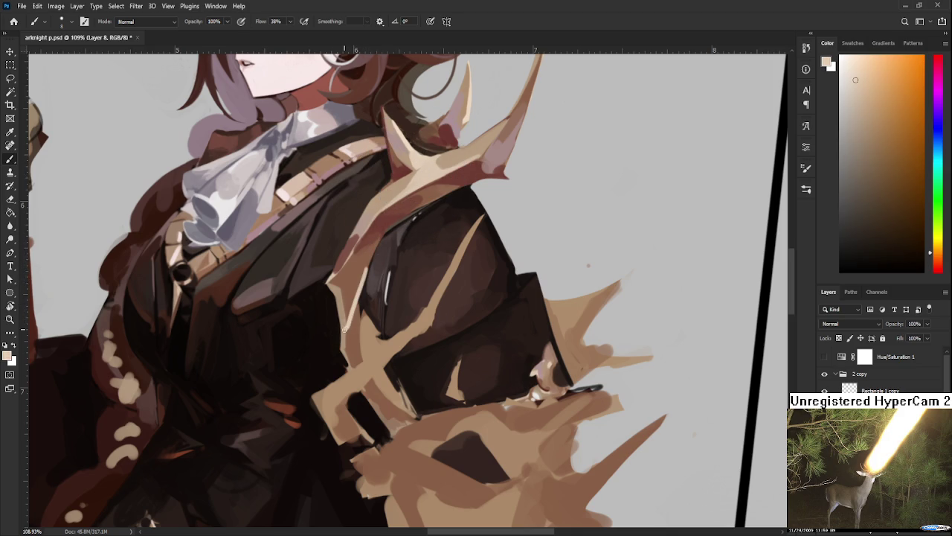
Lay a faint dark coat-brown stroke over the antler edge and resample the coat
{"action": "left_click", "coordinate": [350, 327], "text": "alt"}
{"action": "left_click", "coordinate": [360, 272], "text": "alt"}
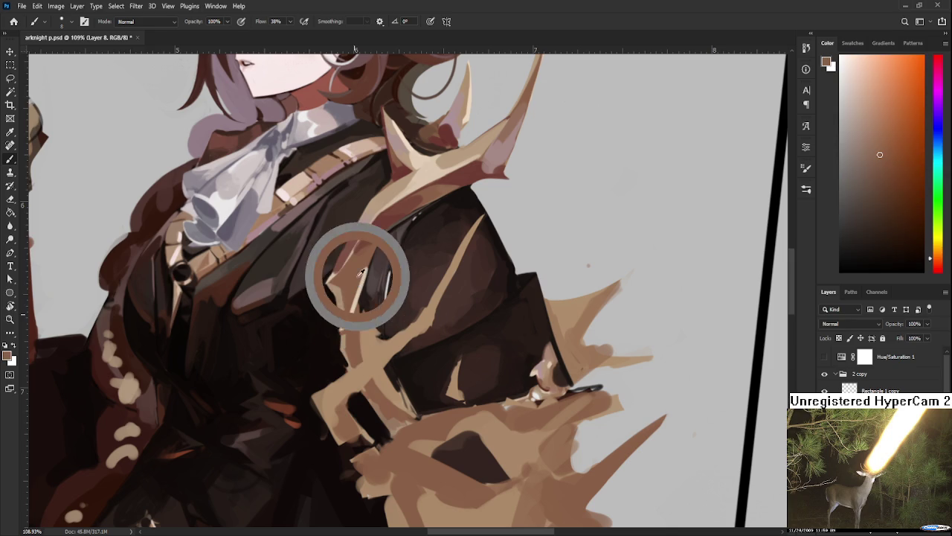
{"action": "left_click_drag", "start_coordinate": [367, 267], "coordinate": [351, 319]}
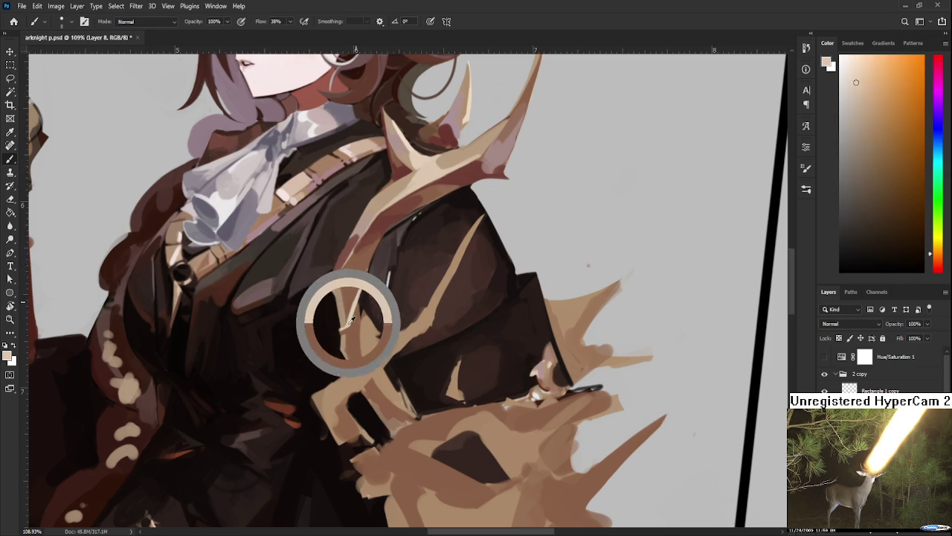
{"action": "left_click", "coordinate": [348, 327], "text": "alt"}
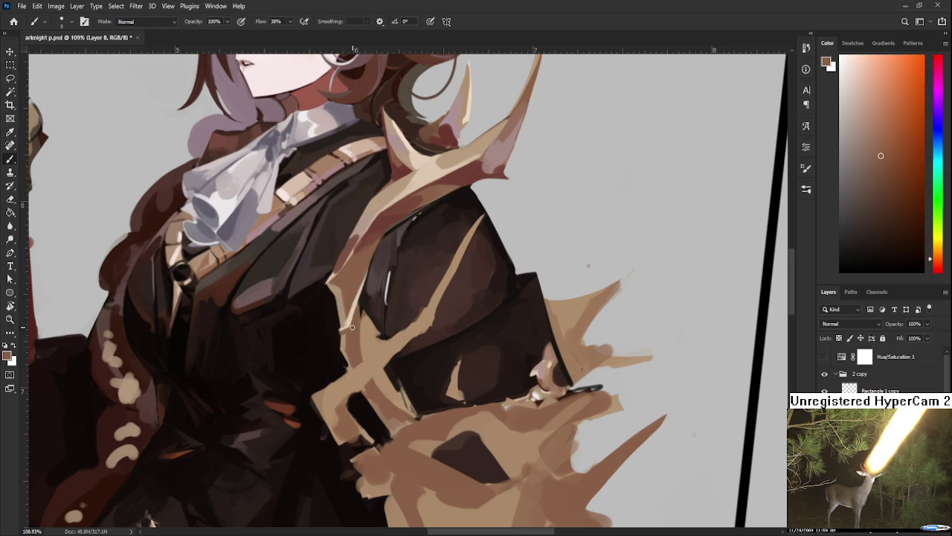
{"action": "left_click", "coordinate": [352, 317], "text": "alt"}
{"action": "left_click", "coordinate": [352, 296], "text": "alt"}
Sample light and dark antler tans and the near-black coat brown
{"action": "left_click", "coordinate": [346, 309], "text": "alt"}
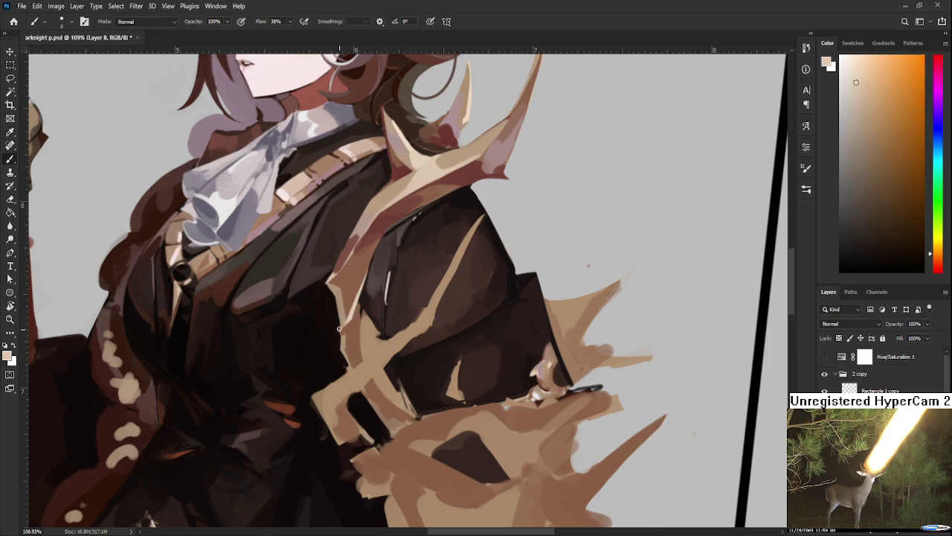
{"action": "left_click", "coordinate": [343, 322], "text": "alt"}
{"action": "left_click", "coordinate": [343, 328], "text": "alt"}
{"action": "left_click", "coordinate": [344, 322], "text": "alt"}
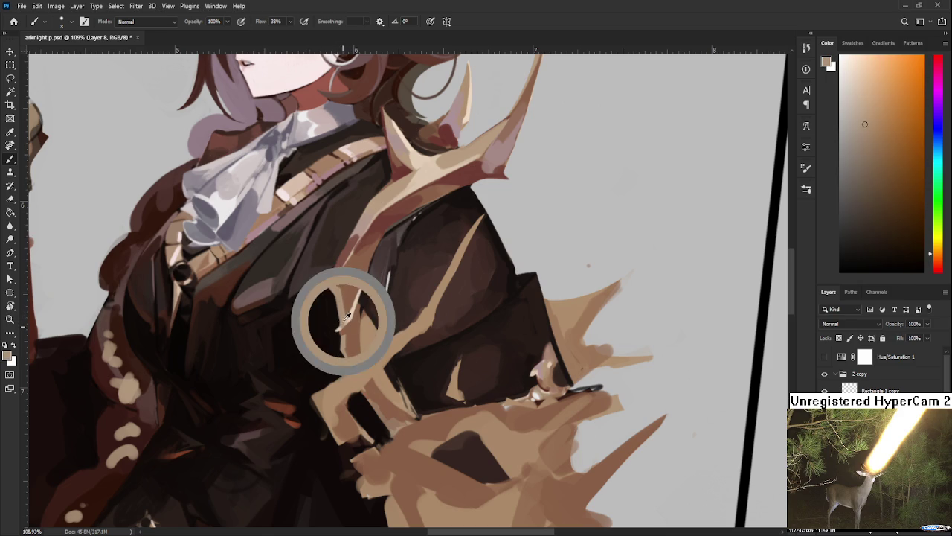
{"action": "left_click", "coordinate": [349, 315], "text": "alt"}
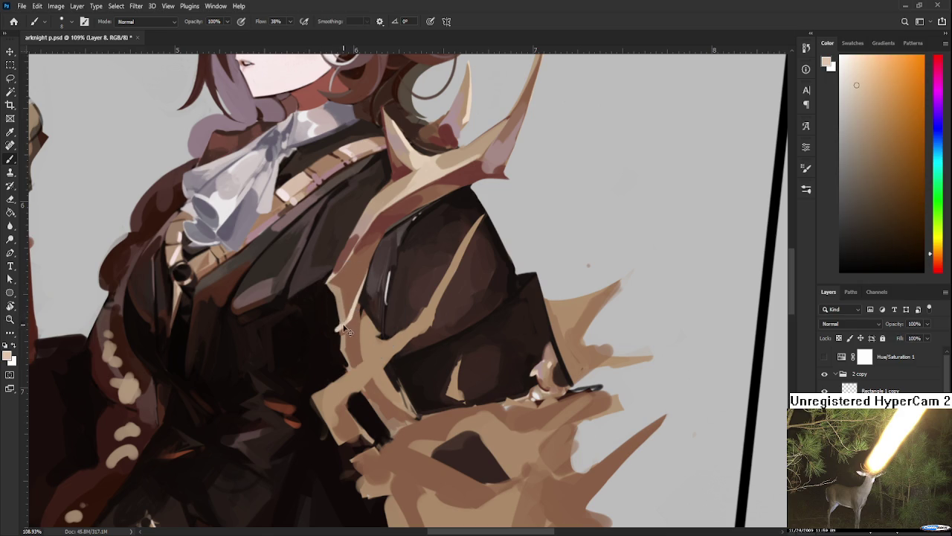
{"action": "left_click", "coordinate": [339, 328], "text": "alt"}
{"action": "left_click", "coordinate": [333, 335], "text": "alt"}
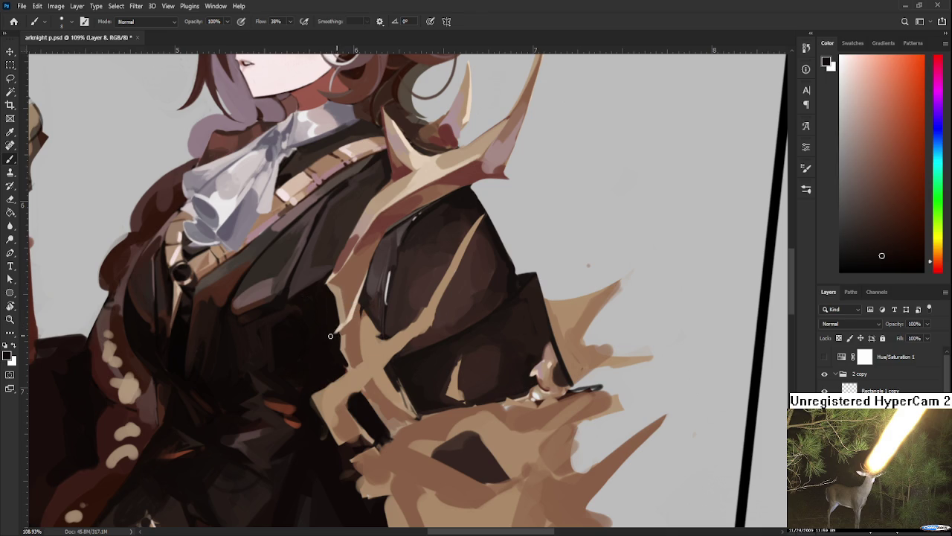
{"action": "left_click", "coordinate": [339, 328], "text": "alt"}
{"action": "left_click", "coordinate": [333, 330], "text": "alt"}
{"action": "left_click", "coordinate": [340, 325], "text": "alt"}
{"action": "left_click", "coordinate": [347, 323], "text": "alt"}
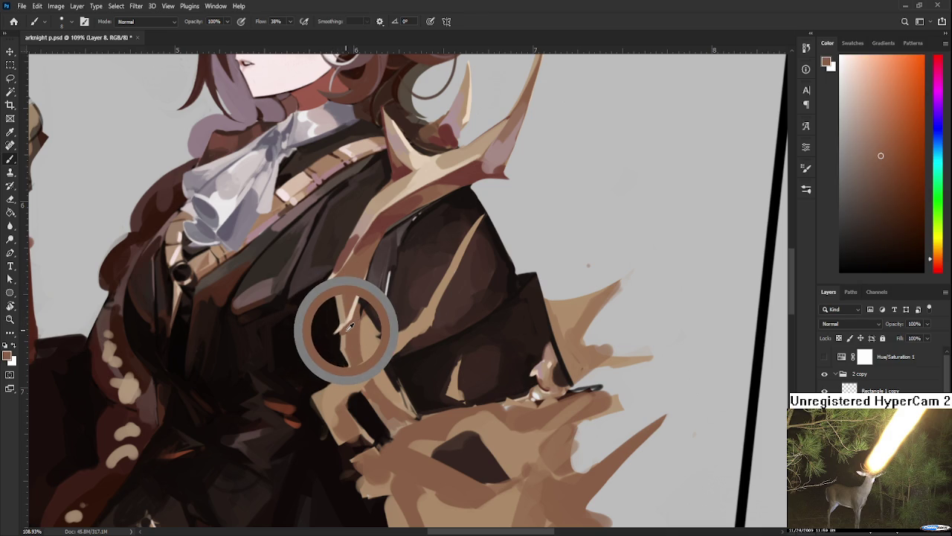
Sample tans and browns around the lower antler edge to find matching shades
{"action": "left_click_drag", "start_coordinate": [348, 327], "coordinate": [343, 334]}
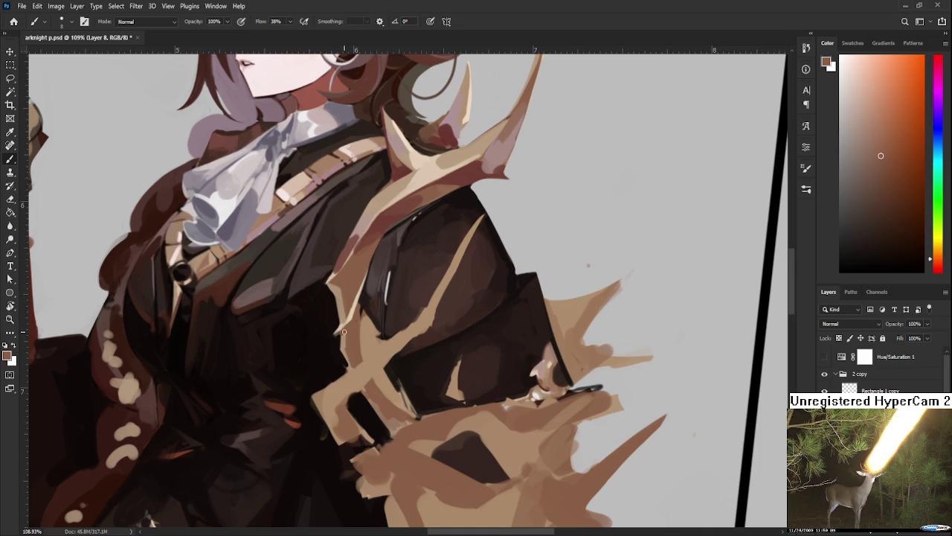
{"action": "left_click", "coordinate": [337, 334], "text": "alt"}
{"action": "left_click", "coordinate": [339, 333], "text": "alt"}
{"action": "left_click", "coordinate": [343, 329], "text": "alt"}
{"action": "left_click", "coordinate": [334, 330], "text": "alt"}
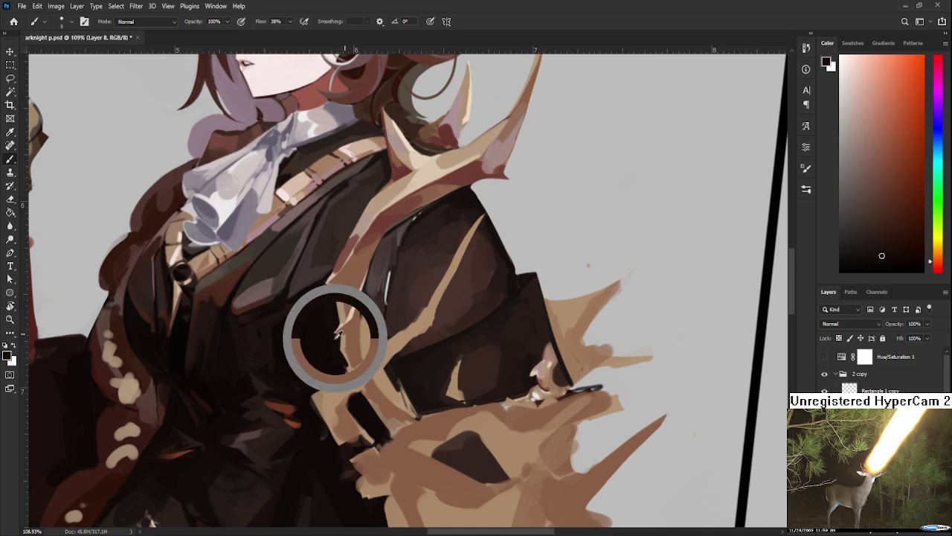
{"action": "left_click", "coordinate": [350, 332], "text": "alt"}
{"action": "left_click", "coordinate": [343, 336], "text": "alt"}
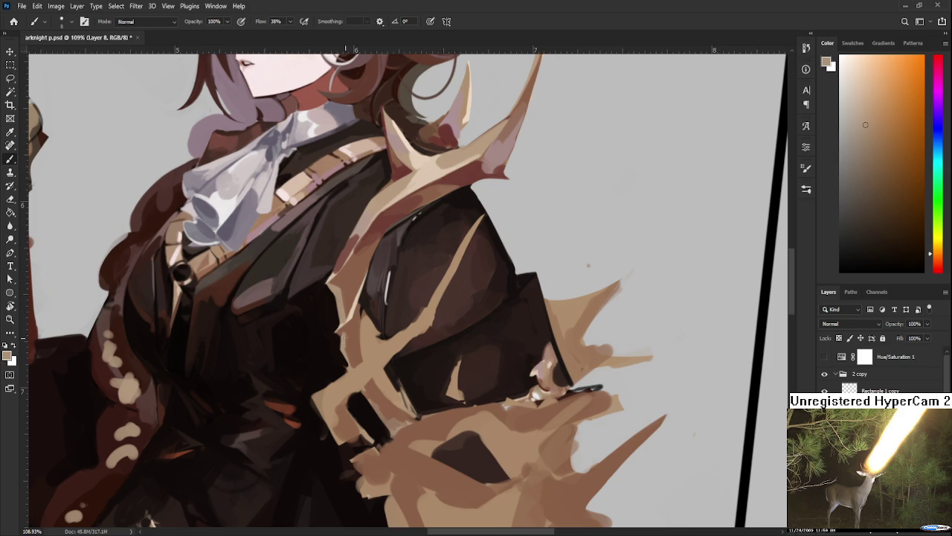
{"action": "left_click", "coordinate": [343, 336], "text": "alt"}
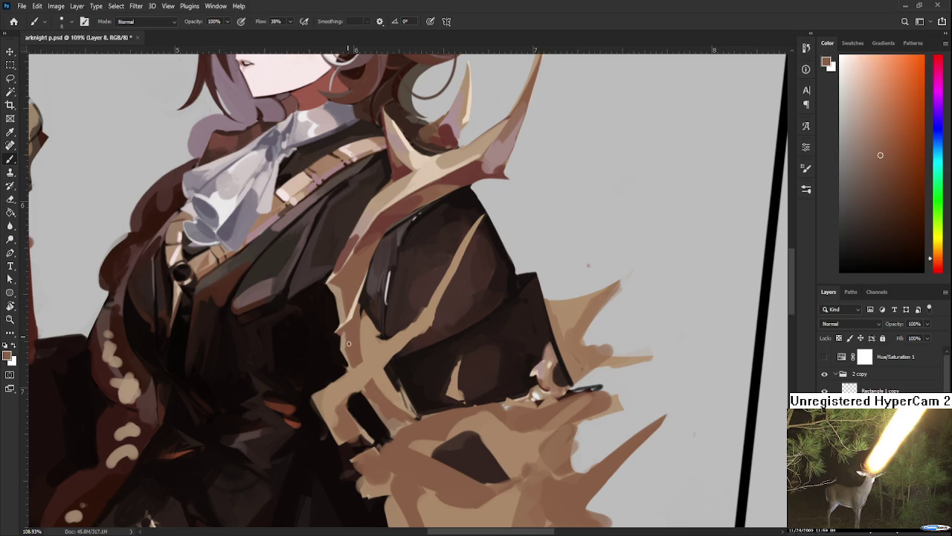
{"action": "left_click", "coordinate": [347, 340], "text": "alt"}
{"action": "left_click", "coordinate": [345, 342], "text": "alt"}
{"action": "left_click", "coordinate": [351, 345], "text": "alt"}
{"action": "scroll", "coordinate": [443, 227], "scroll_direction": "up", "scroll_amount": 5}
Sample the pale peach and a lighter tan from the upper antler
{"action": "left_click", "coordinate": [372, 281], "text": "alt"}
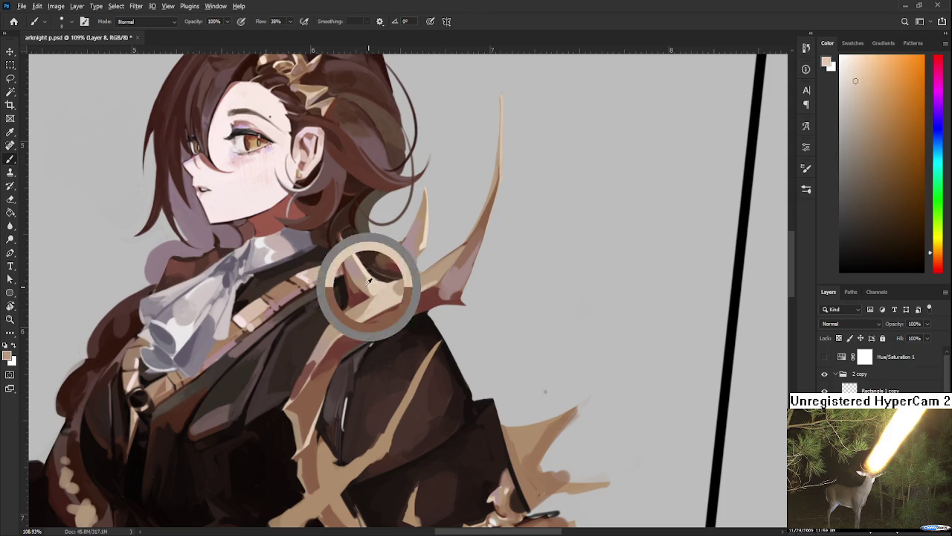
{"action": "left_click", "coordinate": [369, 283], "text": "alt"}
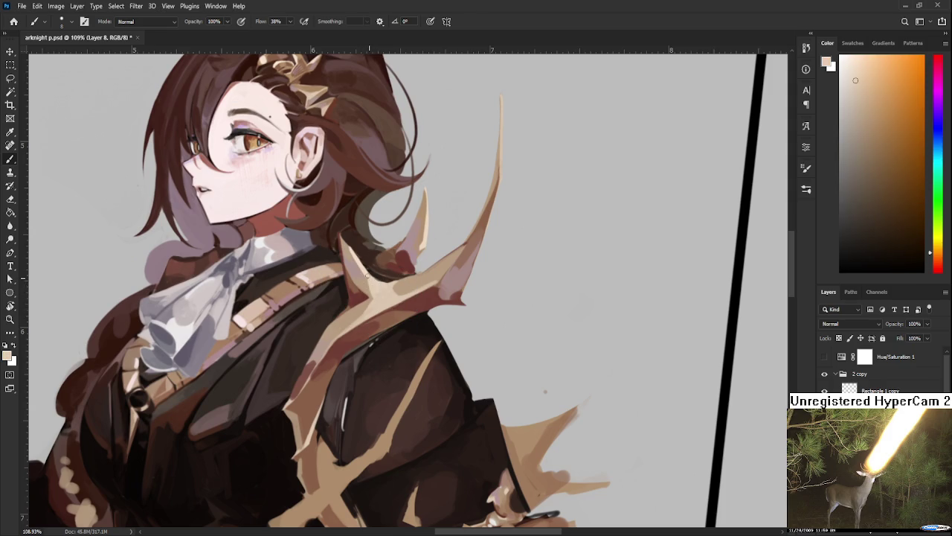
{"action": "left_click", "coordinate": [381, 292], "text": "alt"}
{"action": "left_click", "coordinate": [356, 259], "text": "alt"}
{"action": "scroll", "coordinate": [343, 242], "scroll_direction": "down", "scroll_amount": 2}
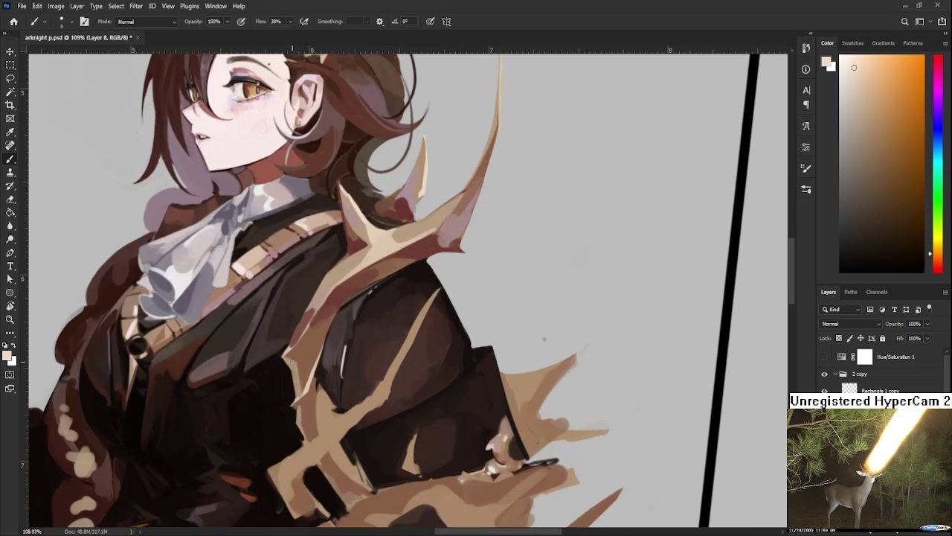
{"action": "scroll", "coordinate": [320, 368], "scroll_direction": "down", "scroll_amount": 1}
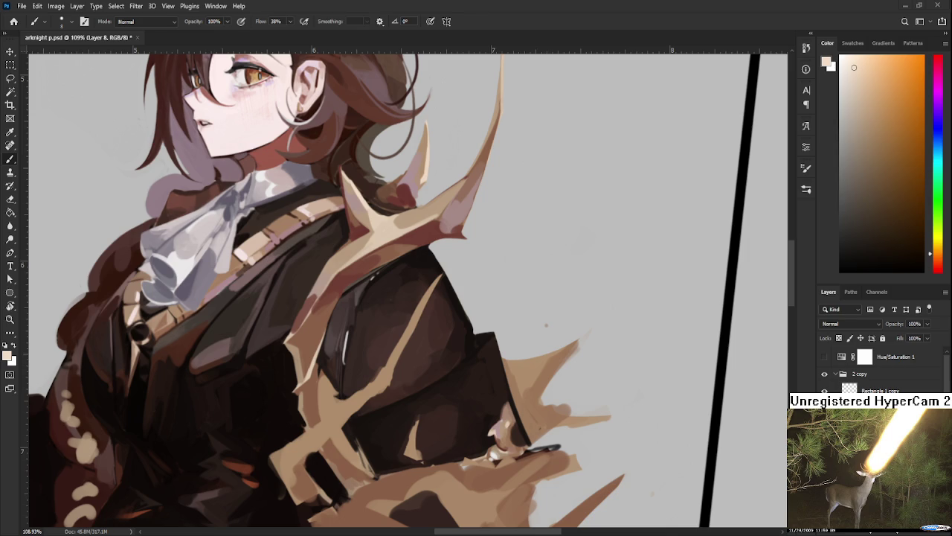
Pick up a darker reddish-brown coat colour and enlarge the brush
{"action": "left_click", "coordinate": [309, 376], "text": "alt"}
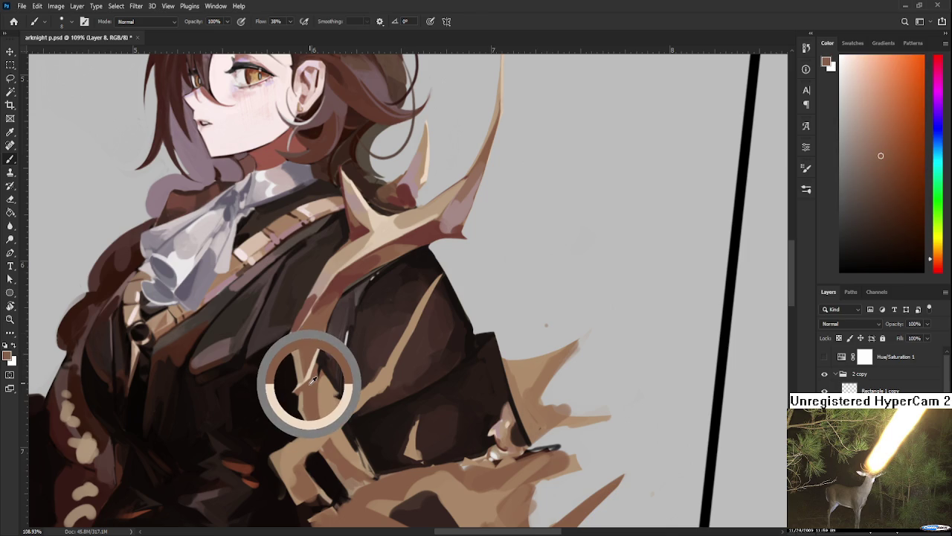
{"action": "left_click", "coordinate": [295, 374], "text": "alt"}
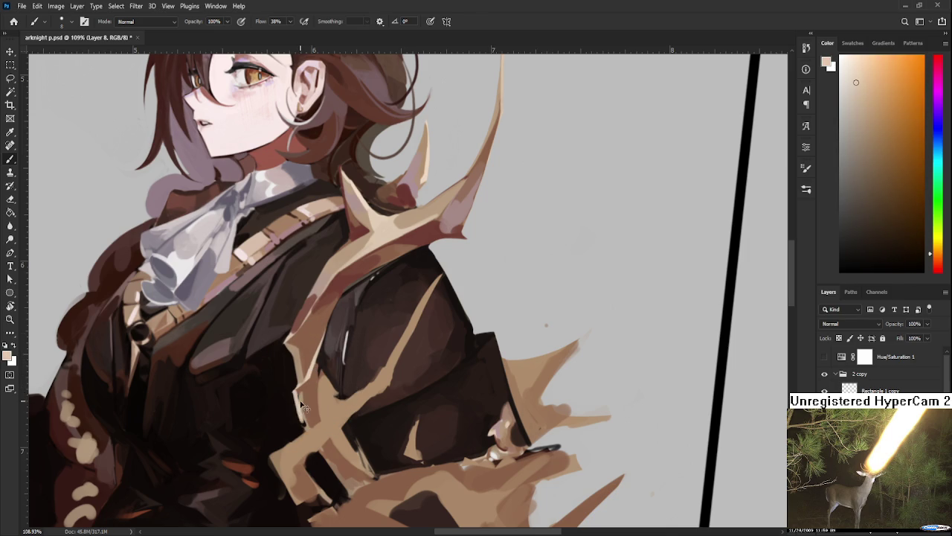
{"action": "left_click", "coordinate": [302, 405], "text": "alt"}
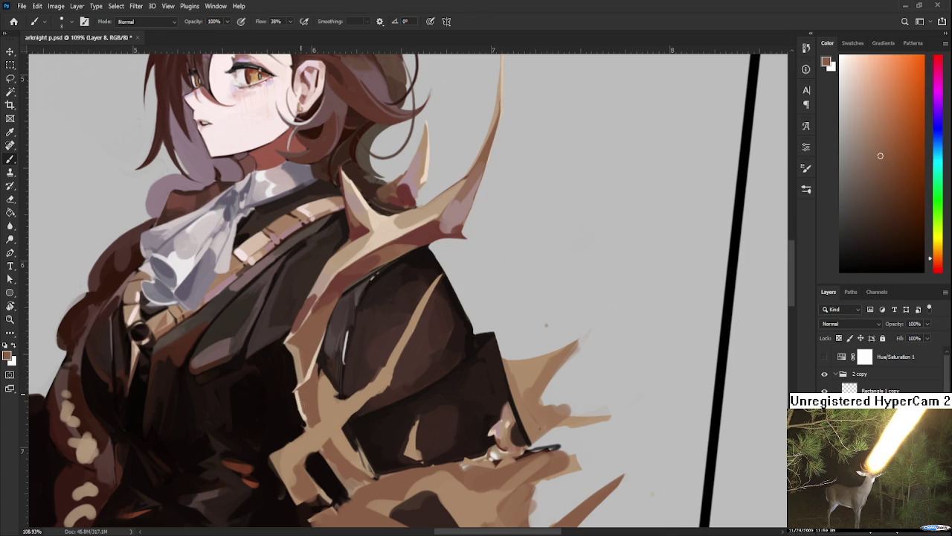
{"action": "left_click", "coordinate": [313, 295], "text": "alt"}
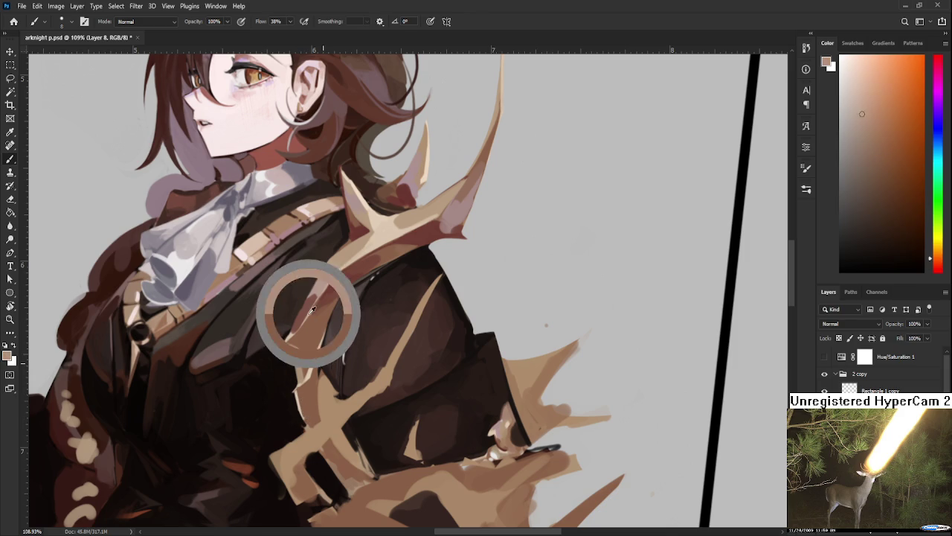
{"action": "key", "text": "bracketright"}
{"action": "key", "text": "bracketright"}
{"action": "key", "text": "bracketright"}
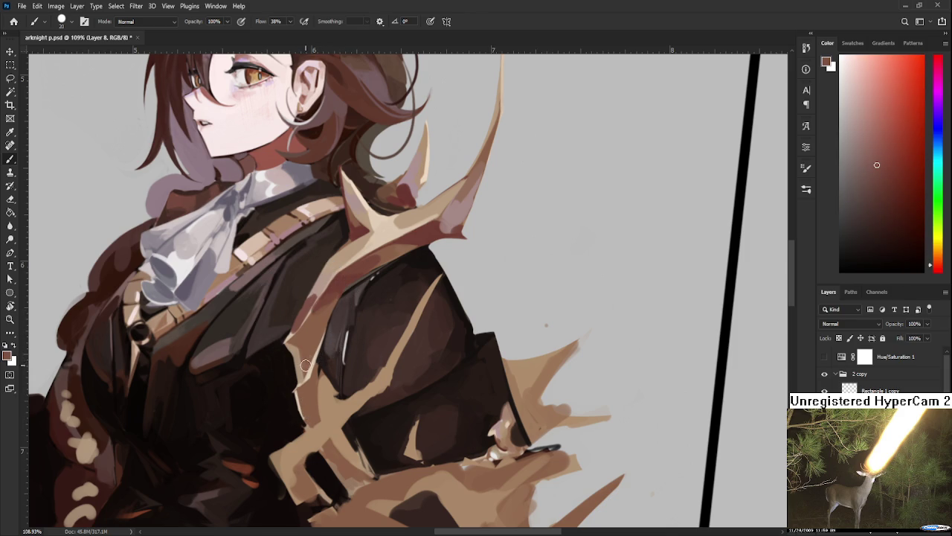
Sample warmer jacket browns around the lower antler branch
{"action": "left_click", "coordinate": [330, 299], "text": "alt"}
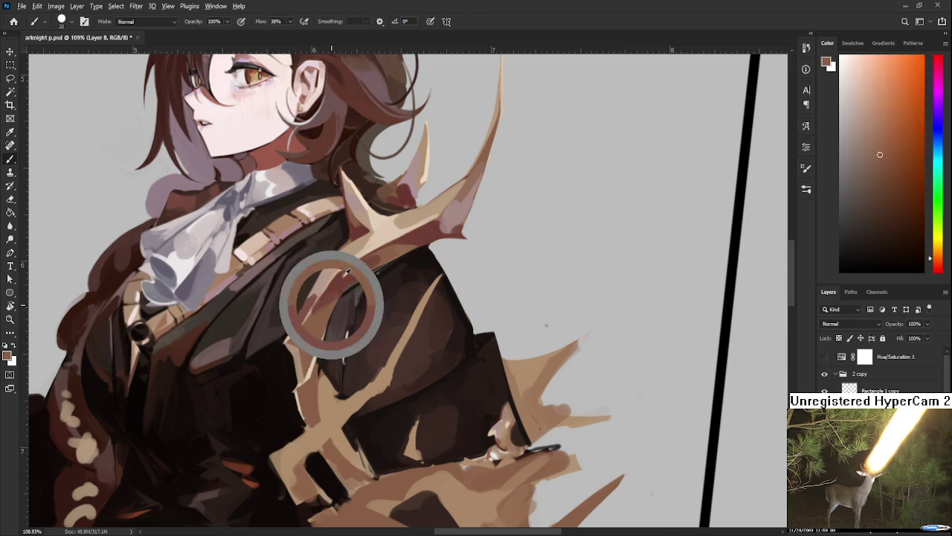
{"action": "left_click", "coordinate": [306, 356], "text": "alt"}
{"action": "left_click", "coordinate": [305, 357], "text": "alt"}
{"action": "left_click", "coordinate": [301, 355], "text": "alt"}
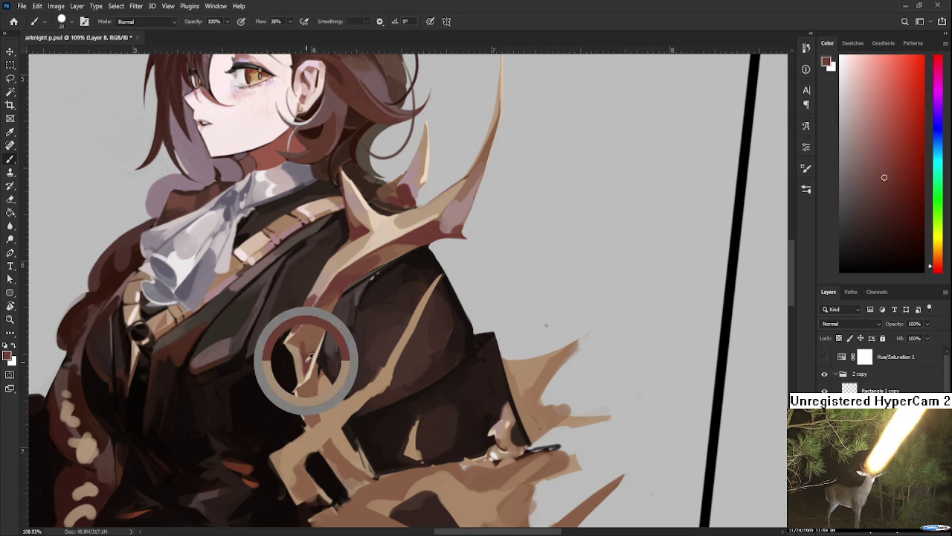
{"action": "left_click", "coordinate": [304, 339], "text": "alt"}
{"action": "left_click", "coordinate": [305, 351], "text": "alt"}
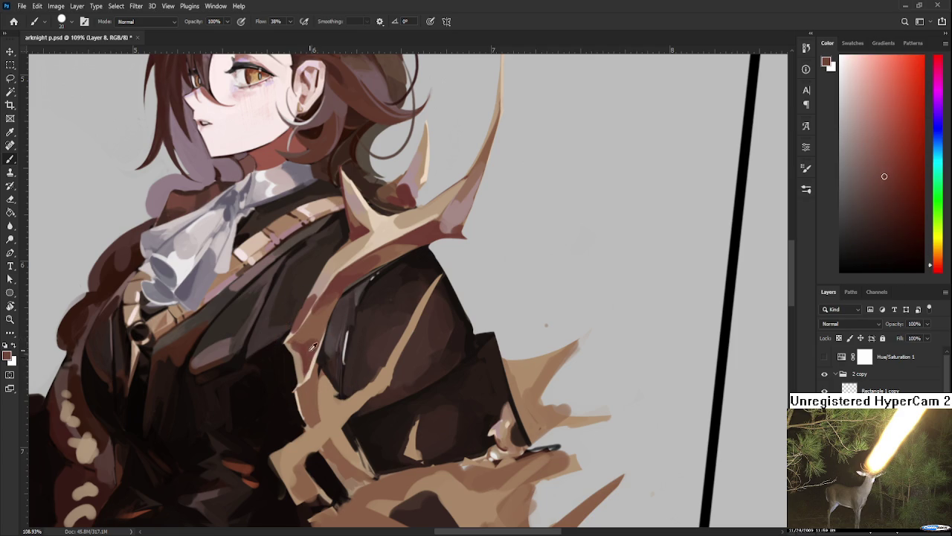
{"action": "left_click", "coordinate": [307, 339], "text": "alt"}
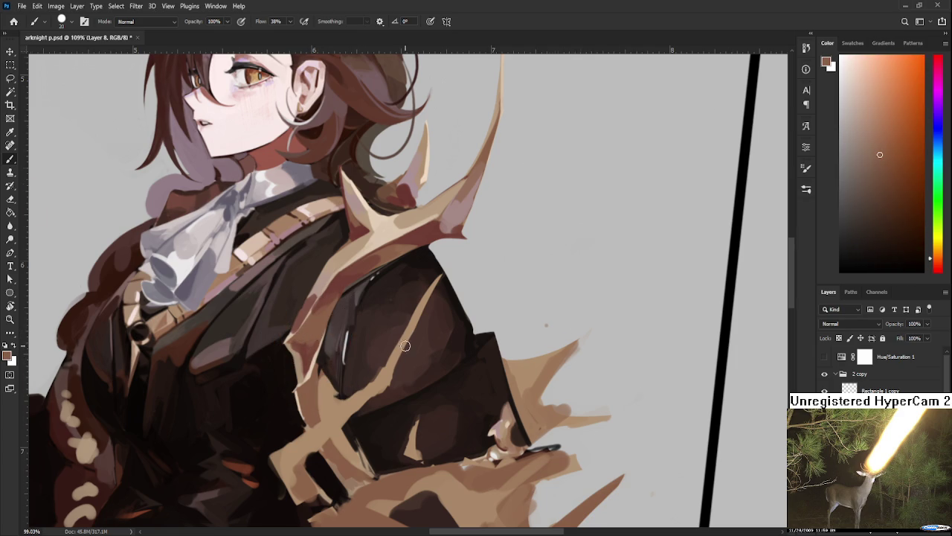
Sample the light antler tan and the dark red-brown of the coat
{"action": "scroll", "coordinate": [406, 346], "scroll_direction": "down", "scroll_amount": 3}
{"action": "scroll", "coordinate": [405, 346], "scroll_direction": "down", "scroll_amount": 1}
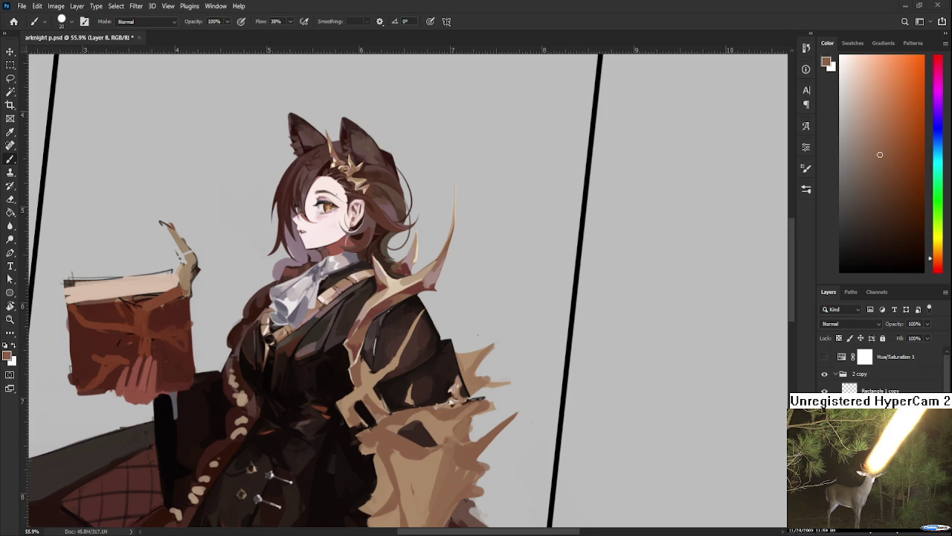
{"action": "scroll", "coordinate": [349, 384], "scroll_direction": "down", "scroll_amount": 2}
{"action": "scroll", "coordinate": [349, 384], "scroll_direction": "up", "scroll_amount": 1}
{"action": "scroll", "coordinate": [348, 385], "scroll_direction": "up", "scroll_amount": 2}
{"action": "scroll", "coordinate": [349, 385], "scroll_direction": "up", "scroll_amount": 2}
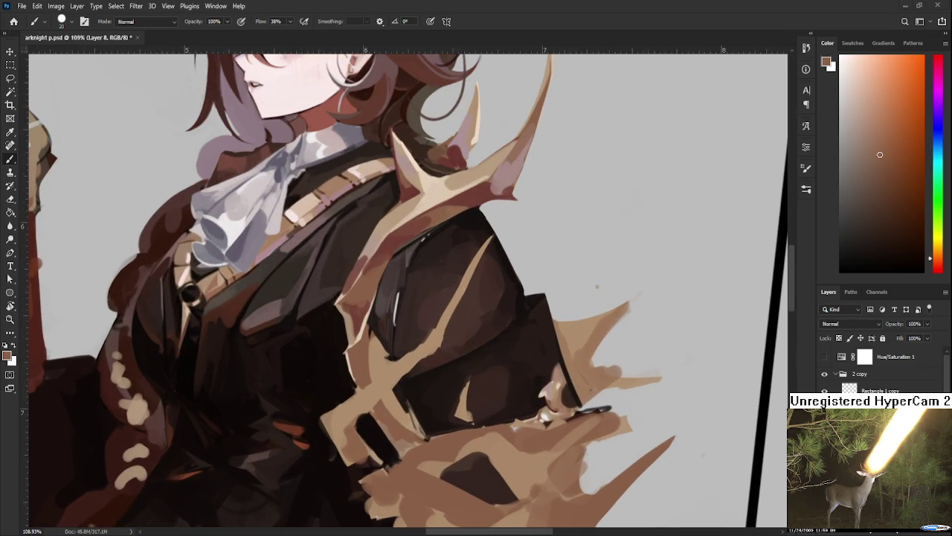
{"action": "left_click", "coordinate": [349, 297], "text": "alt"}
{"action": "left_click", "coordinate": [346, 313], "text": "alt"}
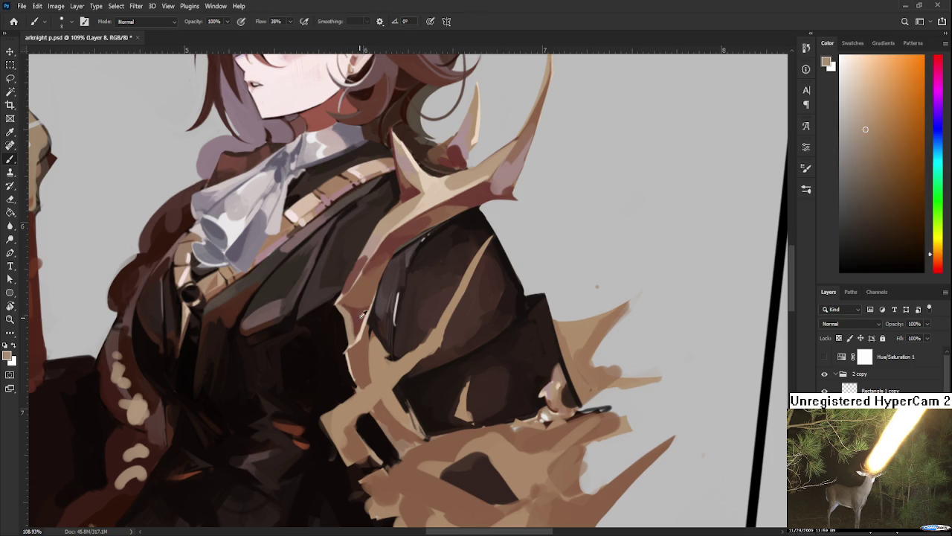
{"action": "left_click", "coordinate": [349, 308], "text": "alt"}
{"action": "left_click", "coordinate": [358, 317], "text": "alt"}
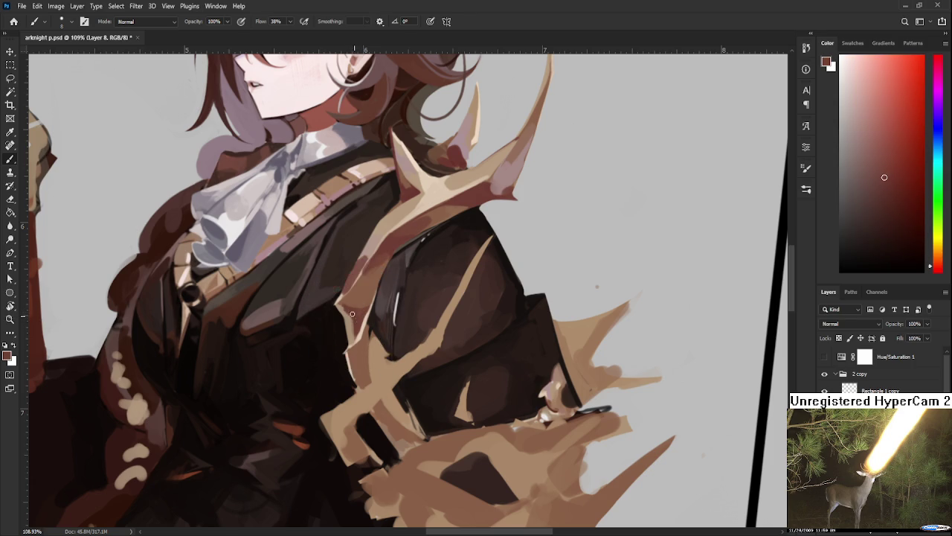
{"action": "left_click", "coordinate": [351, 305], "text": "alt"}
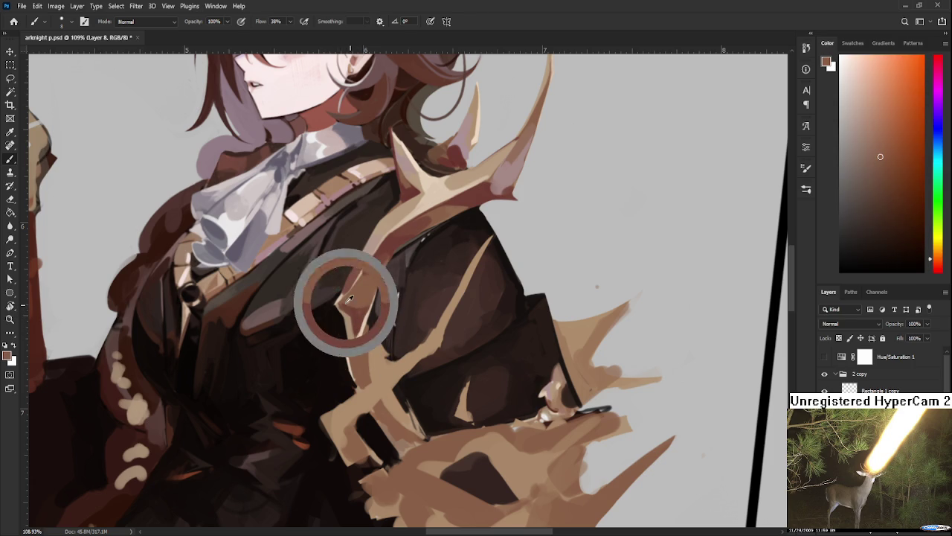
Sample neighbouring orange-brown shades along the antler edge for blending
{"action": "left_click", "coordinate": [369, 289], "text": "alt"}
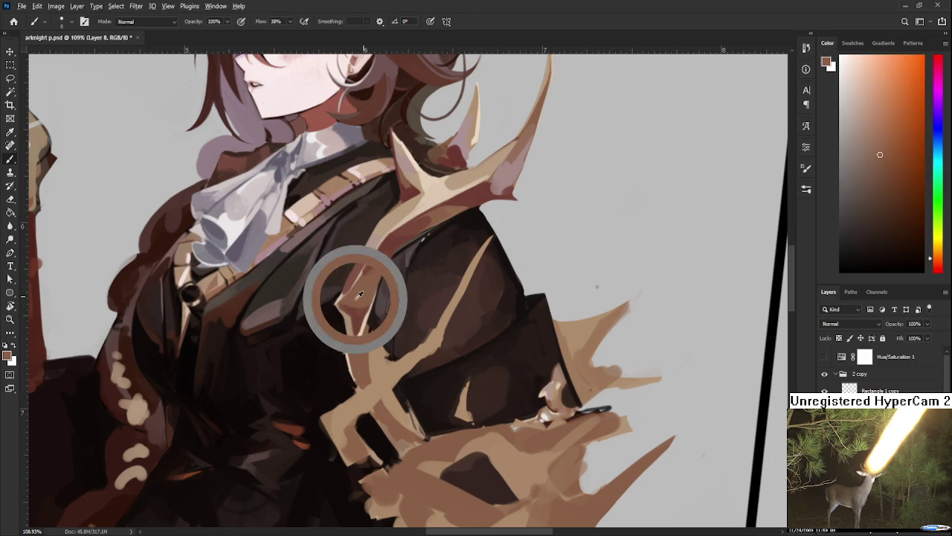
{"action": "left_click", "coordinate": [358, 307], "text": "alt"}
{"action": "left_click", "coordinate": [353, 306], "text": "alt"}
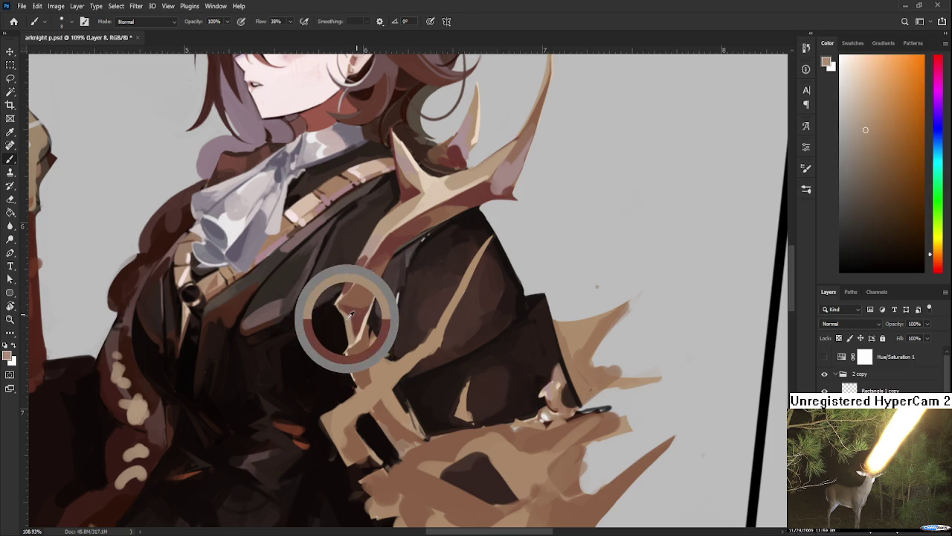
{"action": "left_click", "coordinate": [353, 305], "text": "alt"}
{"action": "left_click", "coordinate": [354, 297], "text": "alt"}
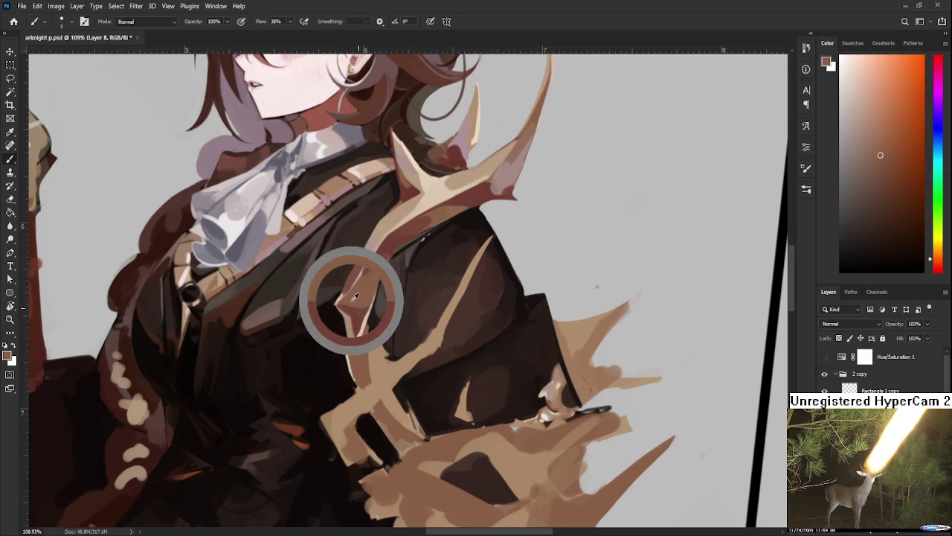
{"action": "left_click", "coordinate": [360, 308], "text": "alt"}
{"action": "left_click", "coordinate": [361, 310], "text": "alt"}
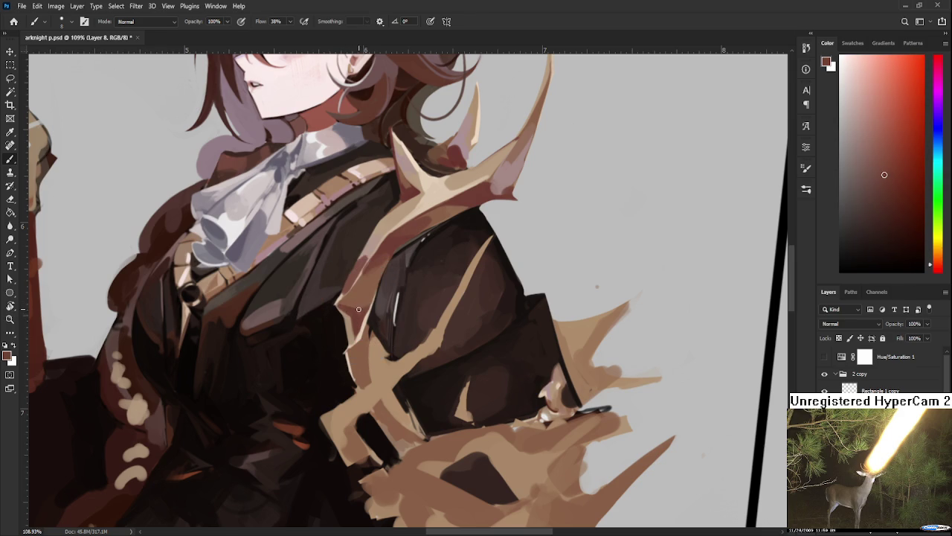
{"action": "left_click", "coordinate": [356, 303], "text": "alt"}
{"action": "left_click", "coordinate": [360, 295], "text": "alt"}
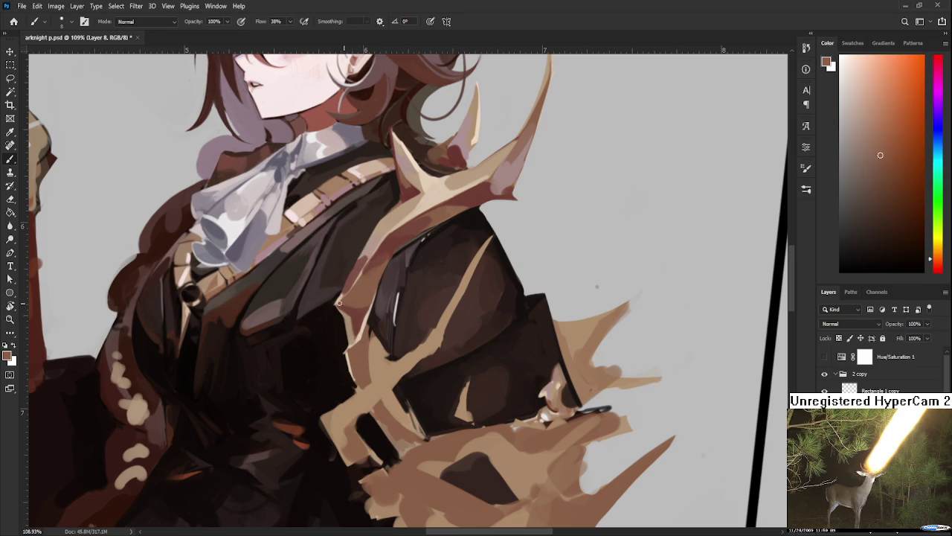
{"action": "left_click", "coordinate": [356, 300], "text": "alt"}
Sample coat-edge shades, an orange-tan, and a darker red near the shoulder
{"action": "left_click", "coordinate": [357, 312], "text": "alt"}
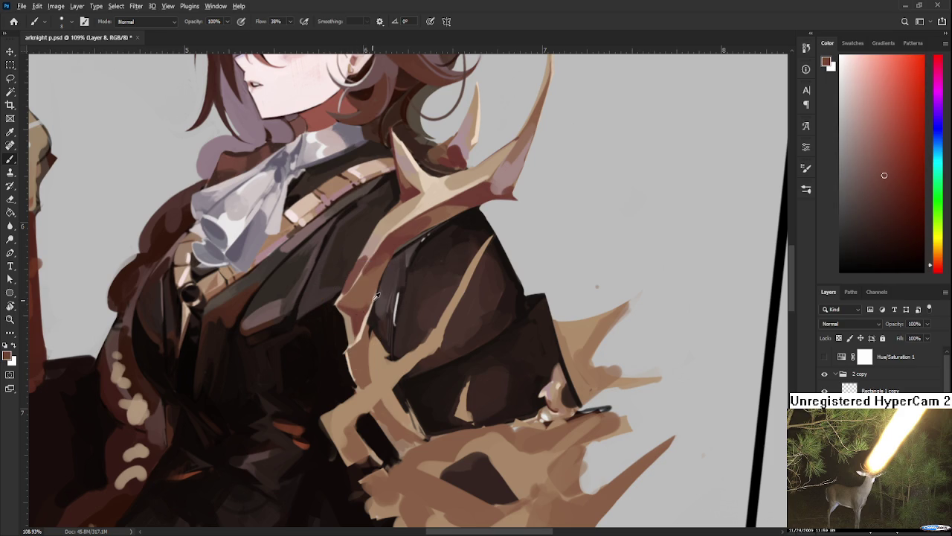
{"action": "left_click", "coordinate": [353, 315], "text": "alt"}
{"action": "left_click", "coordinate": [359, 318], "text": "alt"}
{"action": "left_click", "coordinate": [366, 310], "text": "alt"}
{"action": "left_click", "coordinate": [378, 274], "text": "alt"}
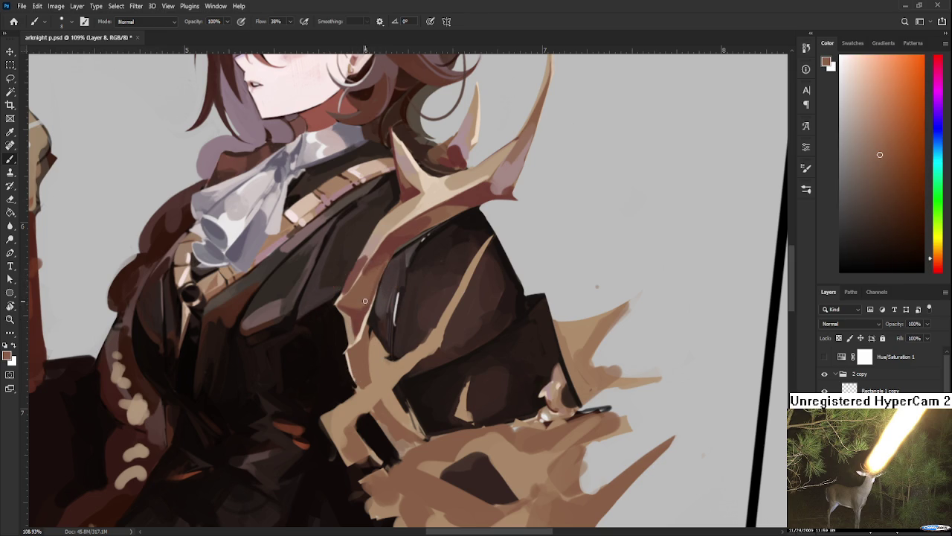
{"action": "left_click", "coordinate": [385, 253], "text": "alt"}
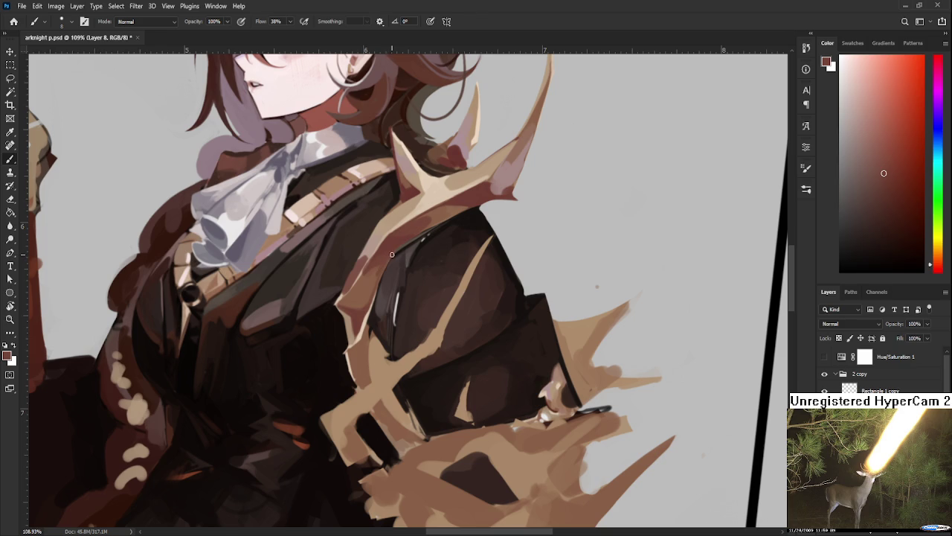
{"action": "scroll", "coordinate": [471, 253], "scroll_direction": "down", "scroll_amount": 1}
Zoom out and back in, then sample a light beige from the antler
{"action": "scroll", "coordinate": [471, 252], "scroll_direction": "down", "scroll_amount": 1}
{"action": "scroll", "coordinate": [471, 252], "scroll_direction": "down", "scroll_amount": 1}
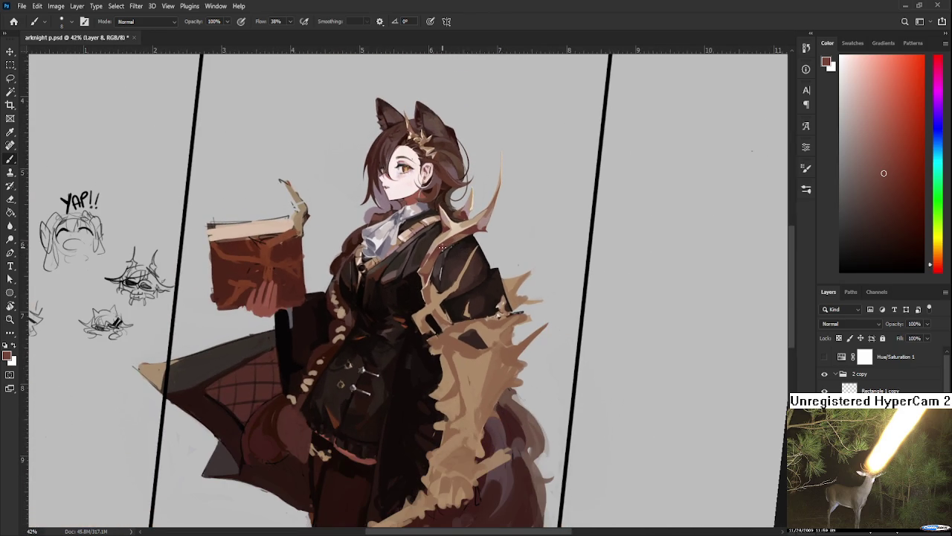
{"action": "scroll", "coordinate": [449, 241], "scroll_direction": "up", "scroll_amount": 1}
{"action": "scroll", "coordinate": [431, 261], "scroll_direction": "up", "scroll_amount": 2}
{"action": "scroll", "coordinate": [395, 286], "scroll_direction": "up", "scroll_amount": 1}
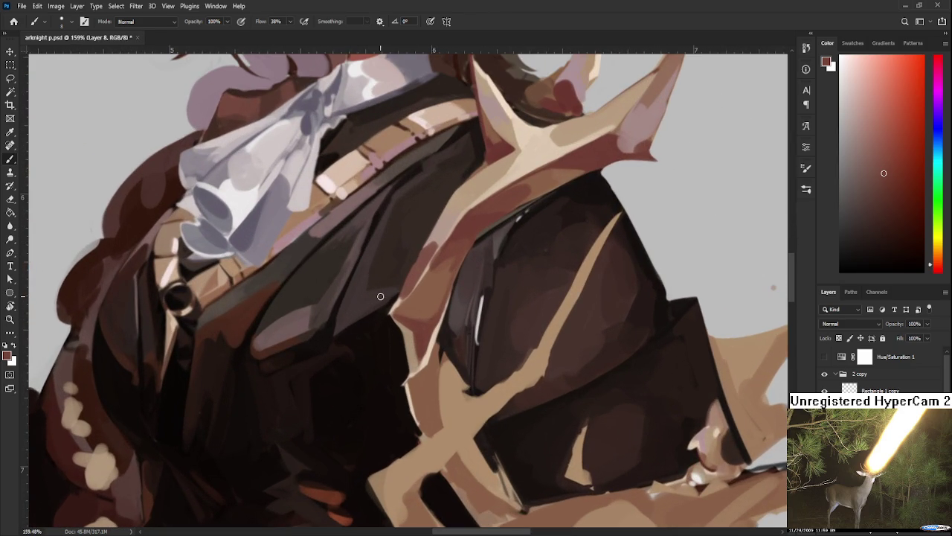
{"action": "left_click", "coordinate": [433, 359], "text": "alt"}
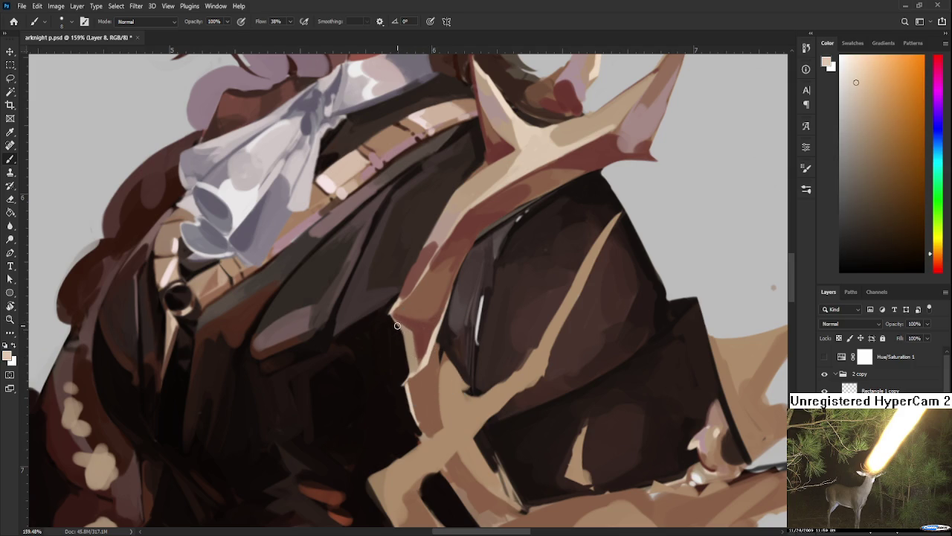
{"action": "left_click", "coordinate": [414, 369], "text": "alt"}
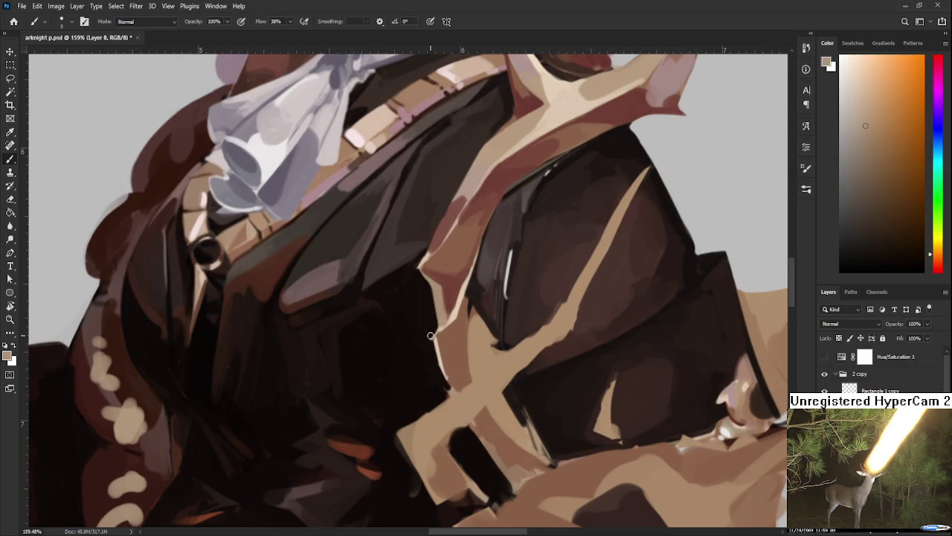
Paint a narrow beige V-shaped prong across the coat, redoing two rejected strokes
{"action": "left_click_drag", "start_coordinate": [436, 334], "coordinate": [328, 387]}
{"action": "key", "text": "ctrl+z"}
{"action": "mouse_move", "coordinate": [436, 329]}
{"action": "left_mouse_down"}
{"action": "mouse_move", "coordinate": [350, 381]}
{"action": "mouse_move", "coordinate": [453, 344]}
{"action": "mouse_move", "coordinate": [388, 366]}
{"action": "mouse_move", "coordinate": [447, 373]}
{"action": "left_mouse_up"}
{"action": "key", "text": "ctrl+z"}
{"action": "key", "text": "ctrl+z"}
{"action": "left_click", "coordinate": [451, 355], "text": "alt"}
{"action": "left_click", "coordinate": [408, 345], "text": "alt"}
Add darker brown dabs at the prong's base and fill in more beige
{"action": "left_click", "coordinate": [462, 365], "text": "alt"}
{"action": "mouse_move", "coordinate": [453, 333]}
{"action": "left_mouse_down"}
{"action": "mouse_move", "coordinate": [440, 360]}
{"action": "mouse_move", "coordinate": [290, 315]}
{"action": "mouse_move", "coordinate": [321, 365]}
{"action": "left_mouse_up"}
{"action": "key", "text": "h"}
{"action": "left_click", "coordinate": [485, 359]}
Rotate the view, sample a near-black coat brown, and zoom out to the whole canvas
{"action": "key", "text": "r"}
{"action": "key", "text": "b"}
{"action": "left_click", "coordinate": [332, 330], "text": "alt"}
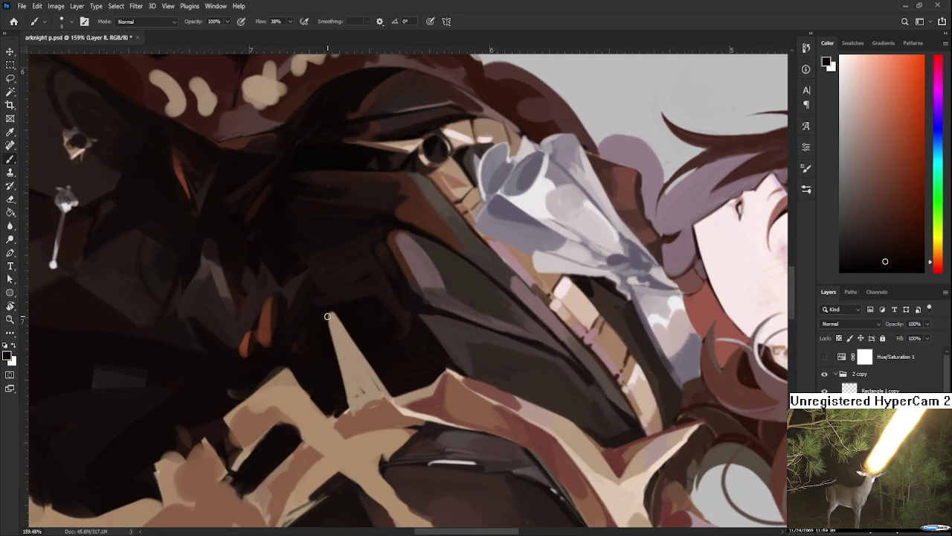
{"action": "left_click", "coordinate": [362, 328], "text": "alt"}
{"action": "key", "text": "ctrl+0"}
{"action": "key", "text": "r"}
{"action": "mouse_move", "coordinate": [510, 303]}
{"action": "left_mouse_down"}
{"action": "mouse_move", "coordinate": [470, 378]}
{"action": "mouse_move", "coordinate": [452, 301]}
{"action": "left_mouse_up"}
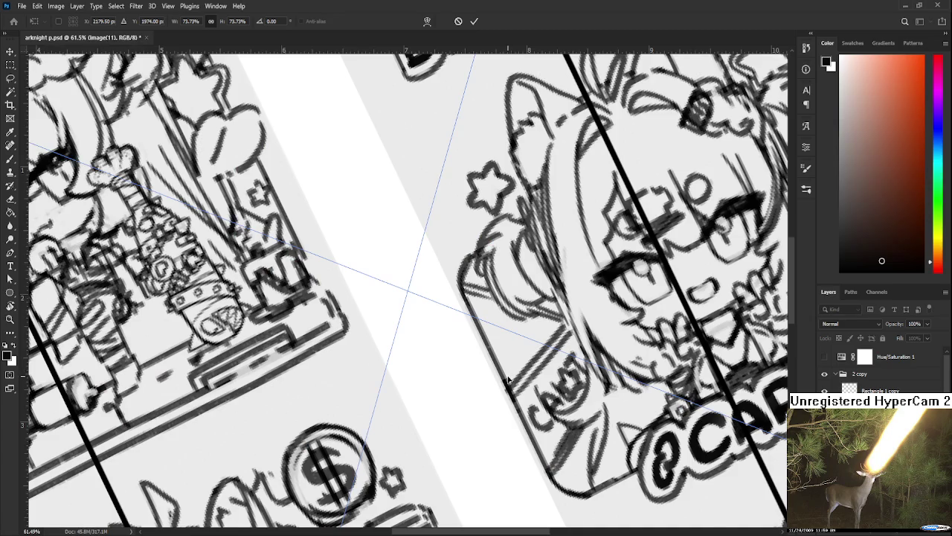
Shrink the line-art sheet to about 43%, move it down-right, and commit
{"action": "key", "text": "ctrl+0"}
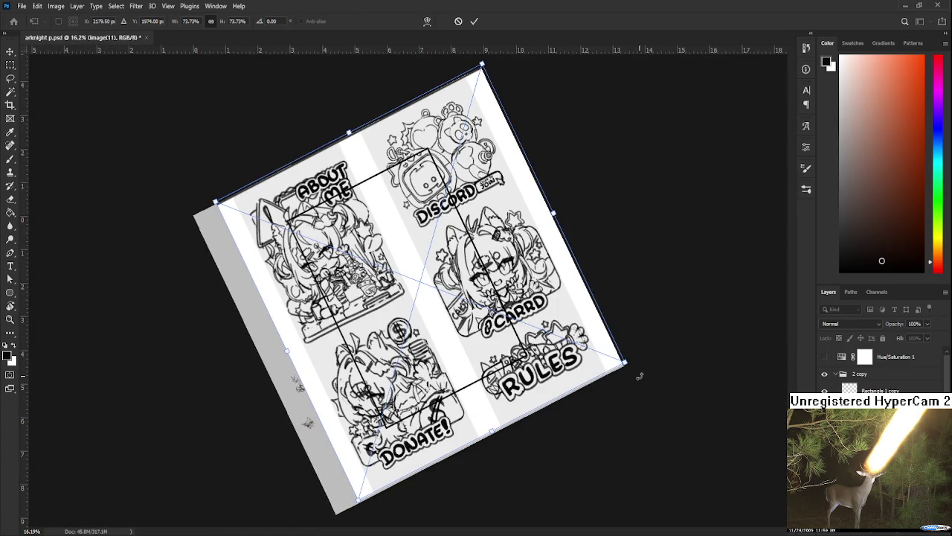
{"action": "left_click_drag", "start_coordinate": [625, 363], "coordinate": [451, 298]}
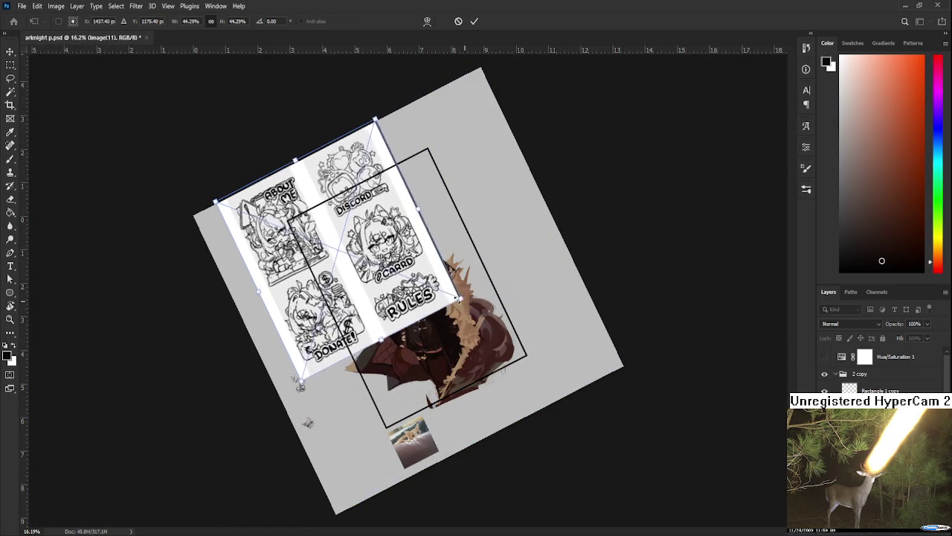
{"action": "left_click_drag", "start_coordinate": [398, 276], "coordinate": [469, 323]}
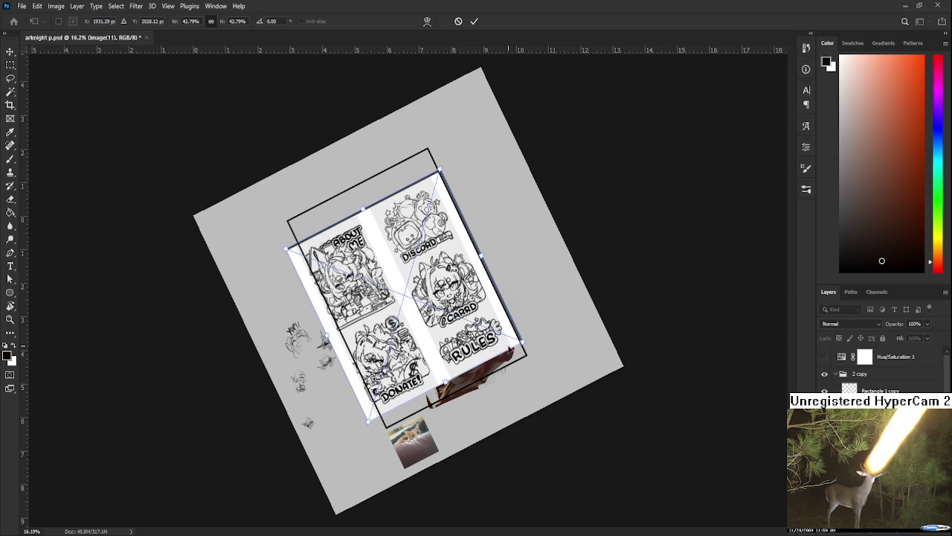
{"action": "key", "text": "Return"}
Reset the view rotation upright and zoom around the chibi panel sheet
{"action": "key", "text": "r"}
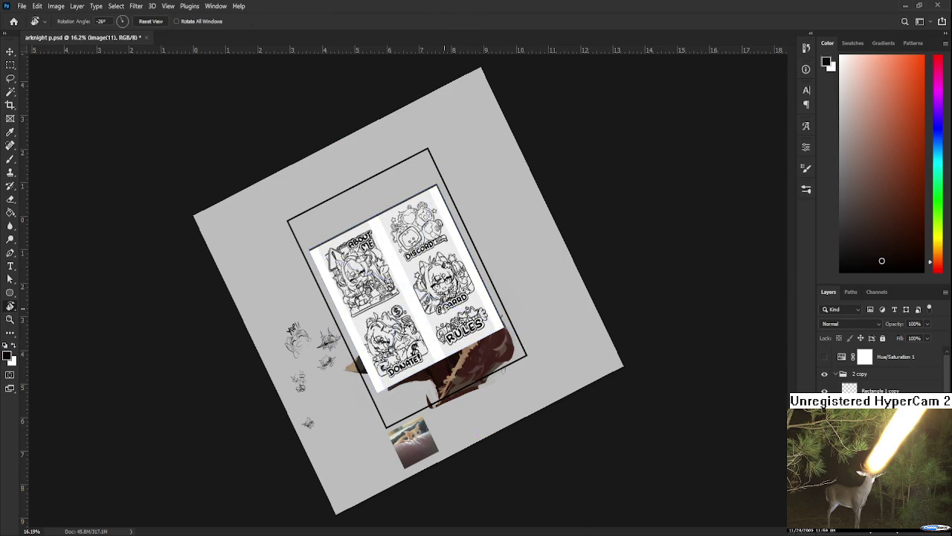
{"action": "scroll", "coordinate": [394, 264], "scroll_direction": "up", "scroll_amount": 3}
{"action": "scroll", "coordinate": [398, 268], "scroll_direction": "up", "scroll_amount": 1}
{"action": "left_click_drag", "start_coordinate": [550, 345], "coordinate": [509, 392]}
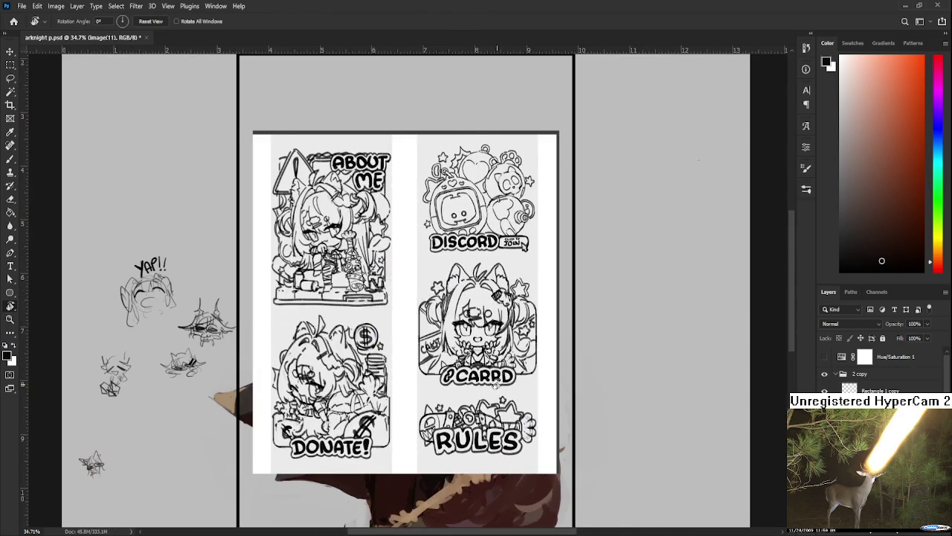
{"action": "scroll", "coordinate": [439, 357], "scroll_direction": "up", "scroll_amount": 2}
{"action": "left_click_drag", "start_coordinate": [382, 344], "coordinate": [415, 399]}
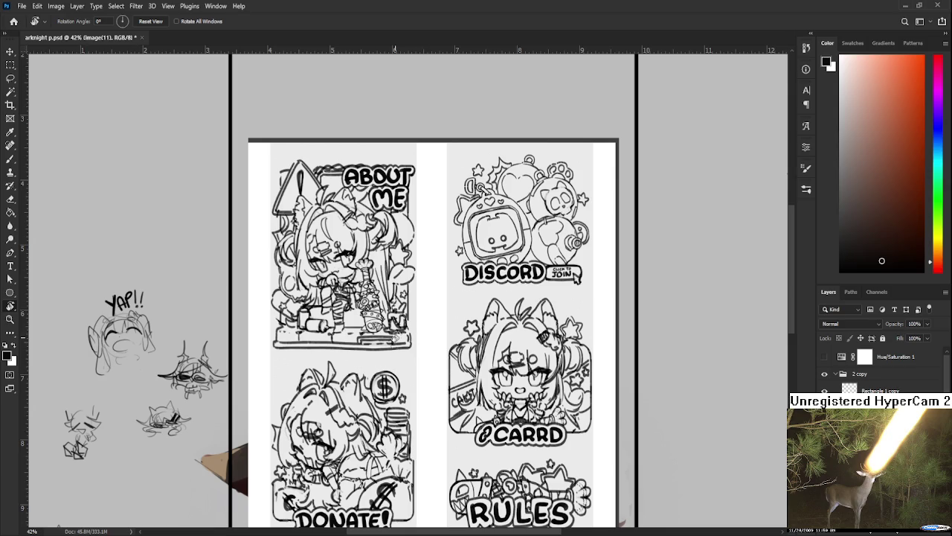
{"action": "scroll", "coordinate": [387, 342], "scroll_direction": "up", "scroll_amount": 2}
{"action": "scroll", "coordinate": [616, 261], "scroll_direction": "up", "scroll_amount": 2}
{"action": "scroll", "coordinate": [455, 249], "scroll_direction": "down", "scroll_amount": 6}
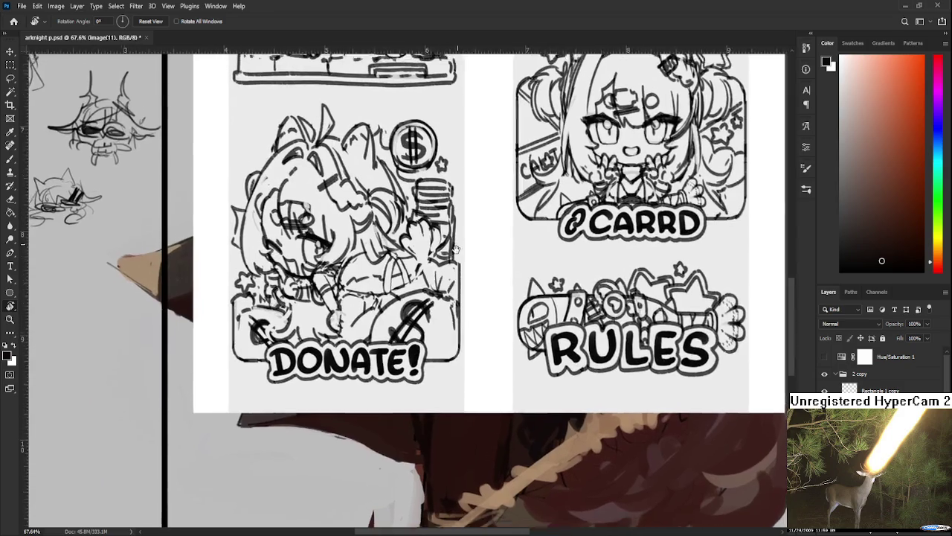
{"action": "scroll", "coordinate": [456, 249], "scroll_direction": "down", "scroll_amount": 2}
{"action": "scroll", "coordinate": [468, 319], "scroll_direction": "up", "scroll_amount": 3}
{"action": "scroll", "coordinate": [468, 319], "scroll_direction": "up", "scroll_amount": 3}
Review the upper panels and RULES panel, then hide the Carrd sketch layer
{"action": "left_click_drag", "start_coordinate": [456, 484], "coordinate": [440, 400]}
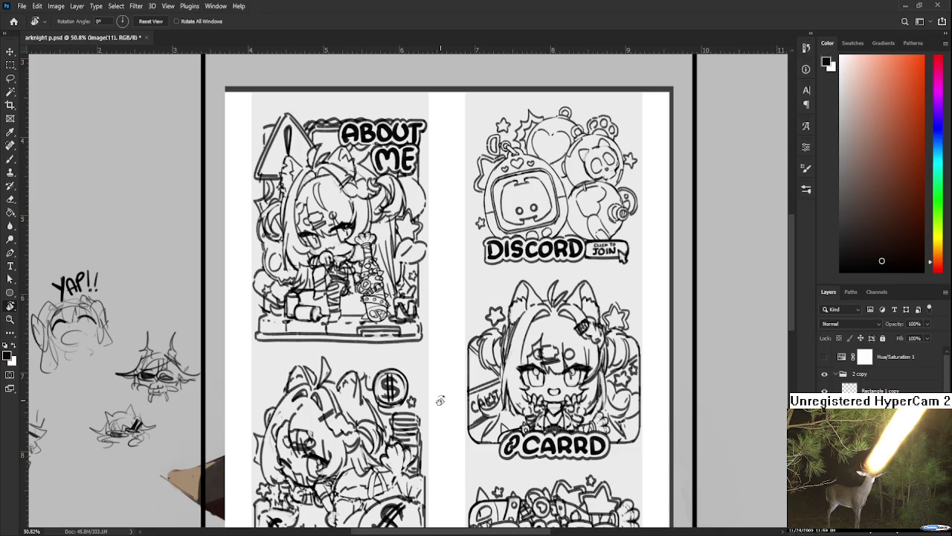
{"action": "scroll", "coordinate": [438, 382], "scroll_direction": "down", "scroll_amount": 2}
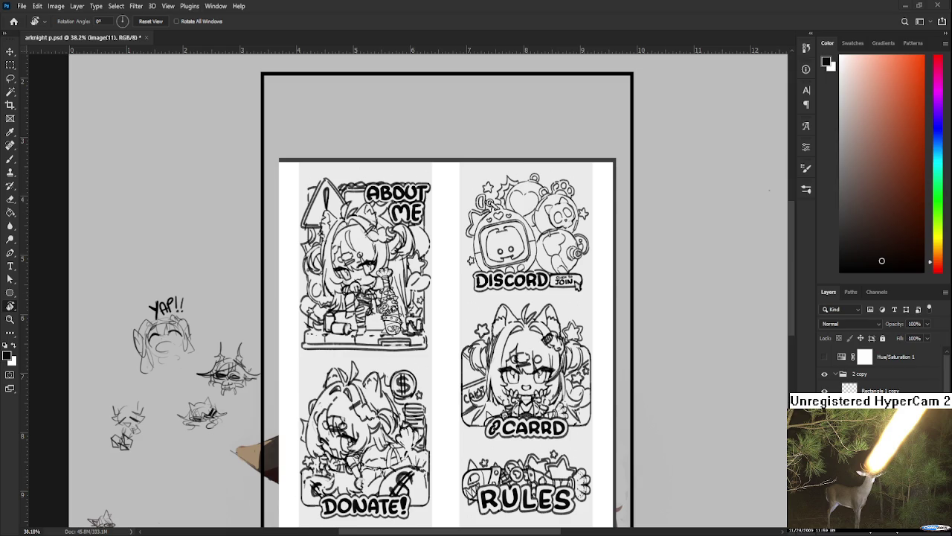
{"action": "scroll", "coordinate": [419, 361], "scroll_direction": "up", "scroll_amount": 1}
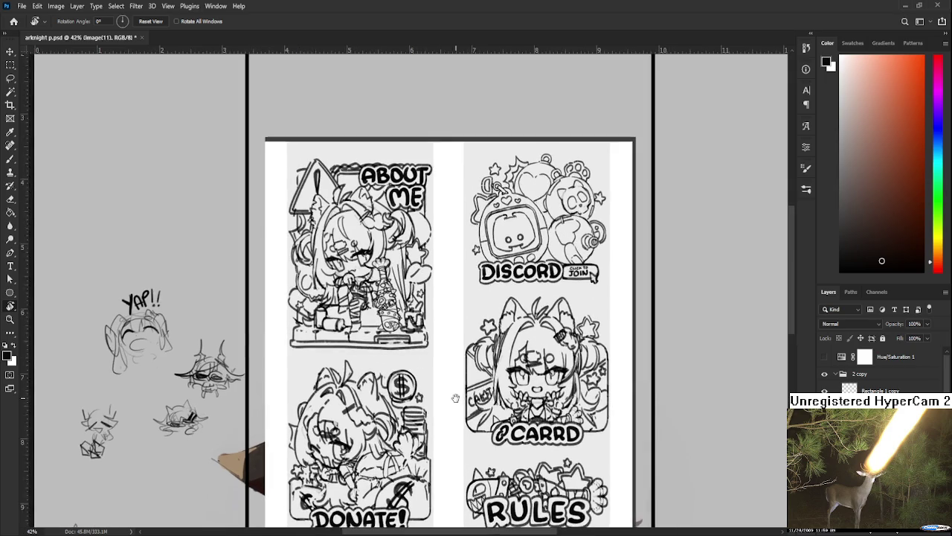
{"action": "left_click_drag", "start_coordinate": [459, 374], "coordinate": [456, 378]}
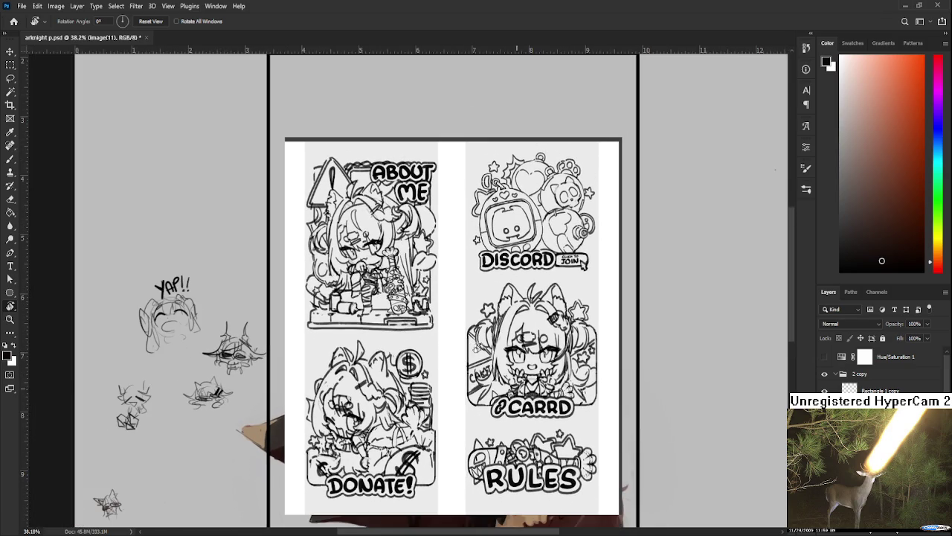
{"action": "left_click_drag", "start_coordinate": [468, 380], "coordinate": [478, 340]}
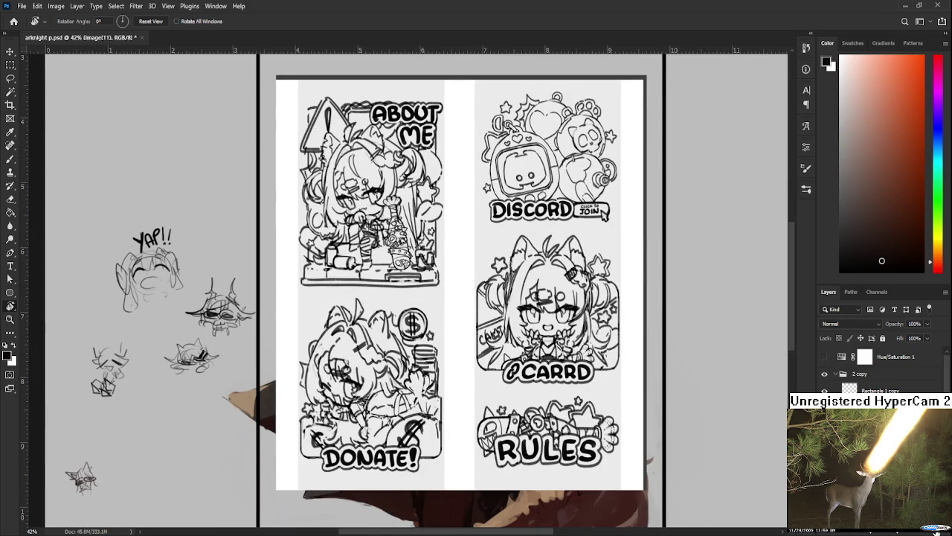
{"action": "key", "text": "Delete"}
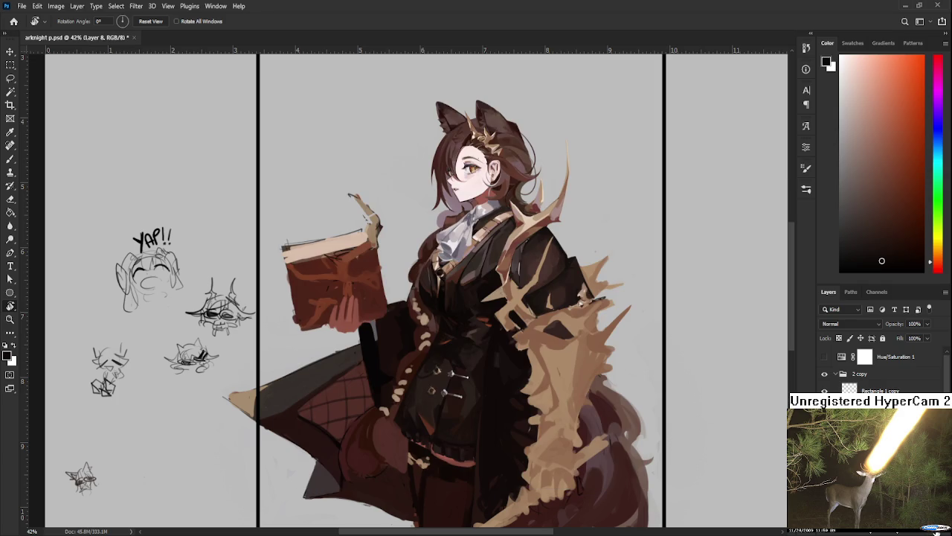
Zoom in on the shoulder and sample several darker browns from the coat
{"action": "scroll", "coordinate": [584, 311], "scroll_direction": "up", "scroll_amount": 1}
{"action": "scroll", "coordinate": [563, 296], "scroll_direction": "up", "scroll_amount": 1}
{"action": "scroll", "coordinate": [563, 296], "scroll_direction": "up", "scroll_amount": 2}
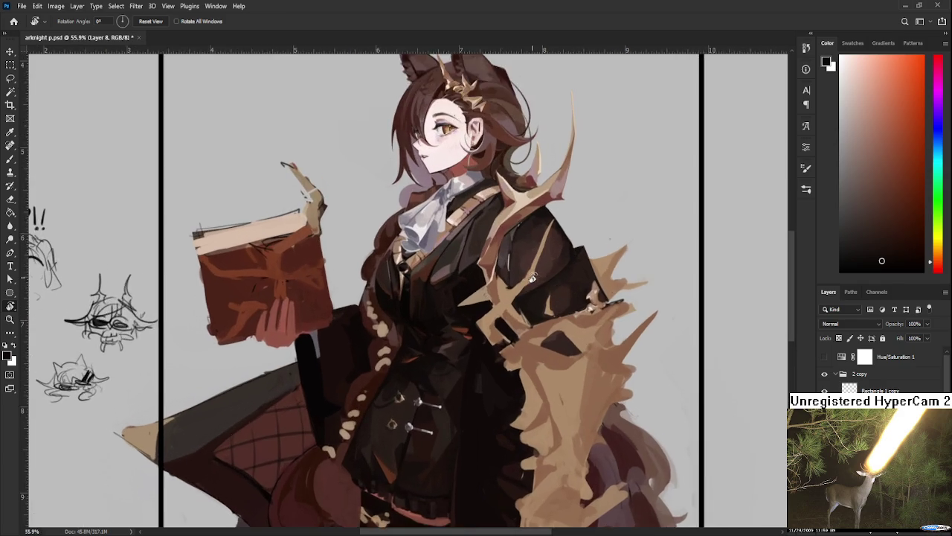
{"action": "scroll", "coordinate": [562, 335], "scroll_direction": "up", "scroll_amount": 1}
{"action": "scroll", "coordinate": [559, 372], "scroll_direction": "up", "scroll_amount": 1}
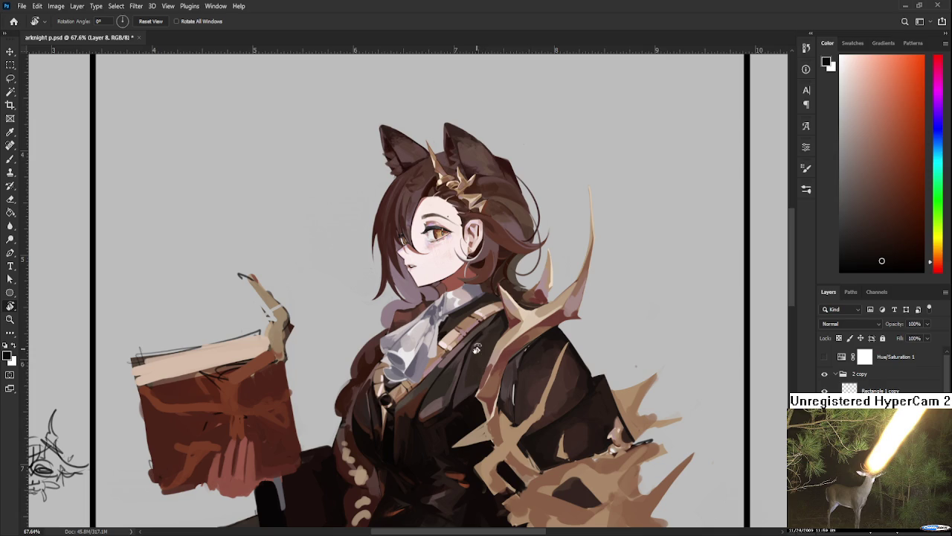
{"action": "left_click", "coordinate": [495, 368], "text": "alt"}
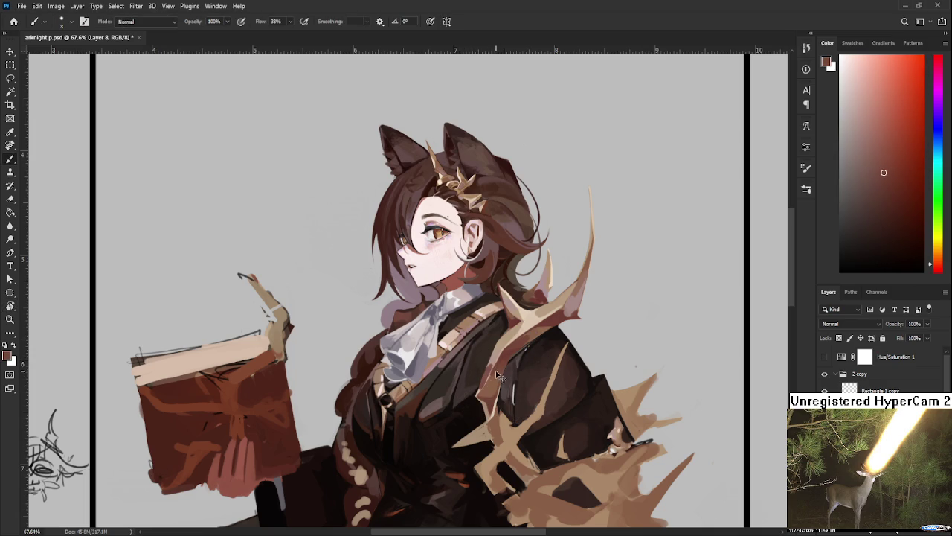
{"action": "left_click", "coordinate": [498, 372], "text": "alt"}
{"action": "left_click", "coordinate": [503, 362], "text": "alt"}
{"action": "left_click", "coordinate": [504, 363], "text": "alt"}
{"action": "left_click", "coordinate": [502, 374], "text": "alt"}
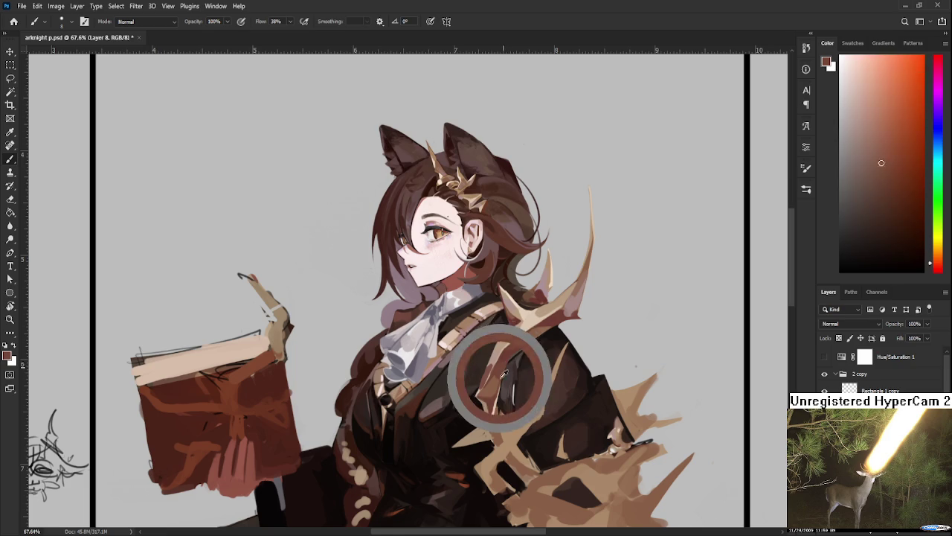
{"action": "left_click", "coordinate": [499, 401], "text": "alt"}
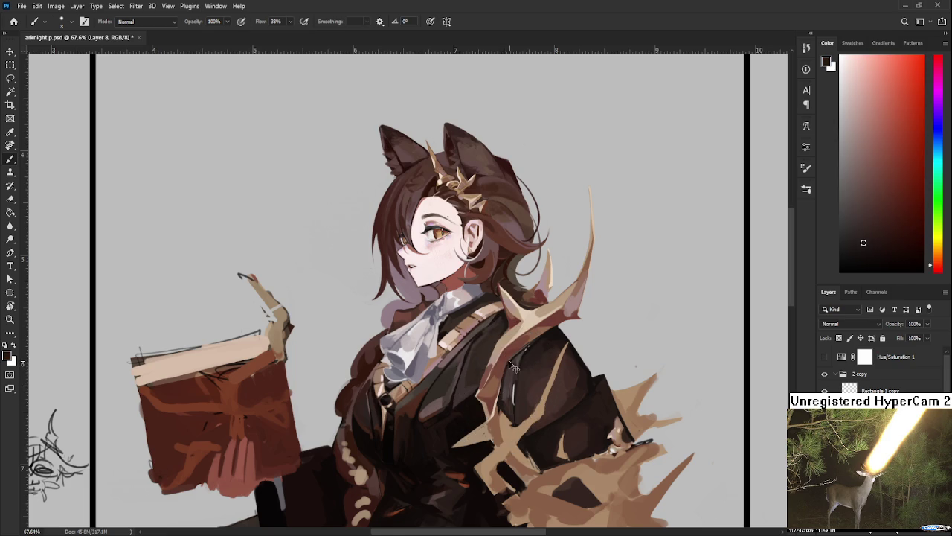
Touch up the coat with reddish brown, near-black and pale pinkish tan strokes
{"action": "left_click", "coordinate": [508, 358], "text": "alt"}
{"action": "left_click", "coordinate": [511, 364], "text": "alt"}
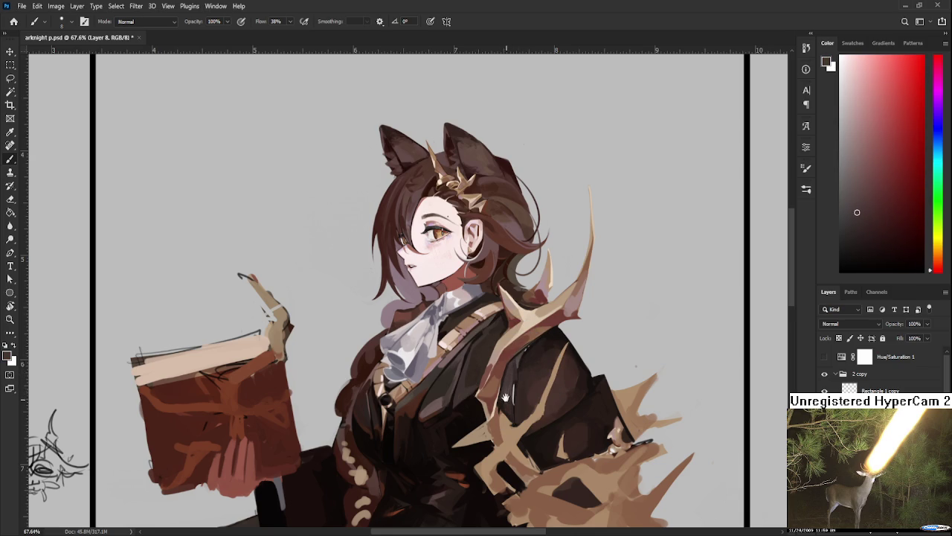
{"action": "left_click_drag", "start_coordinate": [505, 397], "coordinate": [501, 381]}
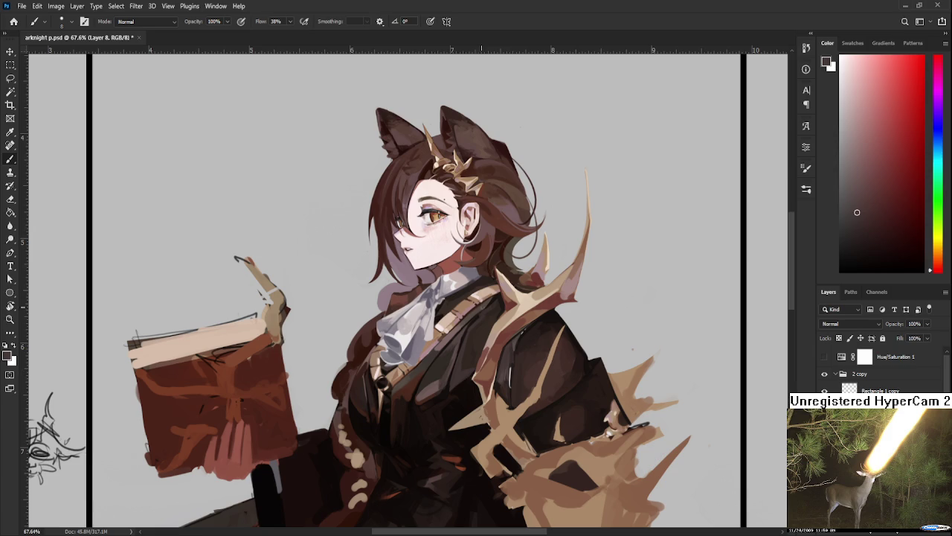
{"action": "left_click", "coordinate": [498, 348], "text": "alt"}
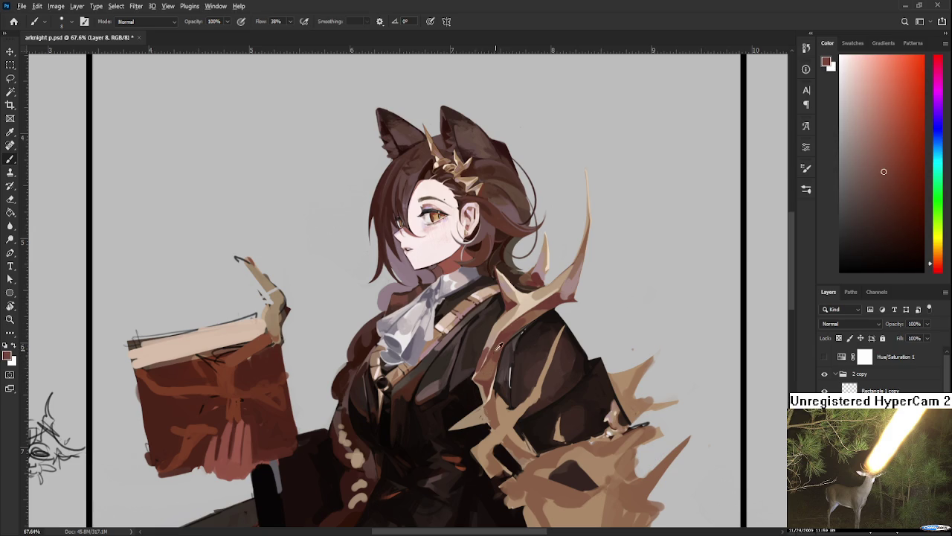
{"action": "left_click", "coordinate": [497, 340], "text": "alt"}
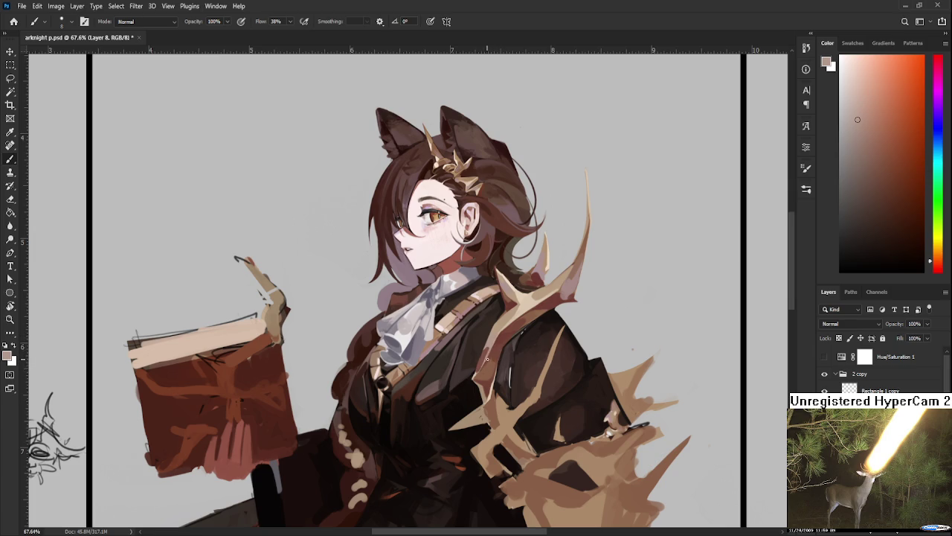
{"action": "left_click_drag", "start_coordinate": [504, 362], "coordinate": [476, 368]}
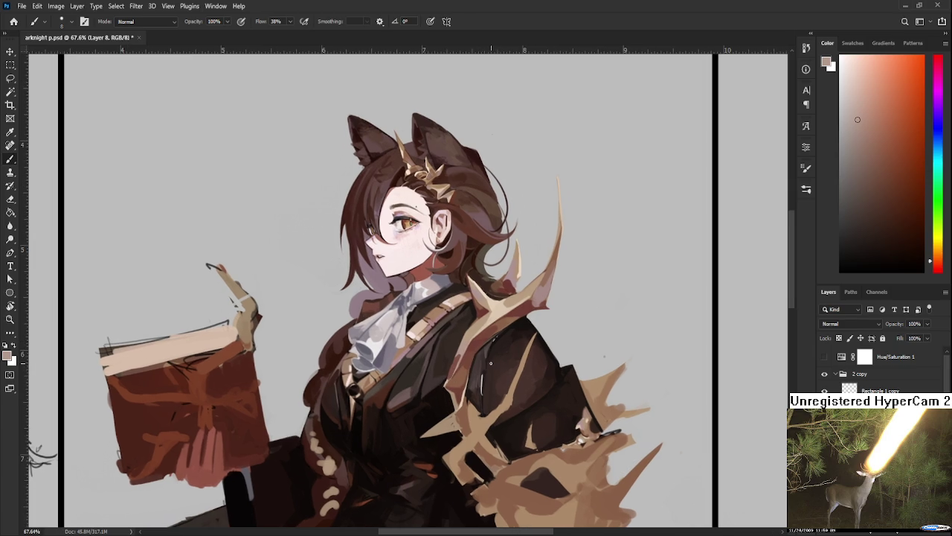
Frame the shoulder antler and sample a lighter peach tone from it
{"action": "scroll", "coordinate": [513, 293], "scroll_direction": "up", "scroll_amount": 5}
{"action": "scroll", "coordinate": [513, 293], "scroll_direction": "up", "scroll_amount": 1}
{"action": "scroll", "coordinate": [500, 296], "scroll_direction": "down", "scroll_amount": 1}
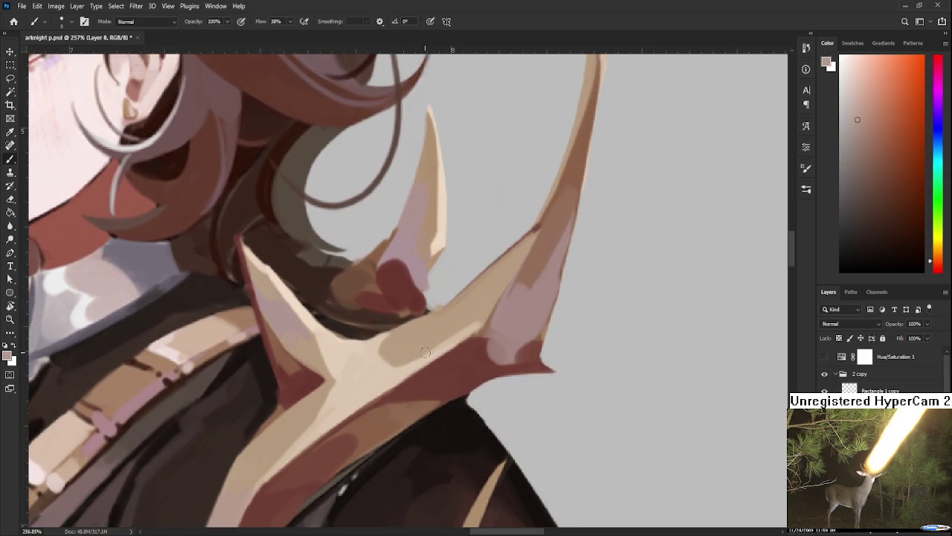
{"action": "scroll", "coordinate": [420, 350], "scroll_direction": "down", "scroll_amount": 2}
{"action": "scroll", "coordinate": [447, 355], "scroll_direction": "down", "scroll_amount": 3}
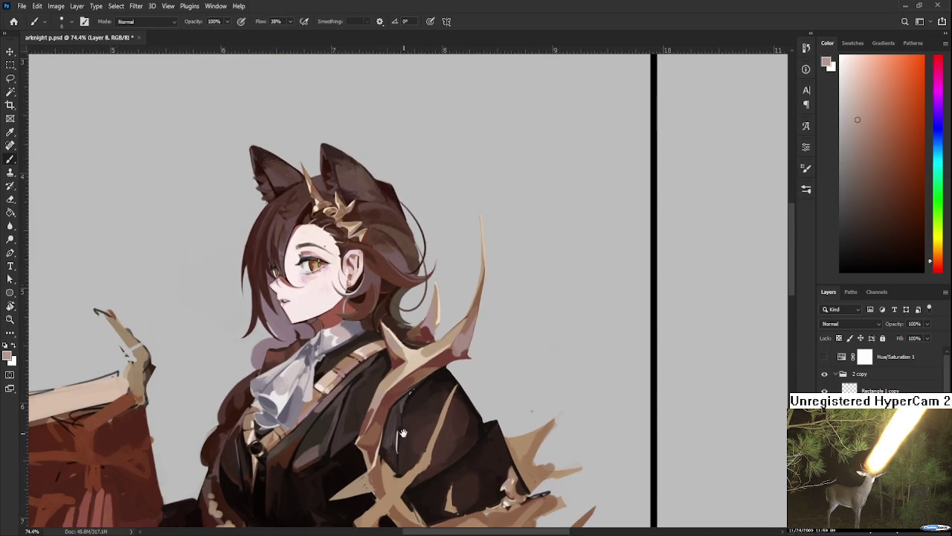
{"action": "scroll", "coordinate": [424, 349], "scroll_direction": "up", "scroll_amount": 1}
{"action": "scroll", "coordinate": [424, 349], "scroll_direction": "up", "scroll_amount": 1}
{"action": "scroll", "coordinate": [424, 349], "scroll_direction": "down", "scroll_amount": 1}
{"action": "mouse_move", "coordinate": [424, 348]}
{"action": "left_mouse_down"}
{"action": "mouse_move", "coordinate": [447, 338]}
{"action": "mouse_move", "coordinate": [424, 334]}
{"action": "left_mouse_up"}
{"action": "left_click_drag", "start_coordinate": [476, 237], "coordinate": [450, 312]}
{"action": "left_click", "coordinate": [451, 313], "text": "alt"}
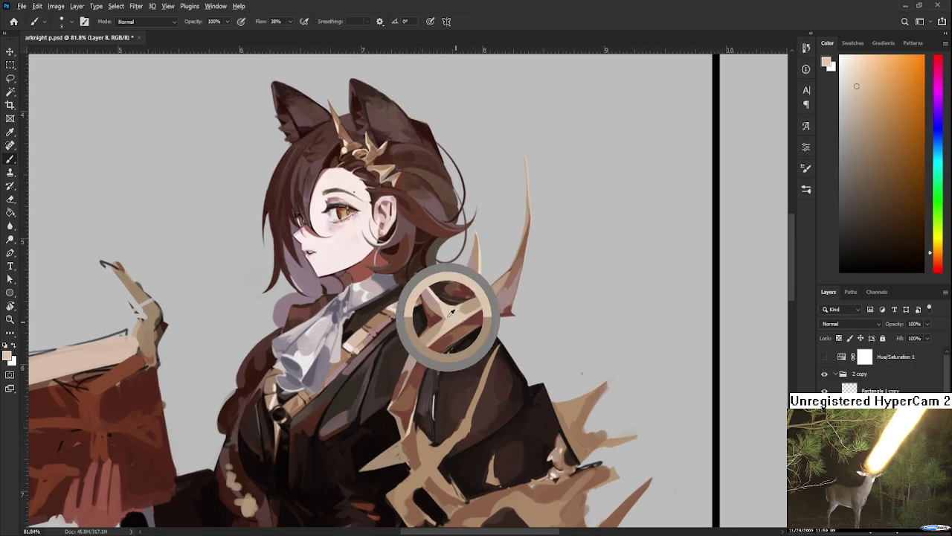
{"action": "left_click_drag", "start_coordinate": [410, 411], "coordinate": [437, 355]}
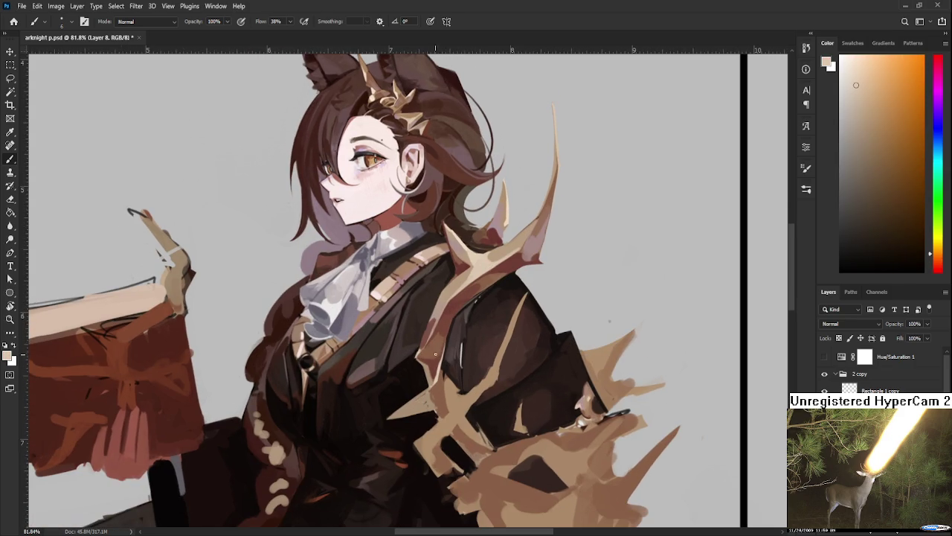
Shade the lower antler branch's inner edges with dark brown in a sideways view, then rotate back
{"action": "left_click_drag", "start_coordinate": [421, 358], "coordinate": [370, 348]}
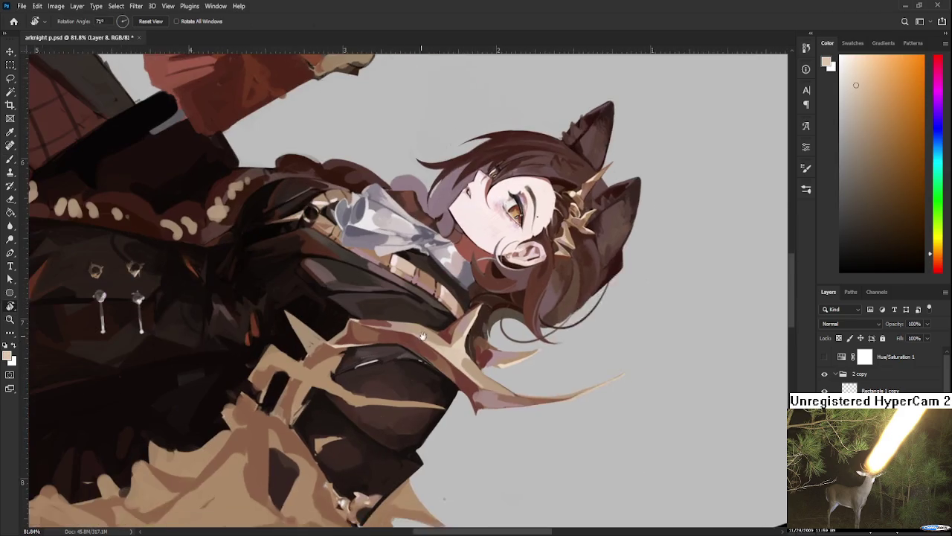
{"action": "left_click", "coordinate": [369, 346], "text": "alt"}
{"action": "left_click", "coordinate": [456, 370], "text": "alt"}
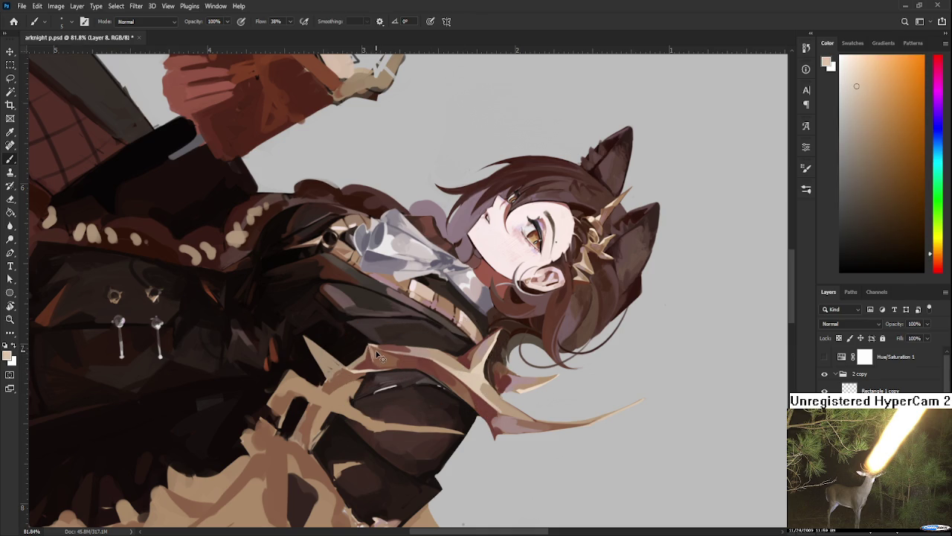
{"action": "key", "text": "r"}
{"action": "mouse_move", "coordinate": [374, 353]}
{"action": "left_mouse_down"}
{"action": "mouse_move", "coordinate": [513, 340]}
{"action": "mouse_move", "coordinate": [592, 365]}
{"action": "left_mouse_up"}
{"action": "scroll", "coordinate": [513, 340], "scroll_direction": "down", "scroll_amount": 3}
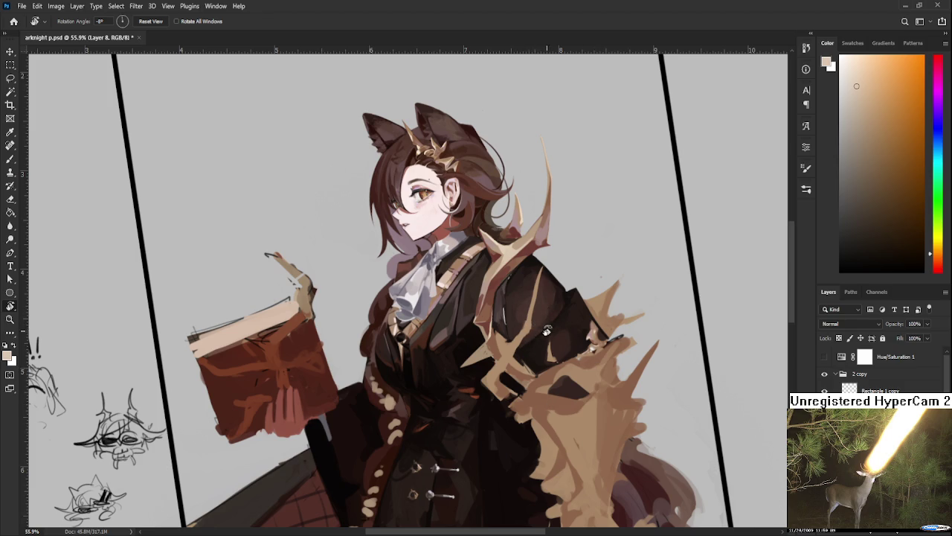
Straighten the view and dab light speckles onto the dark coat
{"action": "left_click_drag", "start_coordinate": [559, 345], "coordinate": [562, 359]}
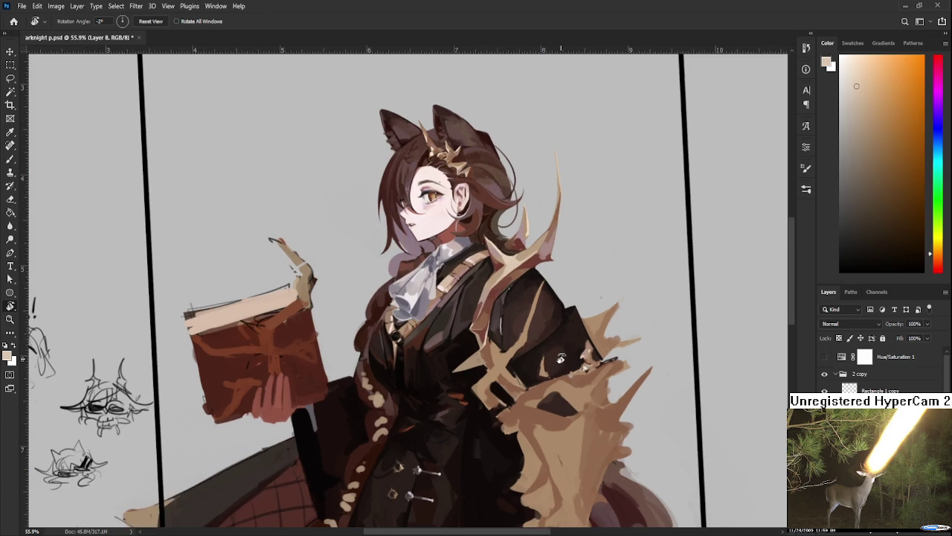
{"action": "scroll", "coordinate": [485, 370], "scroll_direction": "up", "scroll_amount": 2}
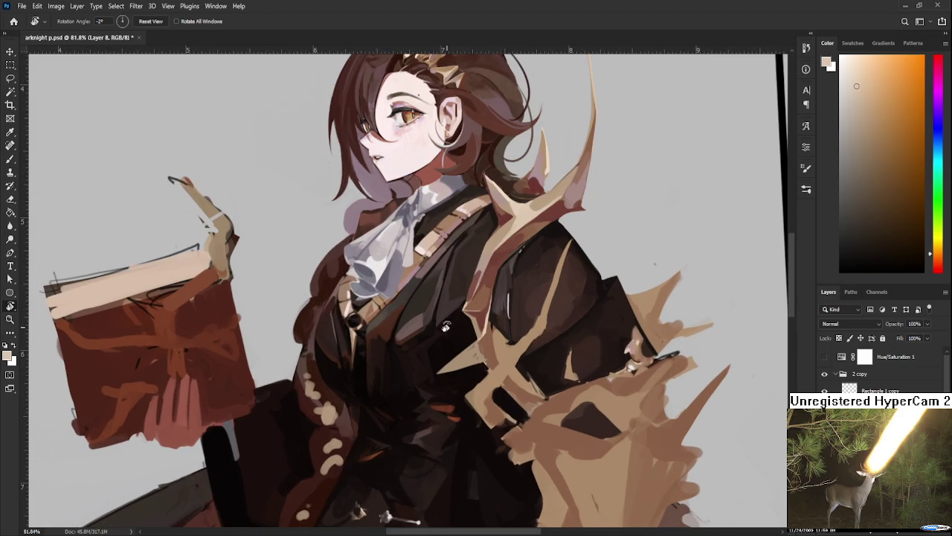
{"action": "key", "text": "b"}
{"action": "left_click_drag", "start_coordinate": [479, 313], "coordinate": [463, 360]}
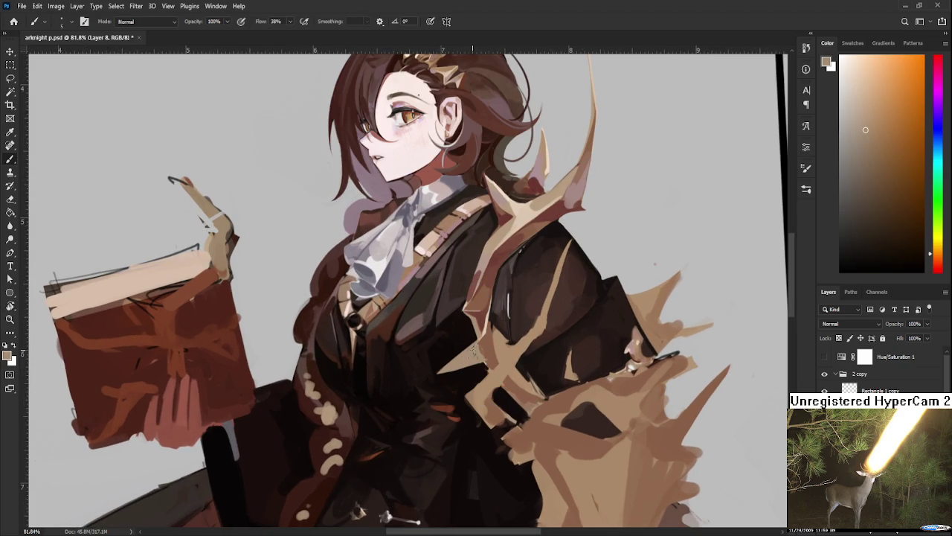
{"action": "left_click_drag", "start_coordinate": [473, 348], "coordinate": [476, 354]}
Add darker reddish-brown coat touches, then pick a light tan from the antler
{"action": "left_click", "coordinate": [495, 347], "text": "alt"}
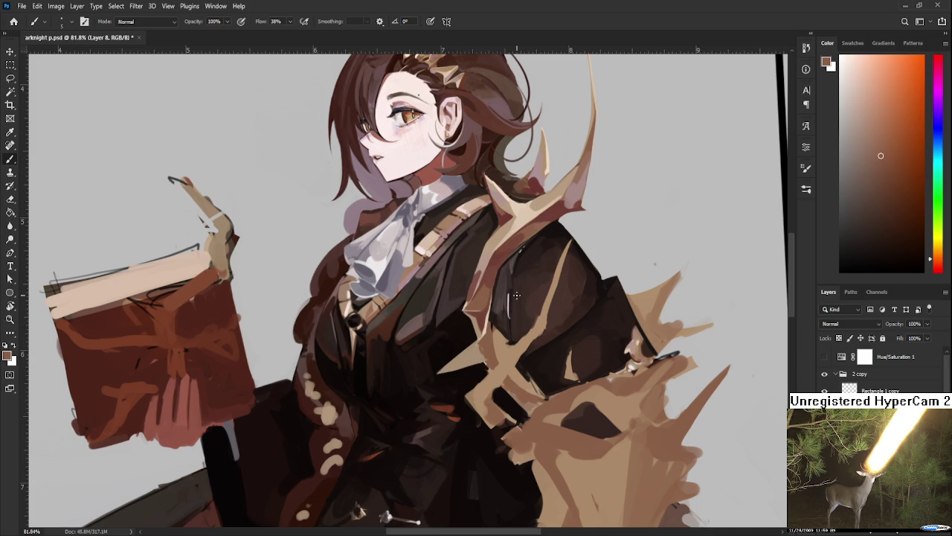
{"action": "left_click", "coordinate": [488, 324], "text": "alt"}
{"action": "left_click", "coordinate": [485, 345], "text": "alt"}
{"action": "left_click", "coordinate": [489, 340], "text": "alt"}
{"action": "scroll", "coordinate": [493, 352], "scroll_direction": "up", "scroll_amount": 5}
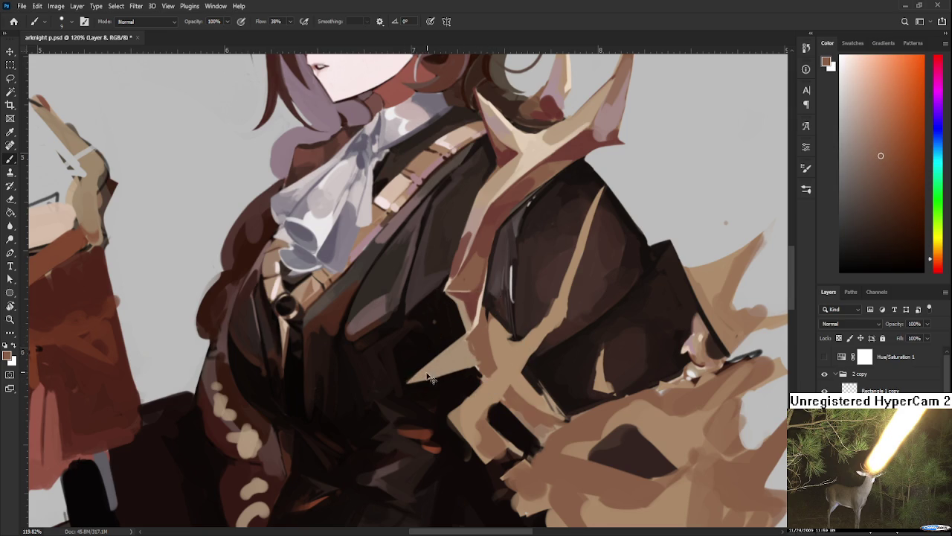
{"action": "left_click", "coordinate": [461, 355], "text": "alt"}
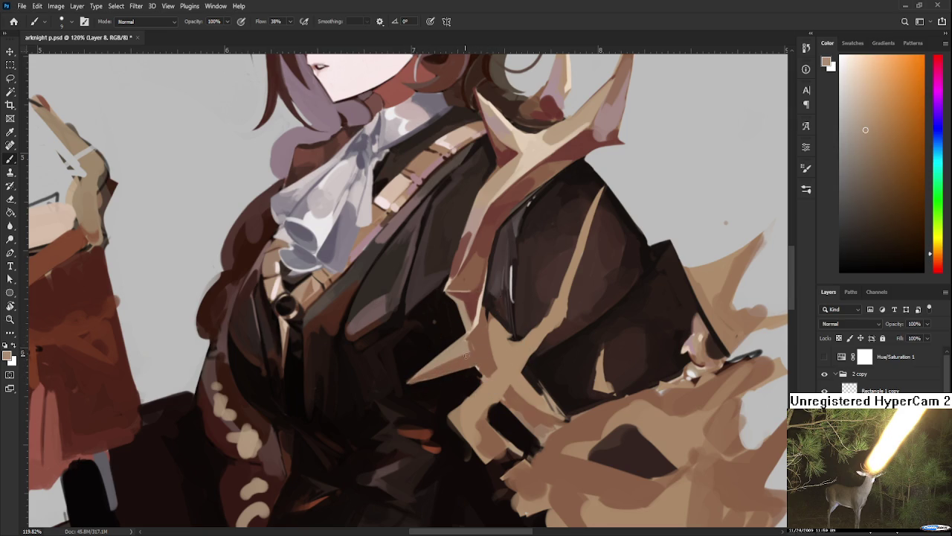
Zoom out and add light tan and reddish-brown touches lower on the coat
{"action": "scroll", "coordinate": [486, 340], "scroll_direction": "down", "scroll_amount": 2}
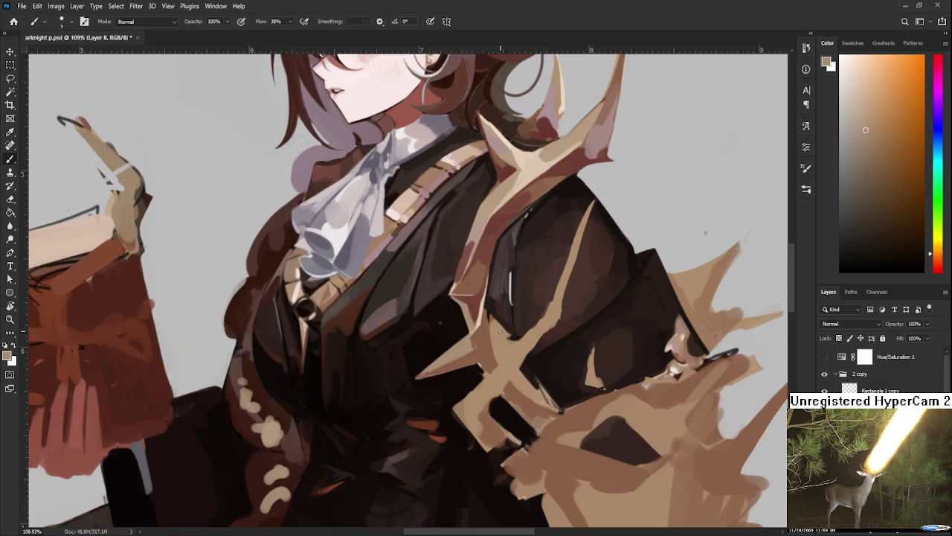
{"action": "scroll", "coordinate": [498, 357], "scroll_direction": "down", "scroll_amount": 2}
{"action": "scroll", "coordinate": [513, 372], "scroll_direction": "down", "scroll_amount": 1}
{"action": "scroll", "coordinate": [533, 396], "scroll_direction": "down", "scroll_amount": 1}
{"action": "left_click", "coordinate": [514, 399], "text": "alt"}
{"action": "left_click", "coordinate": [503, 427], "text": "alt"}
{"action": "left_click", "coordinate": [513, 428], "text": "alt"}
{"action": "left_click", "coordinate": [512, 428], "text": "alt"}
{"action": "left_click", "coordinate": [521, 419], "text": "alt"}
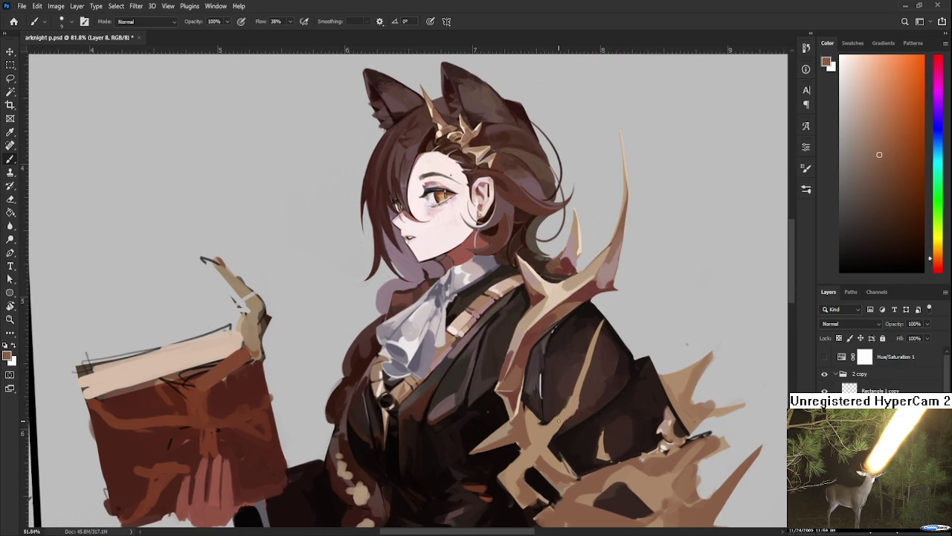
{"action": "scroll", "coordinate": [559, 420], "scroll_direction": "down", "scroll_amount": 2}
{"action": "scroll", "coordinate": [560, 421], "scroll_direction": "down", "scroll_amount": 1}
{"action": "scroll", "coordinate": [561, 420], "scroll_direction": "up", "scroll_amount": 1}
{"action": "scroll", "coordinate": [562, 419], "scroll_direction": "up", "scroll_amount": 1}
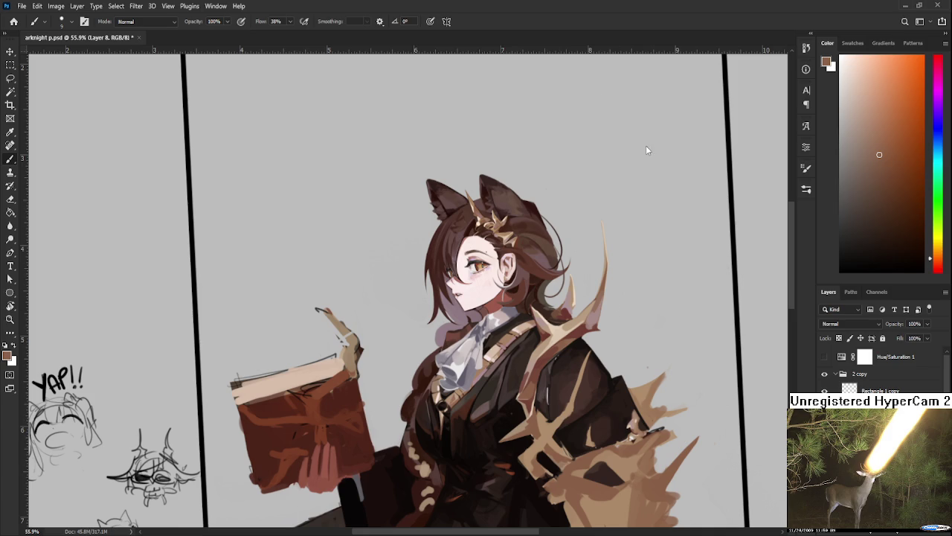
Paint red-brown shading onto the shoulder antler ornament using sampled beige and browns
{"action": "scroll", "coordinate": [470, 336], "scroll_direction": "up", "scroll_amount": 3}
{"action": "right_click", "coordinate": [471, 336], "text": "alt+shift"}
{"action": "left_click", "coordinate": [475, 335], "text": "alt"}
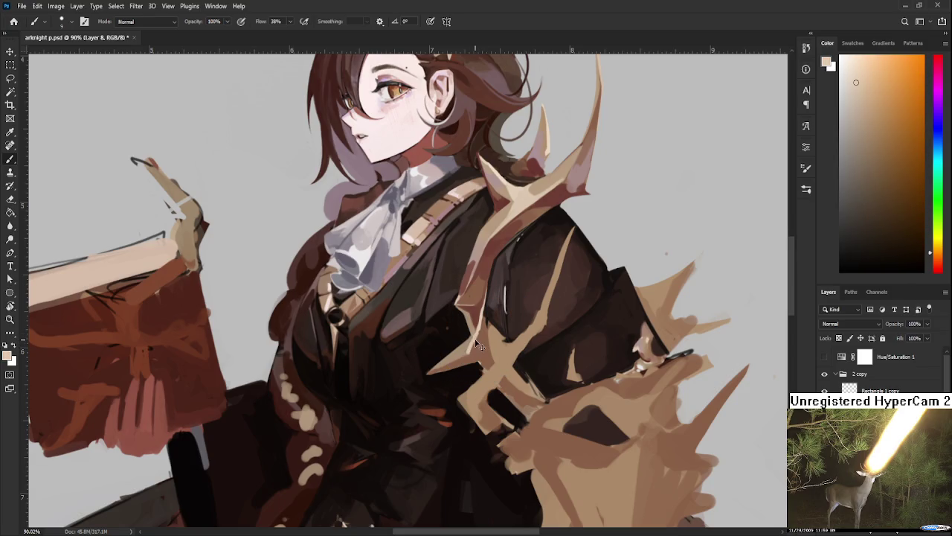
{"action": "left_click", "coordinate": [480, 333], "text": "alt"}
{"action": "left_click", "coordinate": [483, 332], "text": "alt"}
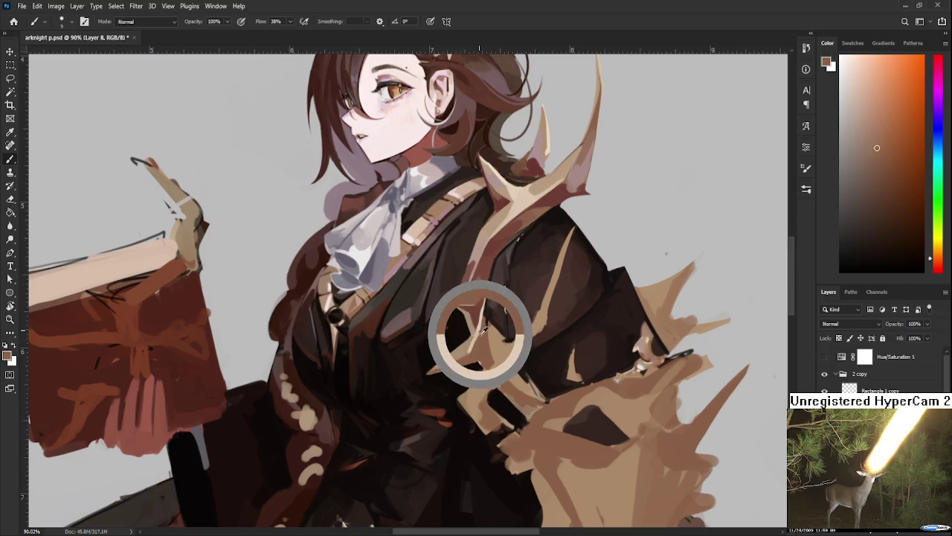
{"action": "mouse_move", "coordinate": [485, 327]}
{"action": "left_mouse_down"}
{"action": "mouse_move", "coordinate": [470, 336]}
{"action": "mouse_move", "coordinate": [483, 305]}
{"action": "mouse_move", "coordinate": [480, 317]}
{"action": "left_mouse_up"}
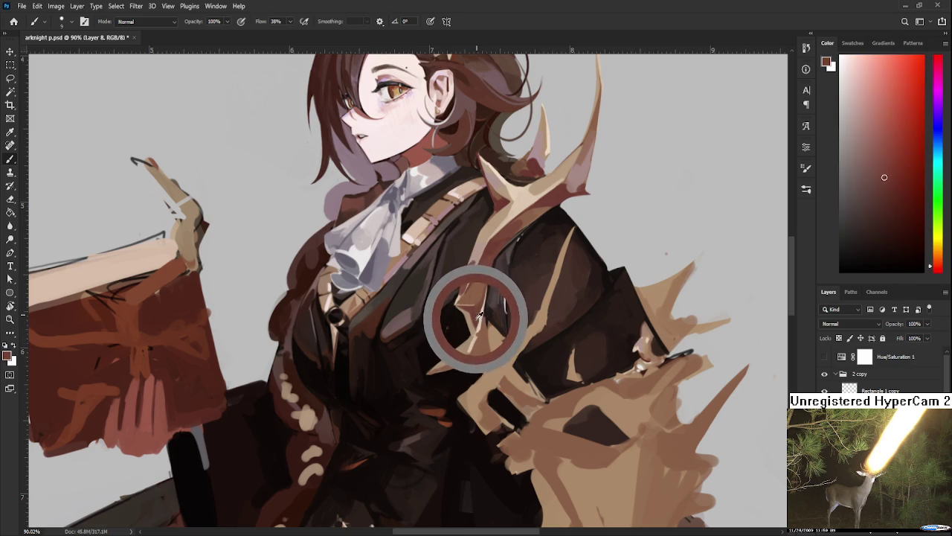
{"action": "mouse_move", "coordinate": [480, 316]}
{"action": "left_mouse_down"}
{"action": "mouse_move", "coordinate": [481, 305]}
{"action": "mouse_move", "coordinate": [477, 315]}
{"action": "mouse_move", "coordinate": [500, 299]}
{"action": "mouse_move", "coordinate": [514, 258]}
{"action": "mouse_move", "coordinate": [448, 370]}
{"action": "mouse_move", "coordinate": [393, 346]}
{"action": "left_mouse_up"}
Rotate the view and sample darker coat browns and a light antler beige
{"action": "left_click", "coordinate": [485, 297], "text": "alt"}
{"action": "key", "text": "r"}
{"action": "left_click", "coordinate": [384, 352], "text": "alt"}
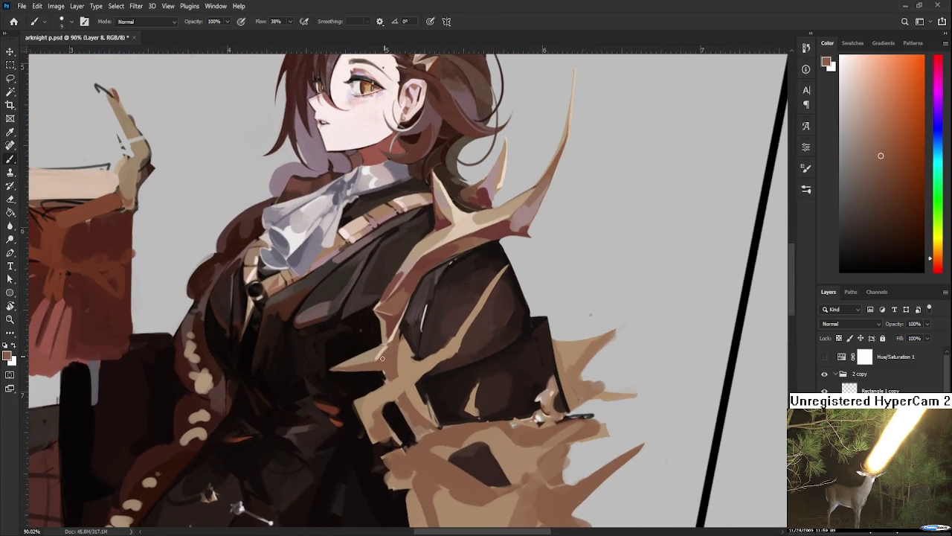
{"action": "left_click", "coordinate": [387, 353], "text": "alt"}
{"action": "scroll", "coordinate": [462, 360], "scroll_direction": "down", "scroll_amount": 2}
{"action": "scroll", "coordinate": [462, 360], "scroll_direction": "down", "scroll_amount": 2}
{"action": "scroll", "coordinate": [446, 335], "scroll_direction": "up", "scroll_amount": 3}
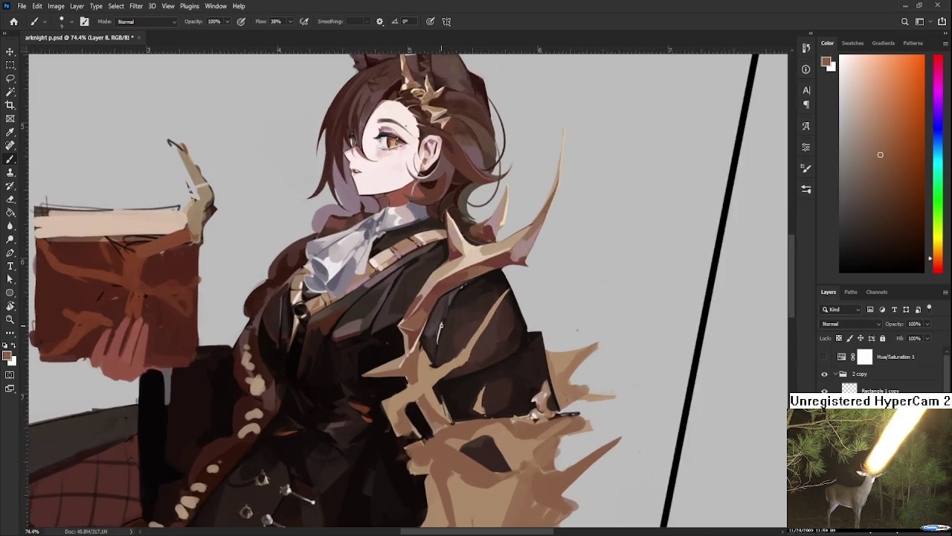
{"action": "scroll", "coordinate": [441, 325], "scroll_direction": "up", "scroll_amount": 2}
{"action": "left_click", "coordinate": [477, 242], "text": "alt"}
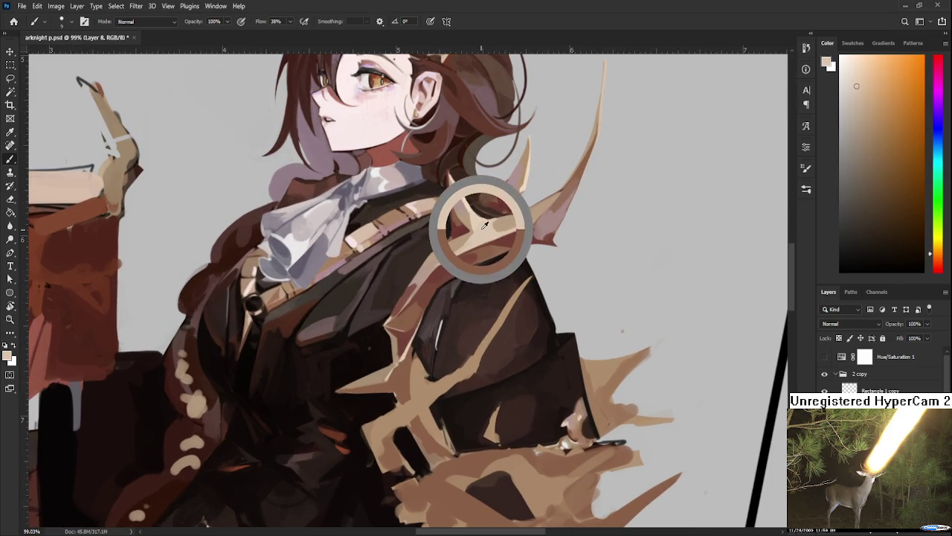
Tilt the canvas about 15 degrees and paint the antler near the hair
{"action": "mouse_move", "coordinate": [474, 234]}
{"action": "left_mouse_down"}
{"action": "mouse_move", "coordinate": [466, 277]}
{"action": "mouse_move", "coordinate": [504, 284]}
{"action": "mouse_move", "coordinate": [430, 314]}
{"action": "left_mouse_up"}
{"action": "key", "text": "r"}
{"action": "key", "text": "b"}
{"action": "left_click", "coordinate": [430, 314], "text": "alt"}
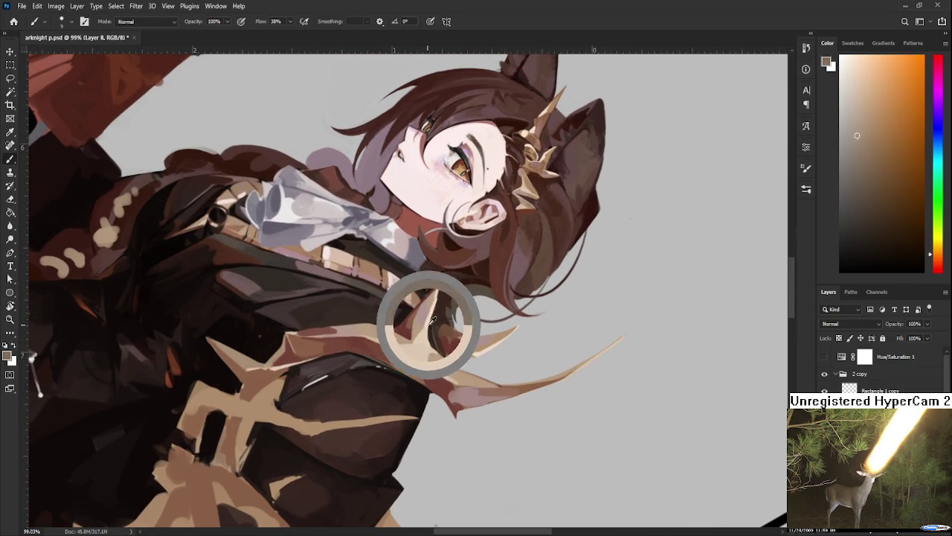
{"action": "left_click_drag", "start_coordinate": [433, 317], "coordinate": [430, 320]}
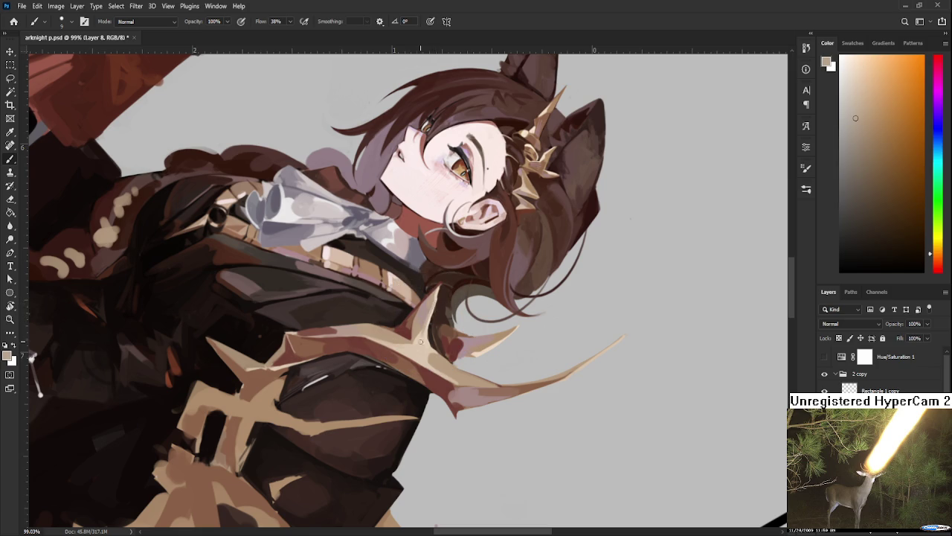
{"action": "left_click", "coordinate": [433, 314], "text": "alt"}
Sample dark brown from the hair and rotate the canvas so the figure stands upright
{"action": "scroll", "coordinate": [429, 321], "scroll_direction": "up", "scroll_amount": 2}
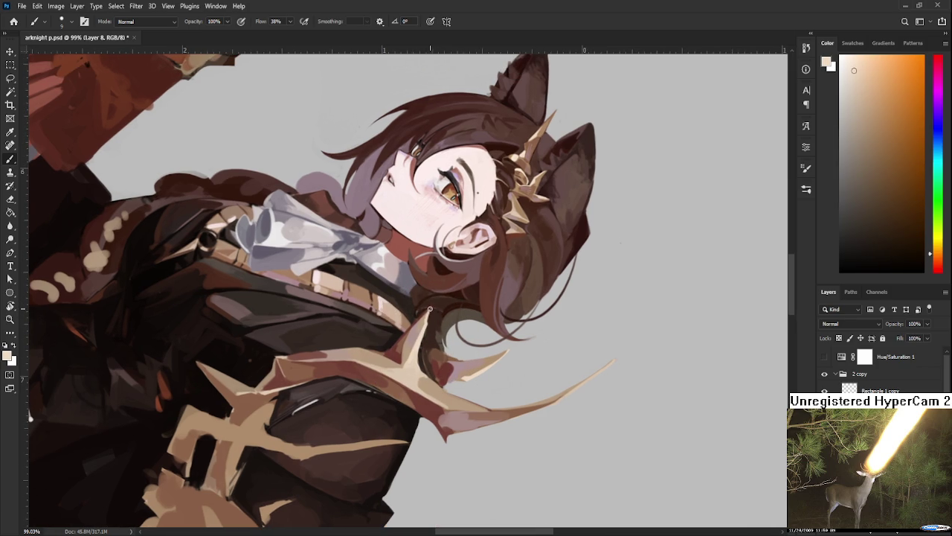
{"action": "left_click", "coordinate": [430, 309], "text": "alt"}
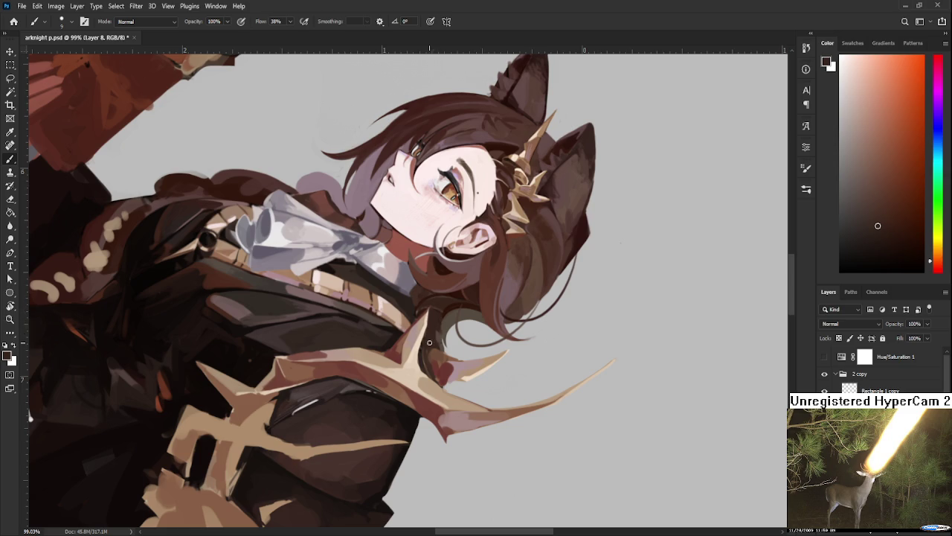
{"action": "key", "text": "r"}
{"action": "left_click_drag", "start_coordinate": [429, 320], "coordinate": [533, 340]}
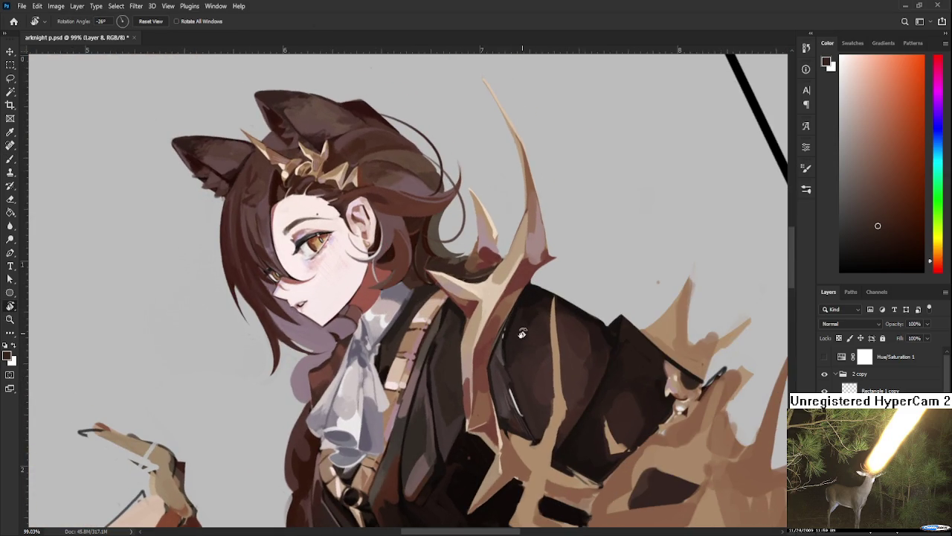
{"action": "scroll", "coordinate": [514, 327], "scroll_direction": "down", "scroll_amount": 1}
Paint light-to-darker tan tones onto the antler near the shoulder
{"action": "scroll", "coordinate": [514, 328], "scroll_direction": "down", "scroll_amount": 1}
{"action": "scroll", "coordinate": [513, 312], "scroll_direction": "up", "scroll_amount": 1}
{"action": "scroll", "coordinate": [513, 306], "scroll_direction": "up", "scroll_amount": 2}
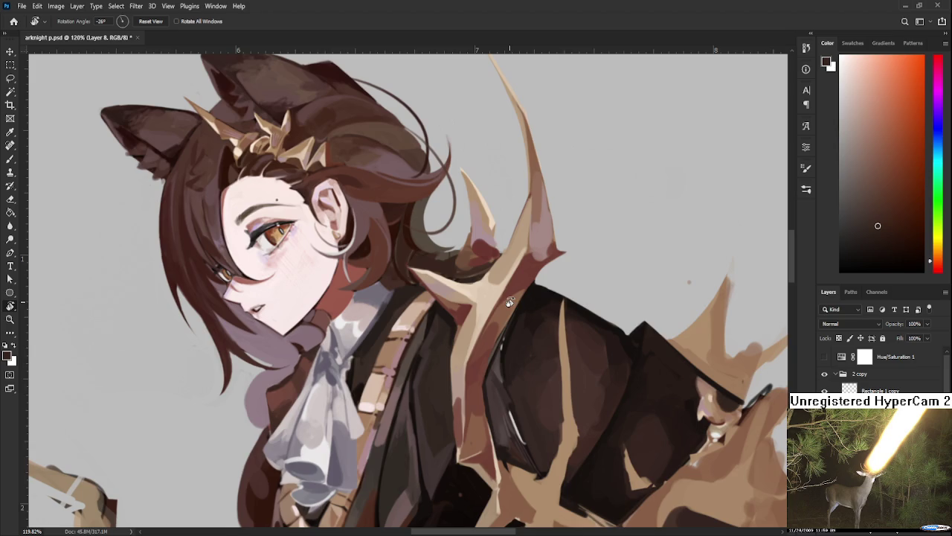
{"action": "left_click_drag", "start_coordinate": [529, 348], "coordinate": [493, 340]}
{"action": "key", "text": "b"}
{"action": "left_click", "coordinate": [482, 316], "text": "alt"}
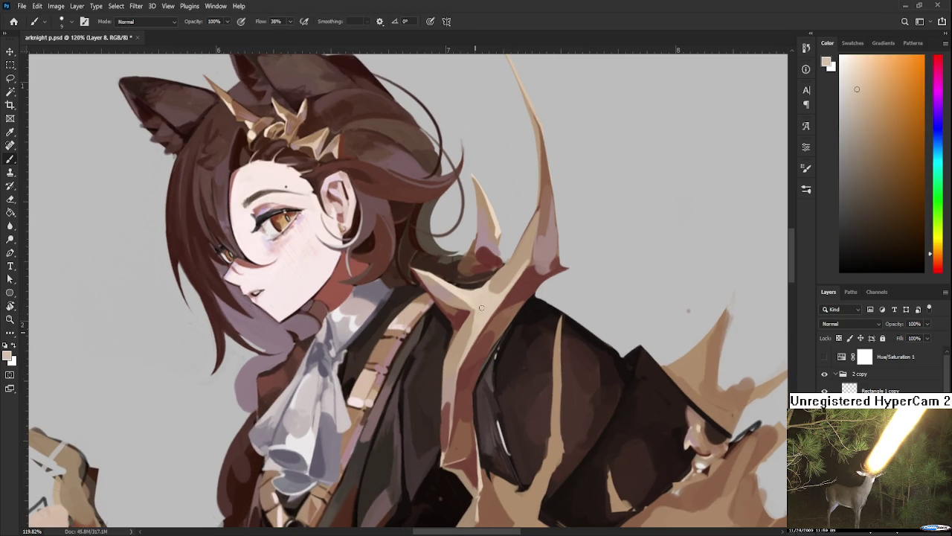
{"action": "left_click", "coordinate": [471, 296], "text": "alt"}
{"action": "left_click", "coordinate": [470, 294], "text": "alt"}
{"action": "left_click", "coordinate": [482, 300], "text": "alt"}
{"action": "mouse_move", "coordinate": [488, 314]}
{"action": "left_mouse_down"}
{"action": "mouse_move", "coordinate": [505, 344]}
{"action": "mouse_move", "coordinate": [455, 278]}
{"action": "left_mouse_up"}
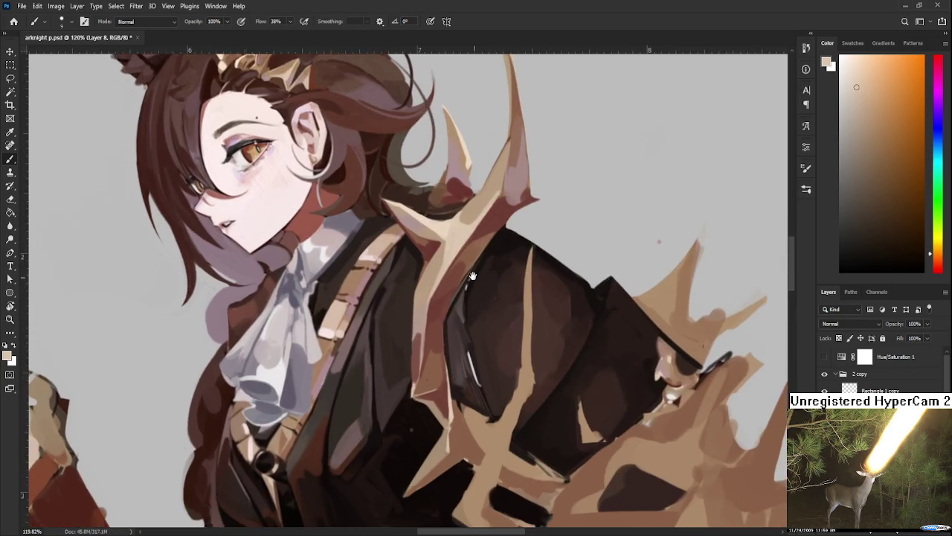
Paint dark-brown coat tones along the antler edge and strap on the chest
{"action": "left_click", "coordinate": [410, 377], "text": "alt"}
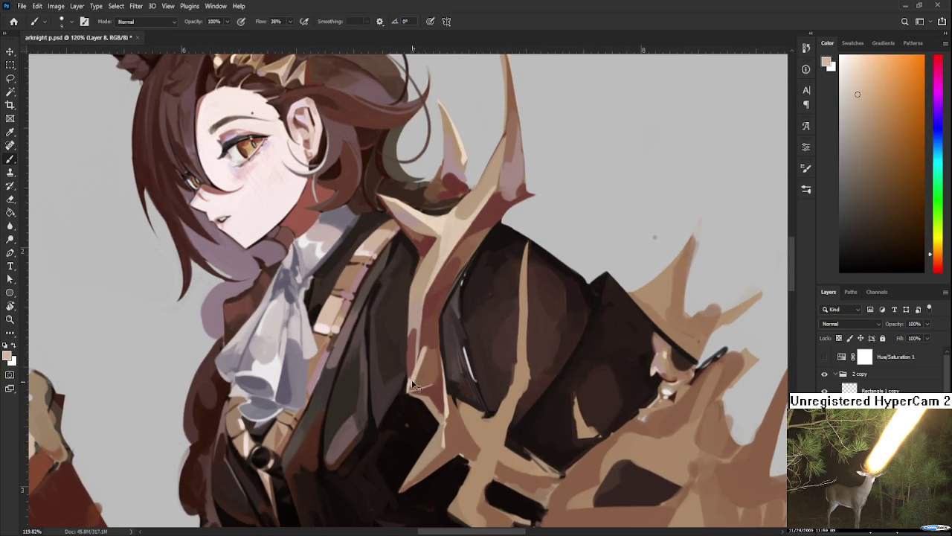
{"action": "mouse_move", "coordinate": [441, 332]}
{"action": "left_mouse_down"}
{"action": "mouse_move", "coordinate": [423, 374]}
{"action": "mouse_move", "coordinate": [396, 390]}
{"action": "left_mouse_up"}
{"action": "left_click", "coordinate": [415, 390], "text": "alt"}
{"action": "left_click", "coordinate": [394, 391], "text": "alt"}
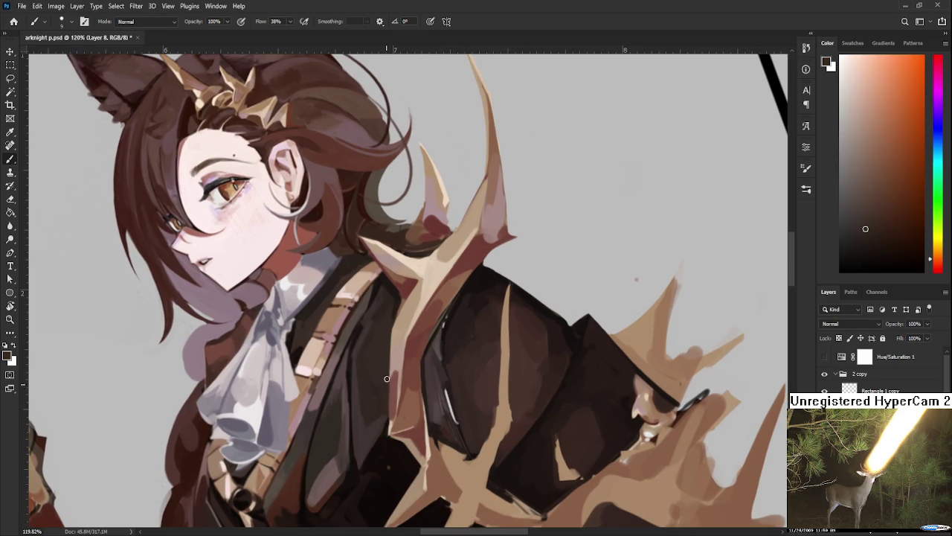
{"action": "left_click", "coordinate": [392, 389], "text": "alt"}
{"action": "left_click", "coordinate": [390, 401], "text": "alt"}
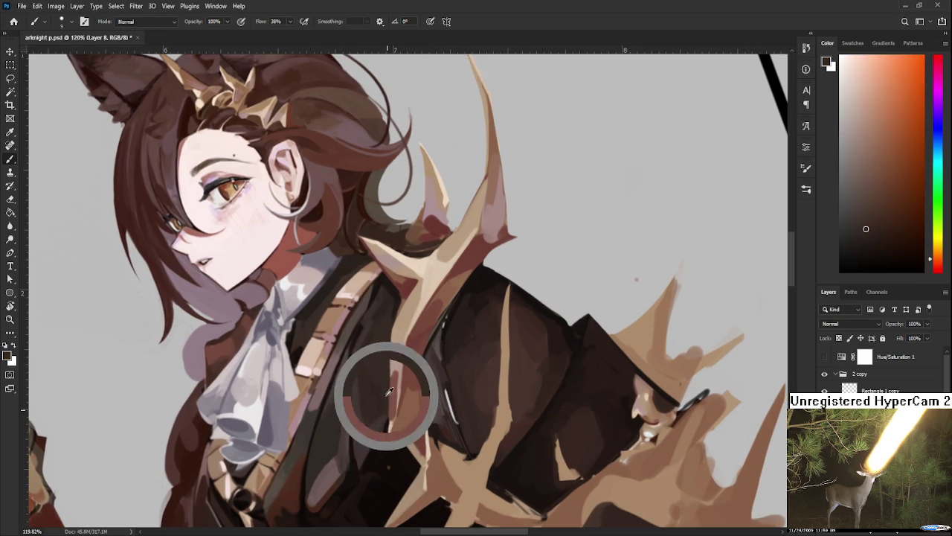
{"action": "left_click", "coordinate": [389, 394], "text": "alt"}
{"action": "left_click", "coordinate": [387, 408], "text": "alt"}
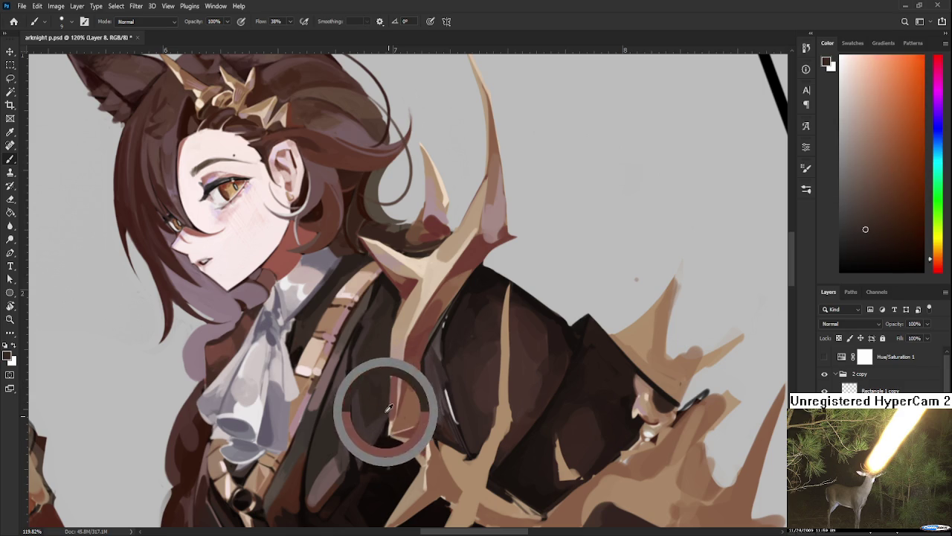
{"action": "left_click", "coordinate": [389, 406], "text": "alt"}
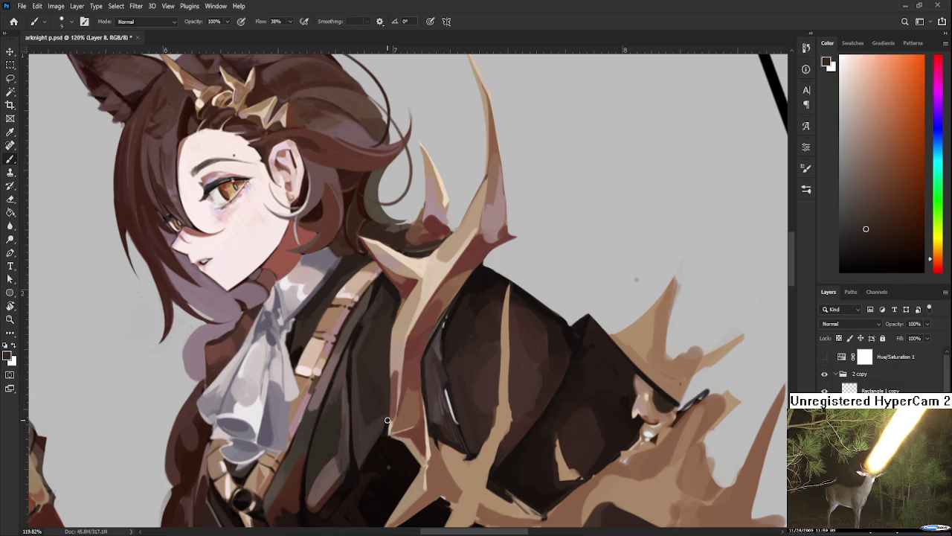
{"action": "left_click", "coordinate": [396, 385], "text": "alt"}
{"action": "left_click", "coordinate": [399, 361], "text": "alt"}
{"action": "left_click", "coordinate": [398, 376], "text": "alt"}
{"action": "left_click", "coordinate": [397, 367], "text": "alt"}
Alternate dark reddish-brown and light pinkish-brown where the antler crosses the coat
{"action": "left_click", "coordinate": [396, 364], "text": "alt"}
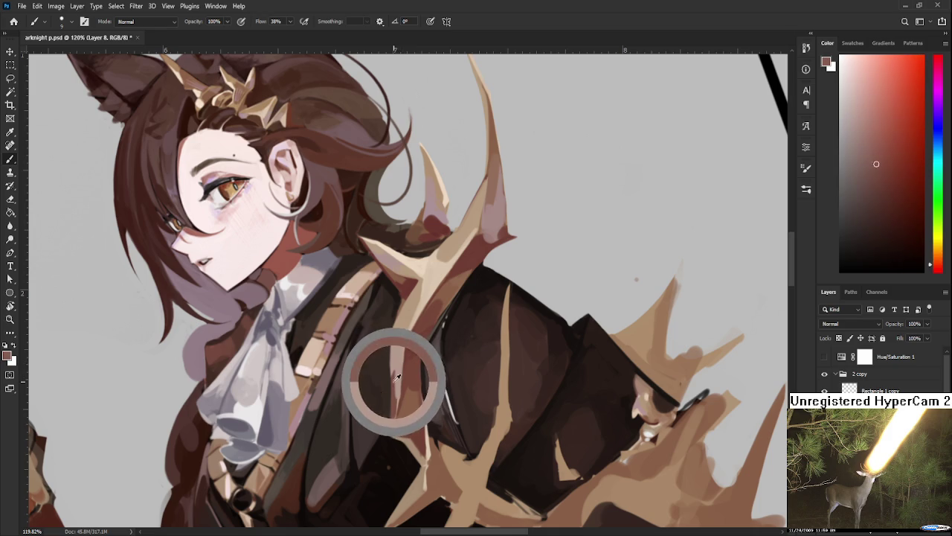
{"action": "left_click", "coordinate": [393, 367], "text": "alt"}
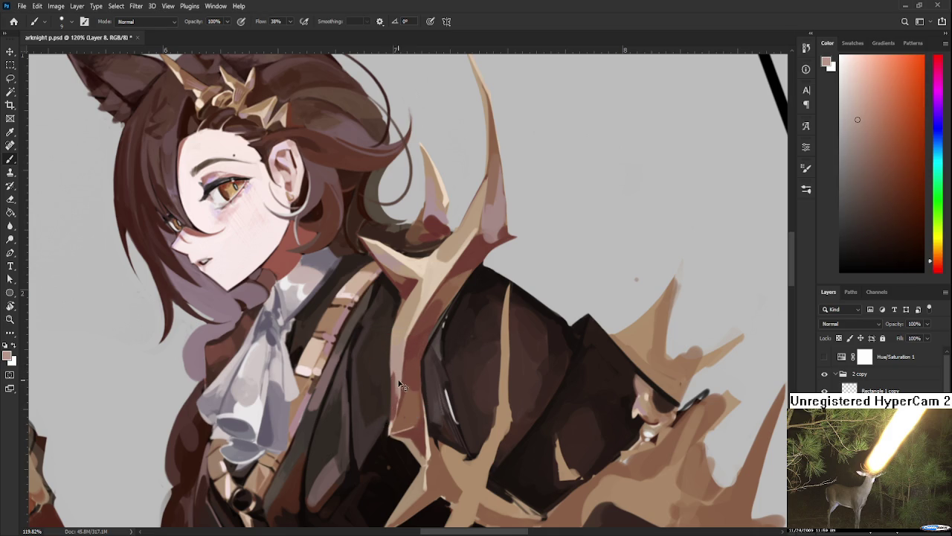
{"action": "left_click", "coordinate": [406, 392], "text": "alt"}
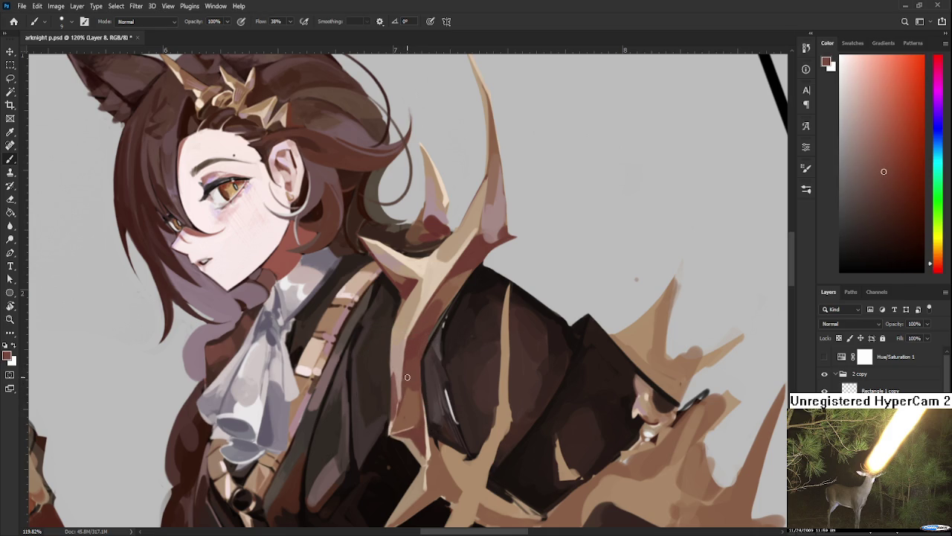
{"action": "left_click", "coordinate": [406, 402], "text": "alt"}
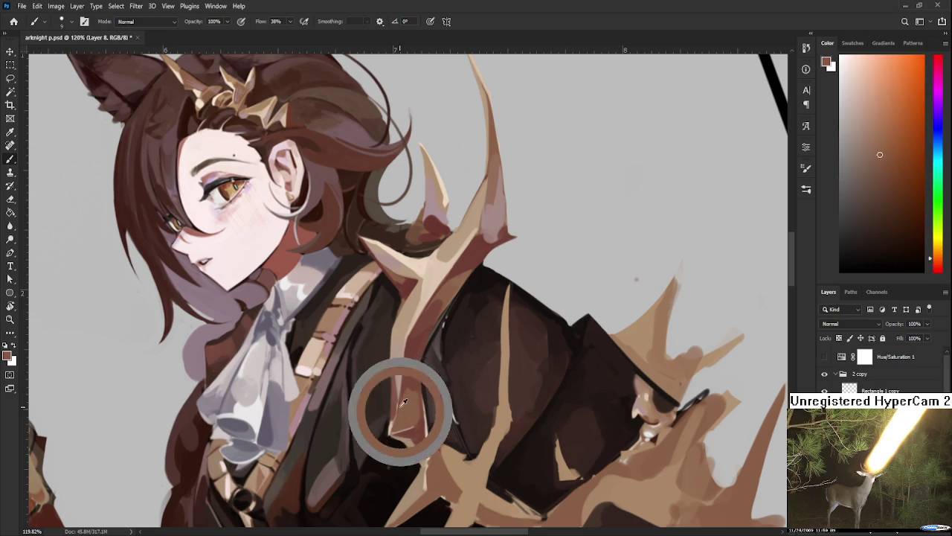
{"action": "left_click", "coordinate": [404, 387], "text": "alt"}
{"action": "left_click", "coordinate": [399, 388], "text": "alt"}
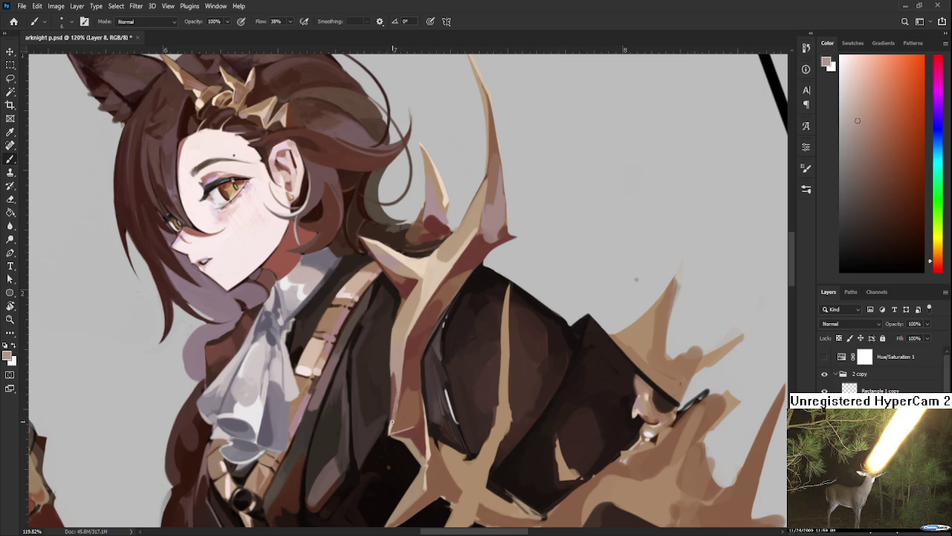
{"action": "left_click", "coordinate": [391, 420], "text": "alt"}
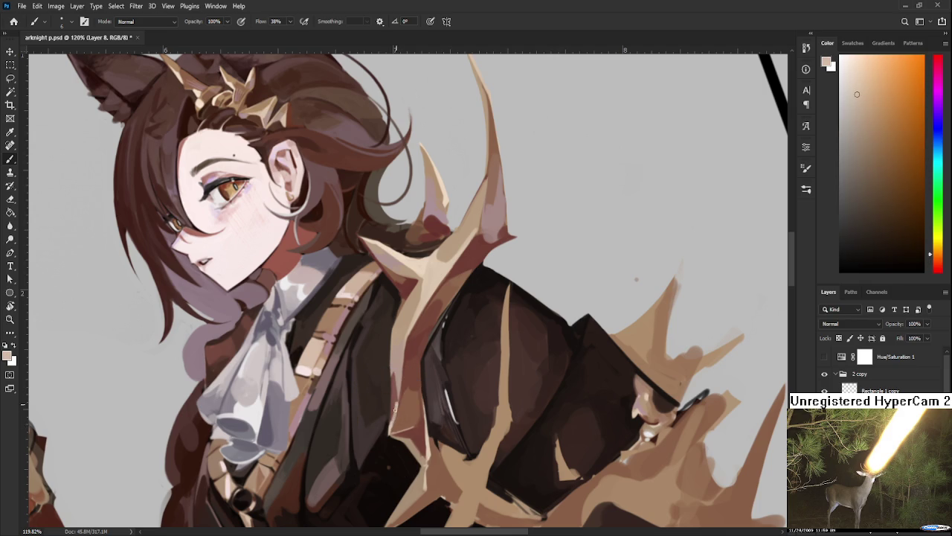
{"action": "left_click", "coordinate": [394, 406], "text": "alt"}
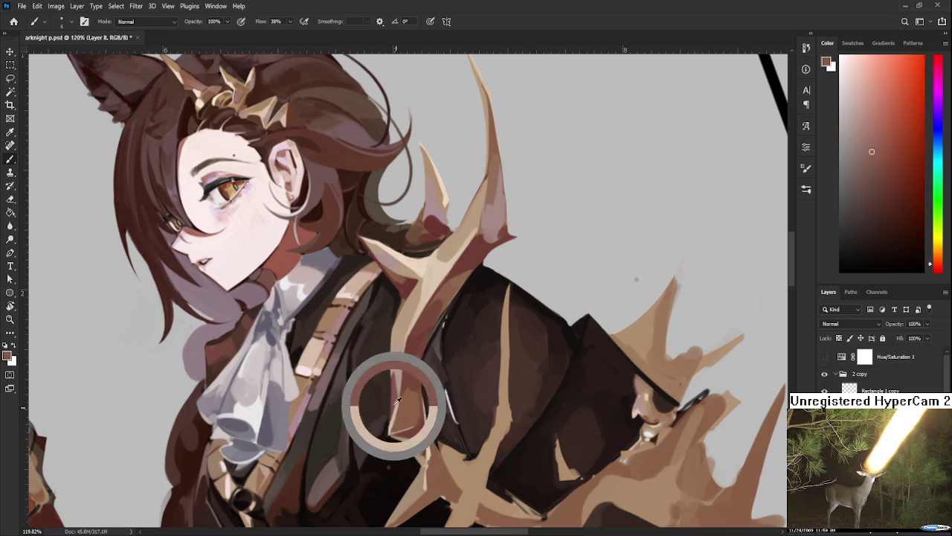
{"action": "left_click", "coordinate": [398, 399], "text": "alt"}
{"action": "left_click", "coordinate": [399, 407], "text": "alt"}
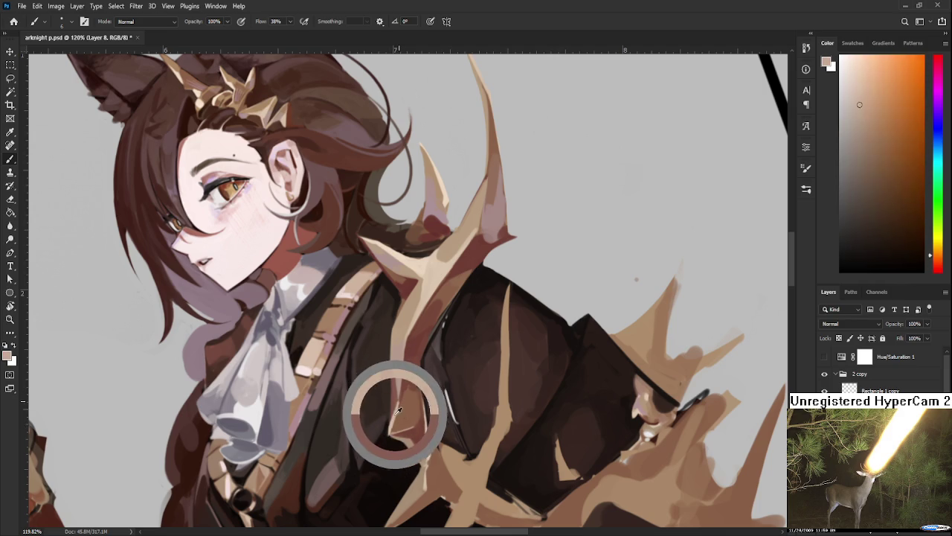
{"action": "left_click", "coordinate": [398, 401], "text": "alt"}
Tone the antler branch below the cravat with alternating tan and dark red coat colours
{"action": "left_click", "coordinate": [394, 411], "text": "alt"}
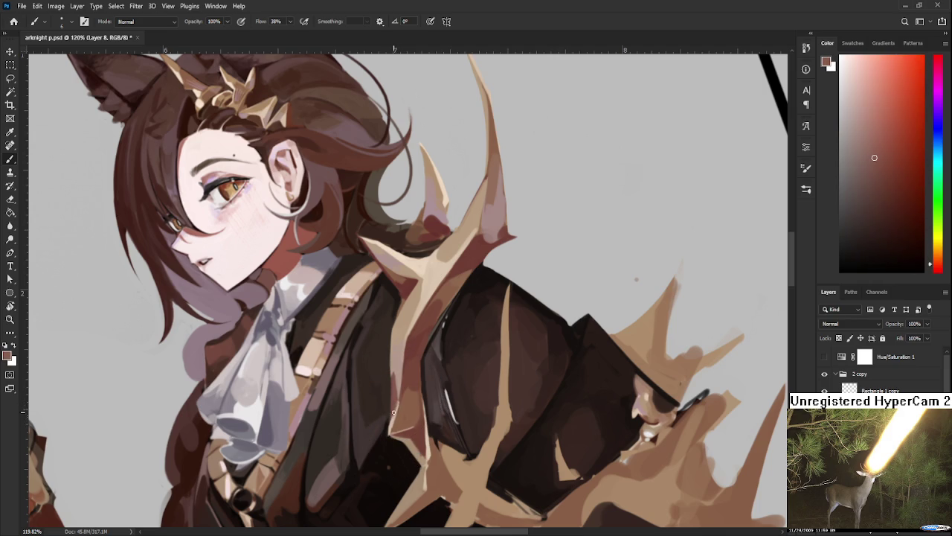
{"action": "left_click", "coordinate": [395, 404], "text": "alt"}
{"action": "left_click", "coordinate": [396, 398], "text": "alt"}
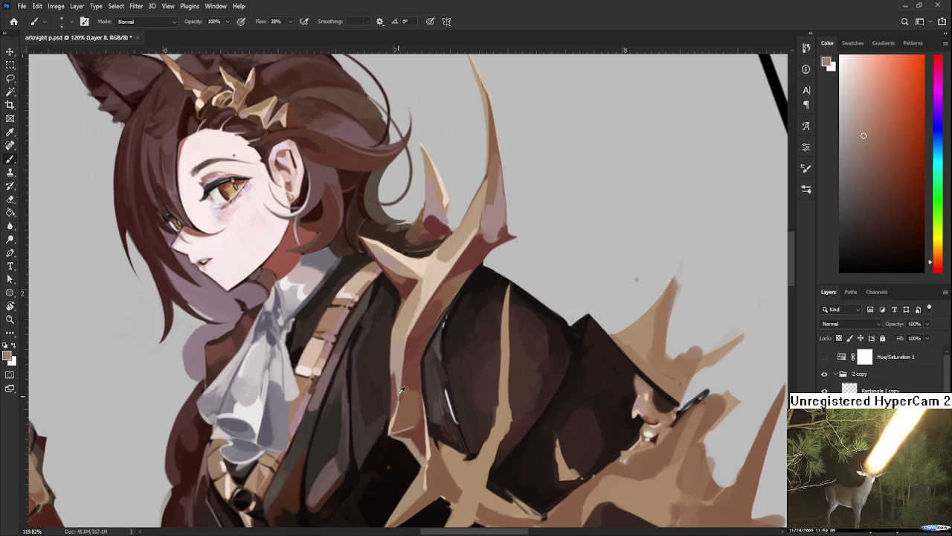
{"action": "left_click", "coordinate": [397, 374], "text": "alt"}
{"action": "left_click", "coordinate": [400, 390], "text": "alt"}
{"action": "left_click", "coordinate": [405, 378], "text": "alt"}
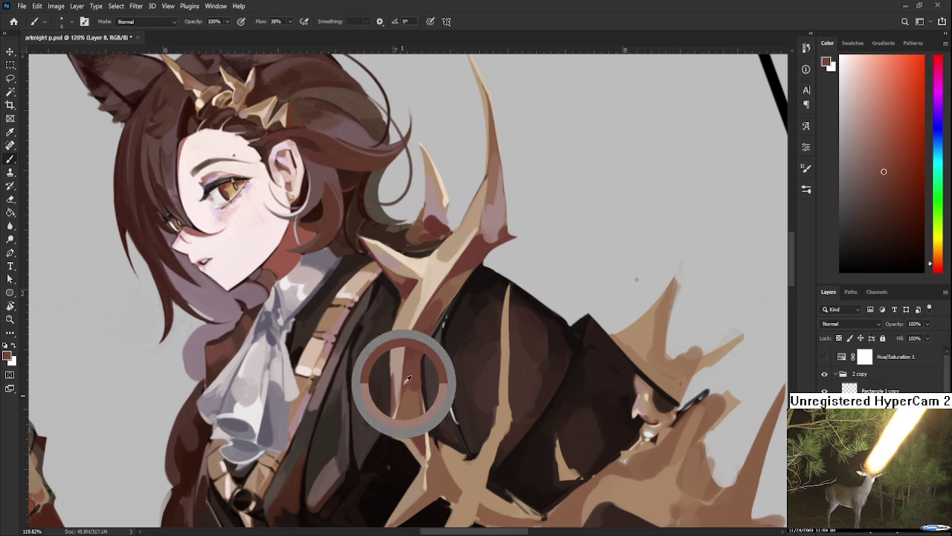
{"action": "left_click", "coordinate": [402, 372], "text": "alt"}
{"action": "left_click", "coordinate": [403, 376], "text": "alt"}
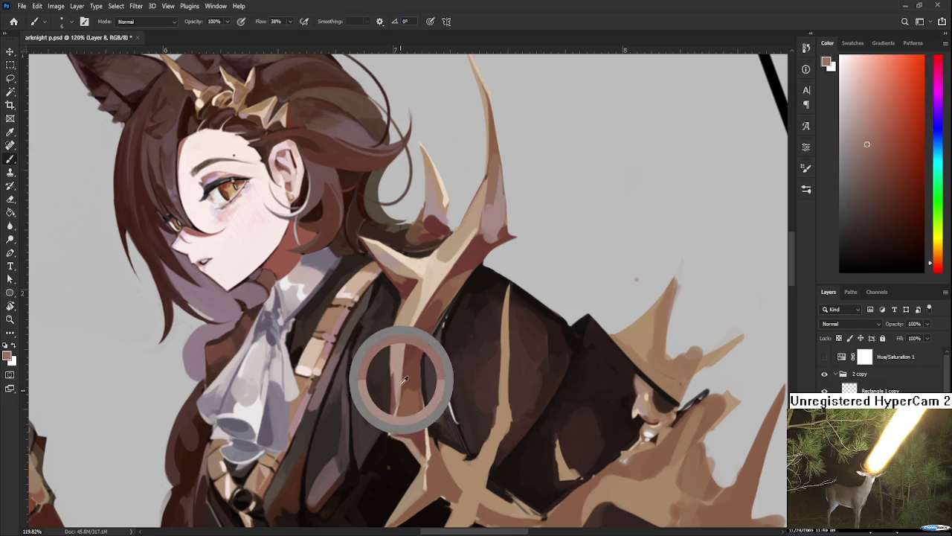
{"action": "left_click", "coordinate": [405, 367], "text": "alt"}
{"action": "key", "text": "r"}
{"action": "mouse_move", "coordinate": [448, 360]}
{"action": "left_mouse_down"}
{"action": "mouse_move", "coordinate": [461, 374]}
{"action": "mouse_move", "coordinate": [418, 358]}
{"action": "left_mouse_up"}
Paint the antler spike edges, alternating antler tan and coat dark red
{"action": "key", "text": "b"}
{"action": "left_click", "coordinate": [410, 367], "text": "alt"}
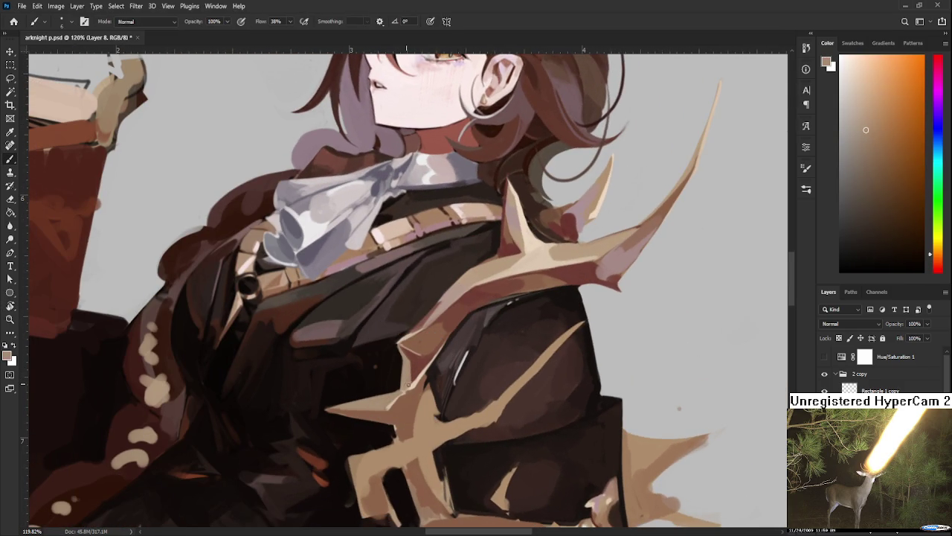
{"action": "left_click", "coordinate": [409, 359], "text": "alt"}
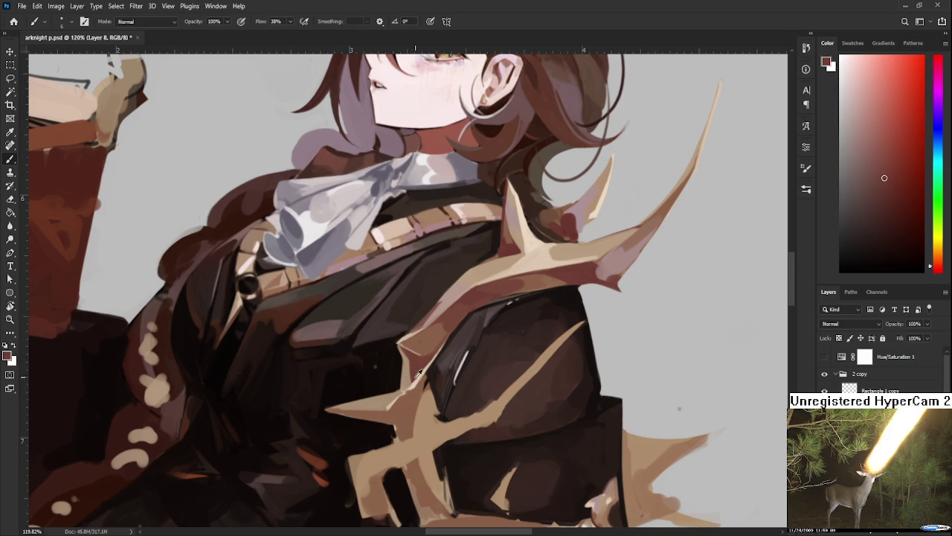
{"action": "left_click", "coordinate": [411, 368], "text": "alt"}
{"action": "left_click", "coordinate": [411, 358], "text": "alt"}
{"action": "left_click", "coordinate": [403, 357], "text": "alt"}
{"action": "left_click", "coordinate": [402, 351], "text": "alt"}
Add pale pink and beige highlights to the small prong over the coat
{"action": "left_click", "coordinate": [417, 379], "text": "alt"}
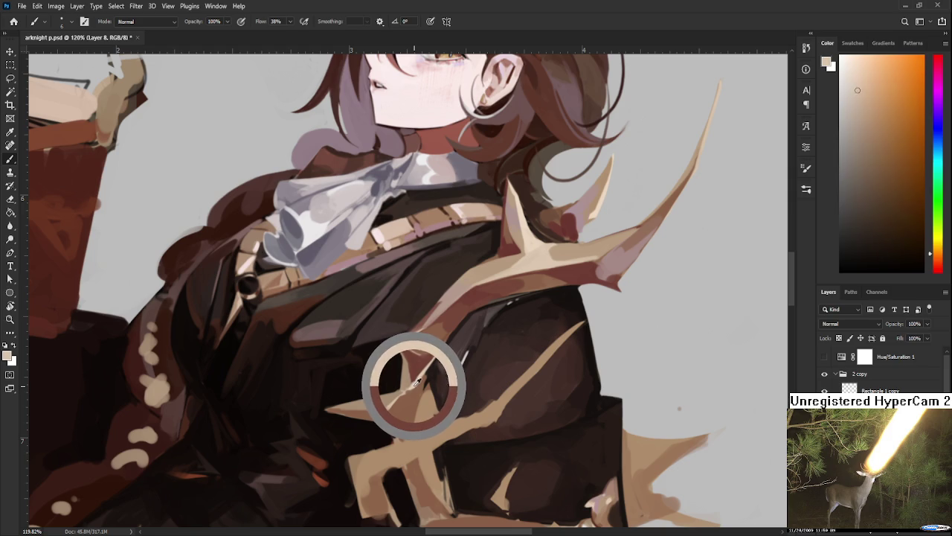
{"action": "left_click_drag", "start_coordinate": [417, 379], "coordinate": [429, 372]}
{"action": "left_click", "coordinate": [417, 378], "text": "alt"}
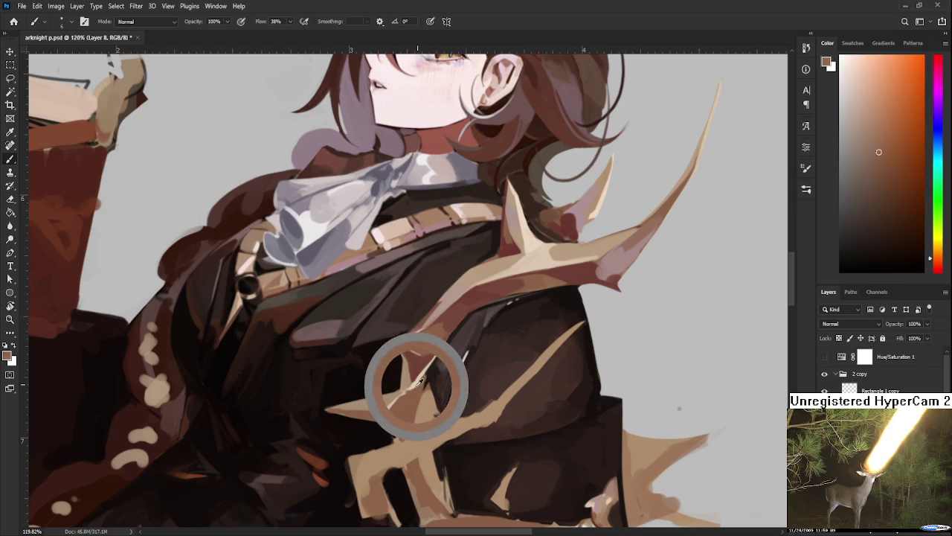
{"action": "left_click", "coordinate": [418, 379], "text": "alt"}
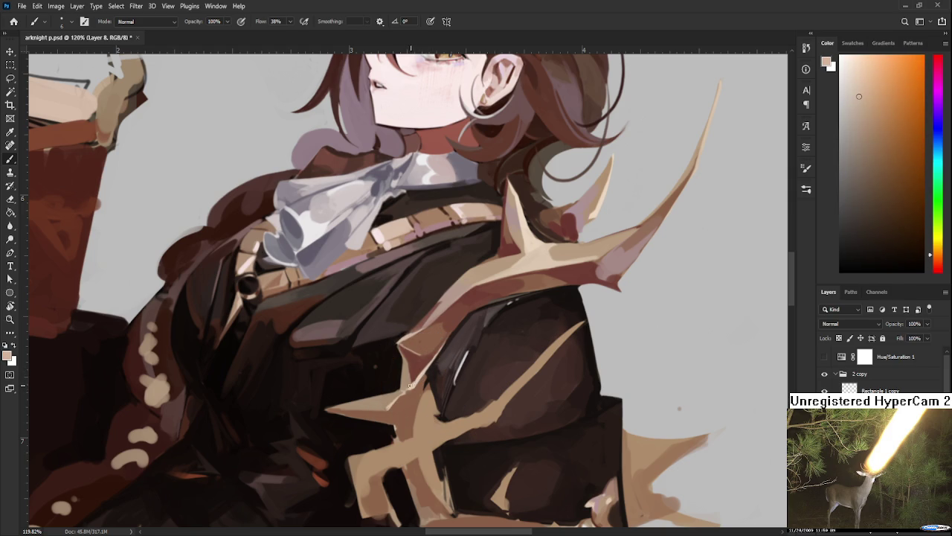
{"action": "left_click", "coordinate": [415, 378], "text": "alt"}
{"action": "left_click", "coordinate": [421, 371], "text": "alt"}
{"action": "left_click", "coordinate": [414, 377], "text": "alt"}
{"action": "left_click_drag", "start_coordinate": [414, 378], "coordinate": [392, 346]}
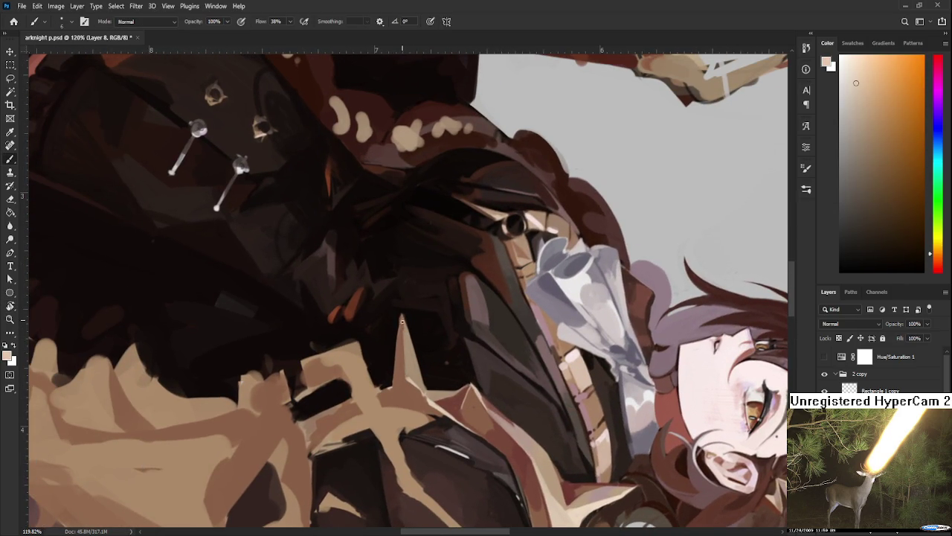
Paint a thin dark-brown stroke along the spike's right edge
{"action": "left_click", "coordinate": [402, 347], "text": "alt"}
{"action": "left_click_drag", "start_coordinate": [402, 321], "coordinate": [402, 357]}
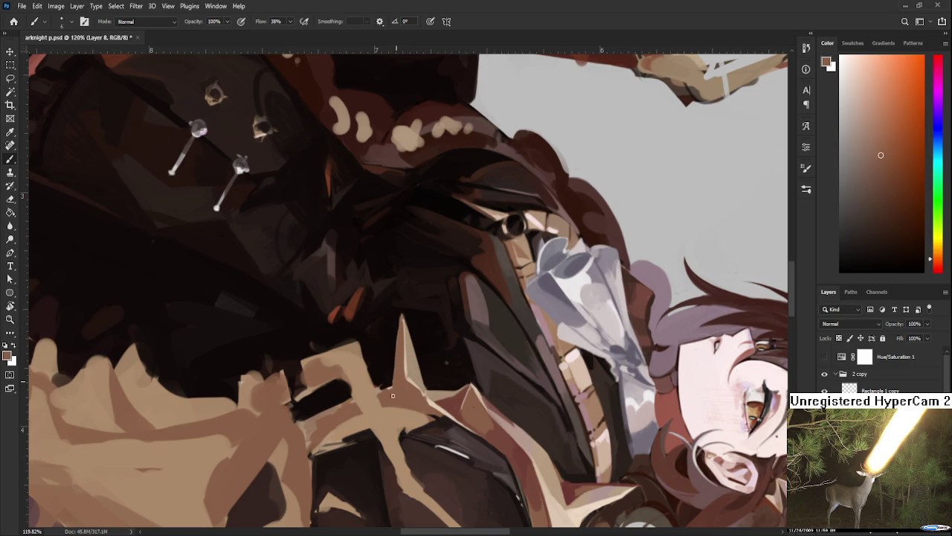
{"action": "key", "text": "r"}
{"action": "left_click_drag", "start_coordinate": [395, 382], "coordinate": [454, 383]}
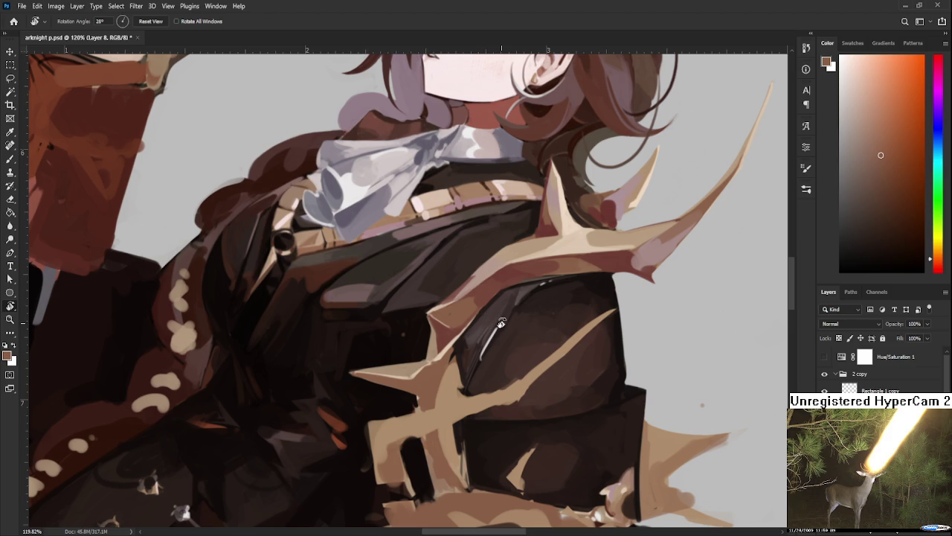
{"action": "left_click_drag", "start_coordinate": [379, 403], "coordinate": [464, 376]}
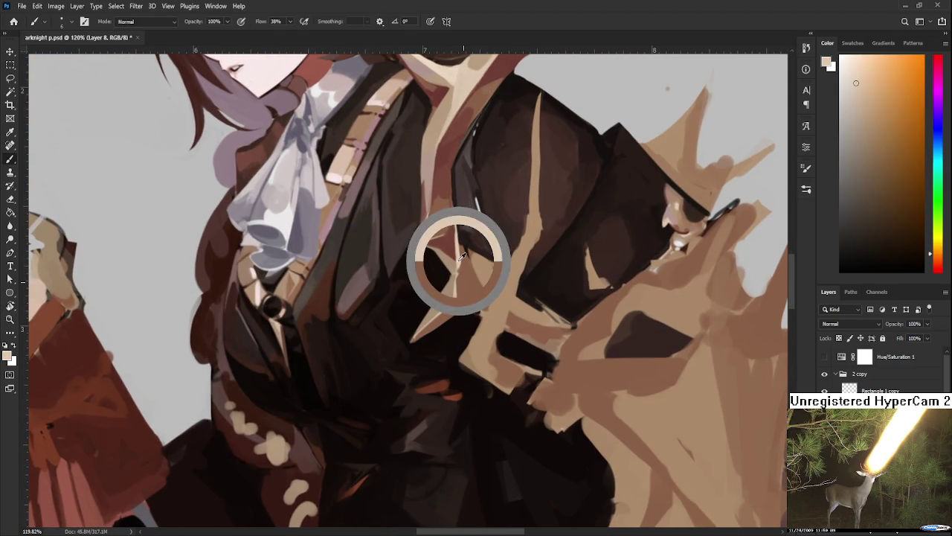
Alternate light beige and medium brown to fill out the antler prong
{"action": "left_click", "coordinate": [457, 258], "text": "alt"}
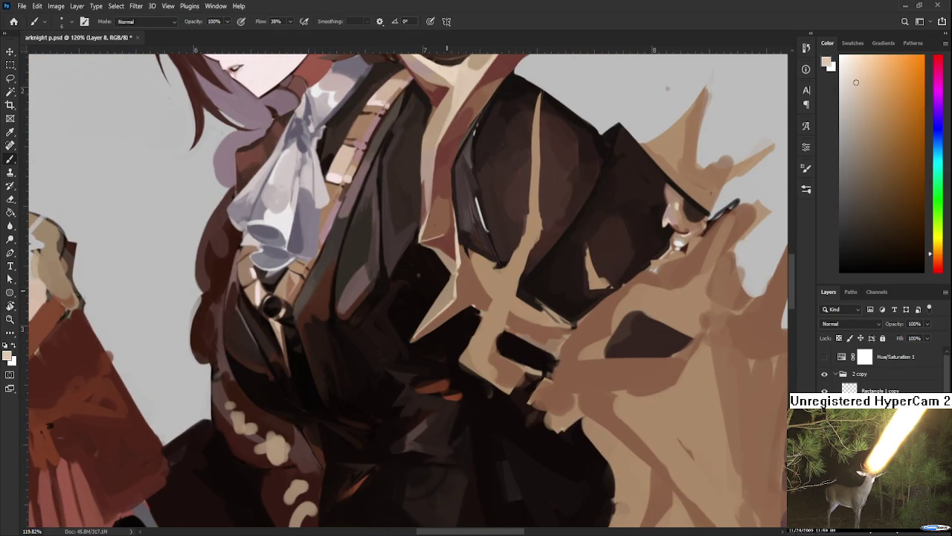
{"action": "left_click", "coordinate": [466, 292], "text": "alt"}
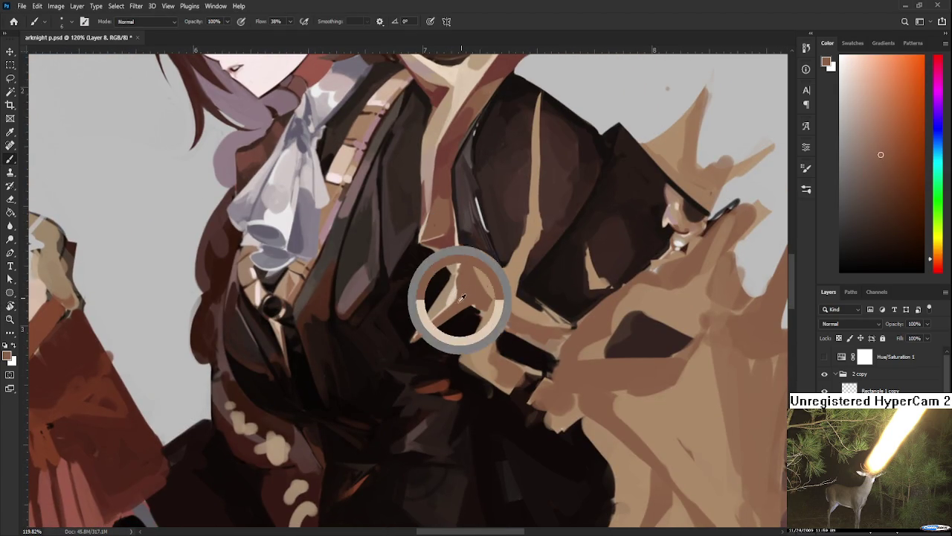
{"action": "left_click", "coordinate": [457, 296], "text": "alt"}
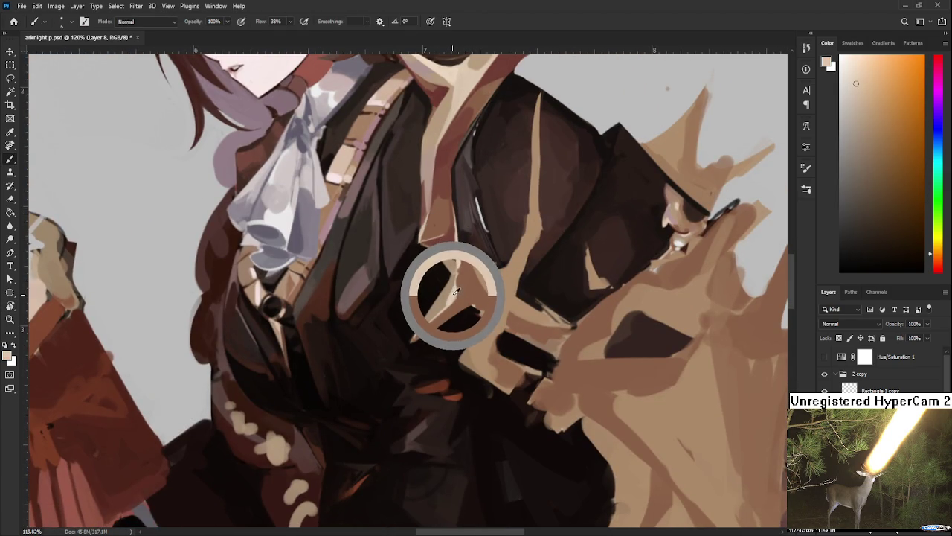
{"action": "left_click", "coordinate": [464, 291], "text": "alt"}
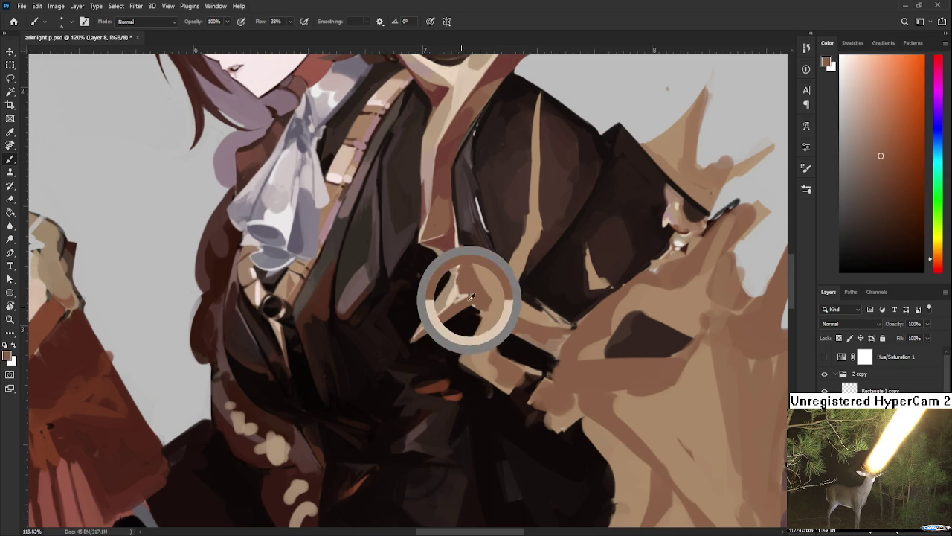
{"action": "left_click", "coordinate": [456, 305], "text": "alt"}
{"action": "left_click", "coordinate": [464, 283], "text": "alt"}
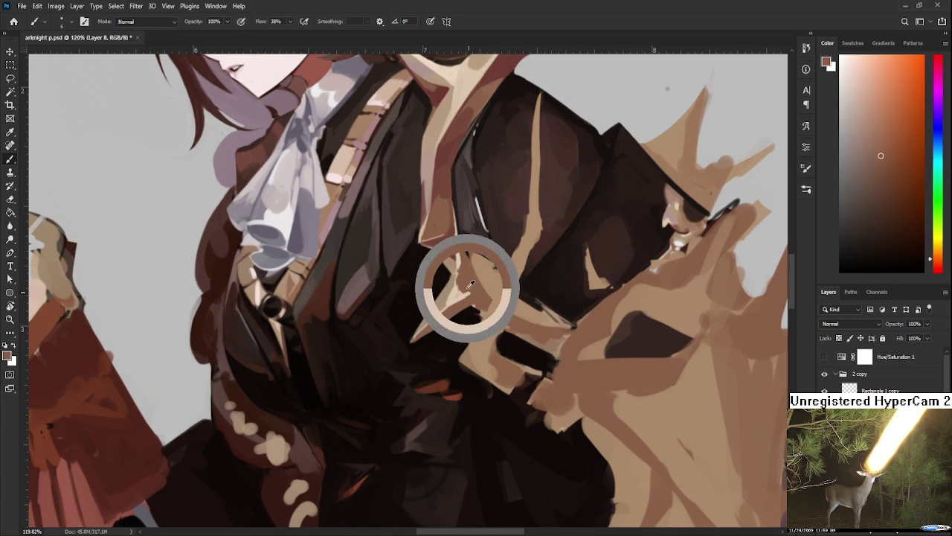
{"action": "left_click", "coordinate": [476, 286], "text": "alt"}
{"action": "left_click", "coordinate": [463, 286], "text": "alt"}
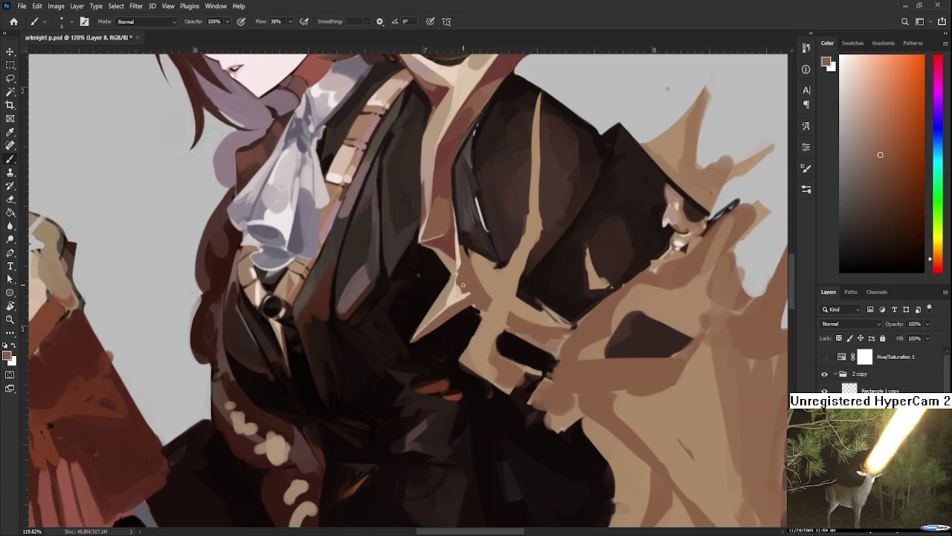
Keep shaping the beige prong against the medium-brown coat across the chest
{"action": "left_click", "coordinate": [458, 290], "text": "alt"}
{"action": "left_click", "coordinate": [476, 289], "text": "alt"}
{"action": "left_click", "coordinate": [457, 293], "text": "alt"}
{"action": "left_click", "coordinate": [471, 281], "text": "alt"}
{"action": "left_click", "coordinate": [470, 280], "text": "alt"}
{"action": "left_click", "coordinate": [458, 291], "text": "alt"}
{"action": "left_click", "coordinate": [469, 287], "text": "alt"}
{"action": "key", "text": "r"}
{"action": "mouse_move", "coordinate": [468, 288]}
{"action": "left_mouse_down"}
{"action": "mouse_move", "coordinate": [565, 355]}
{"action": "mouse_move", "coordinate": [445, 367]}
{"action": "left_mouse_up"}
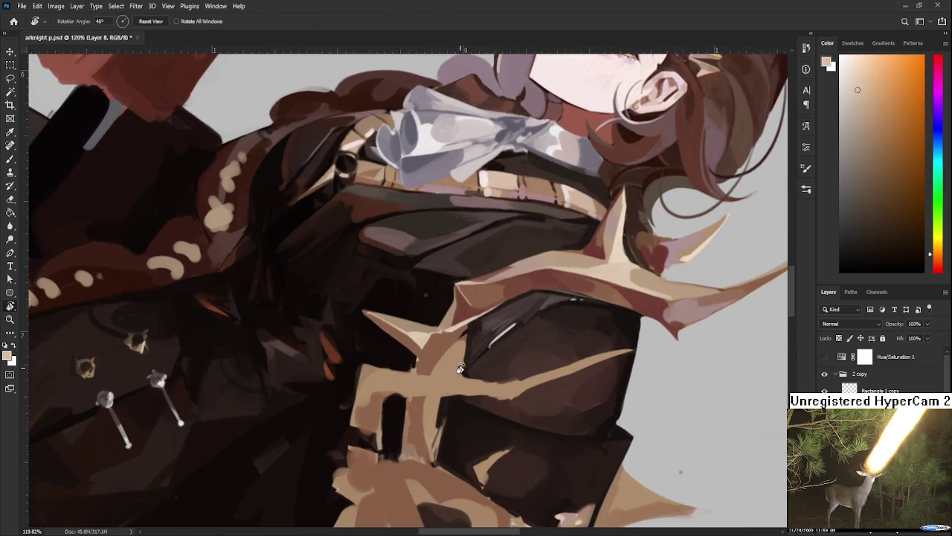
Reshape the lower-left spike tip with lighter antler tan and darker coat brown
{"action": "key", "text": "b"}
{"action": "left_click", "coordinate": [459, 367], "text": "alt"}
{"action": "left_click", "coordinate": [434, 340], "text": "alt"}
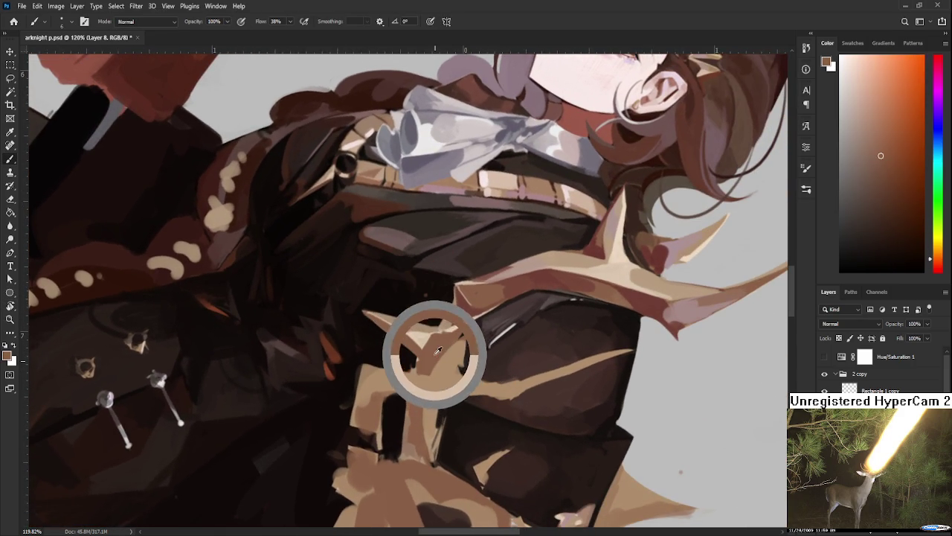
{"action": "left_click", "coordinate": [416, 330], "text": "alt"}
{"action": "left_click_drag", "start_coordinate": [426, 361], "coordinate": [424, 341]}
{"action": "left_click", "coordinate": [425, 341], "text": "alt"}
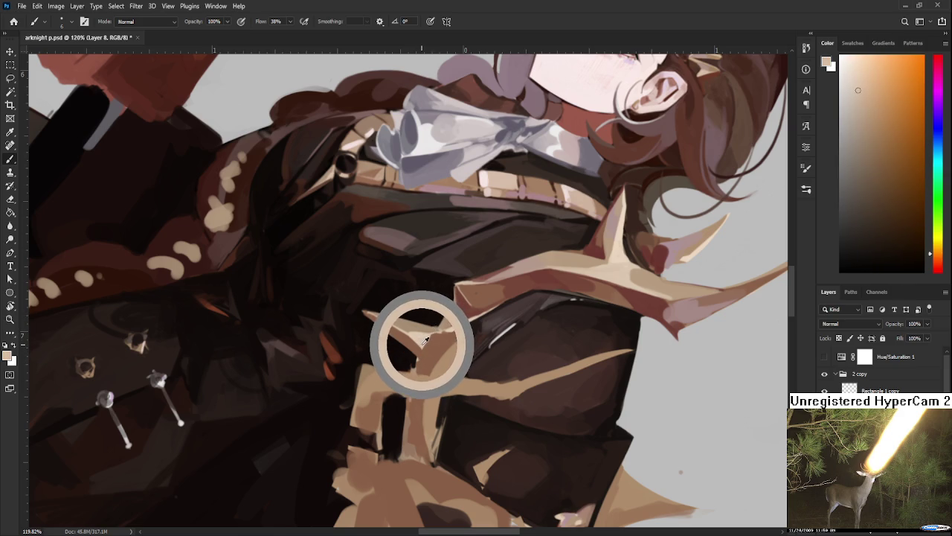
{"action": "left_click_drag", "start_coordinate": [426, 340], "coordinate": [426, 341], "text": "alt"}
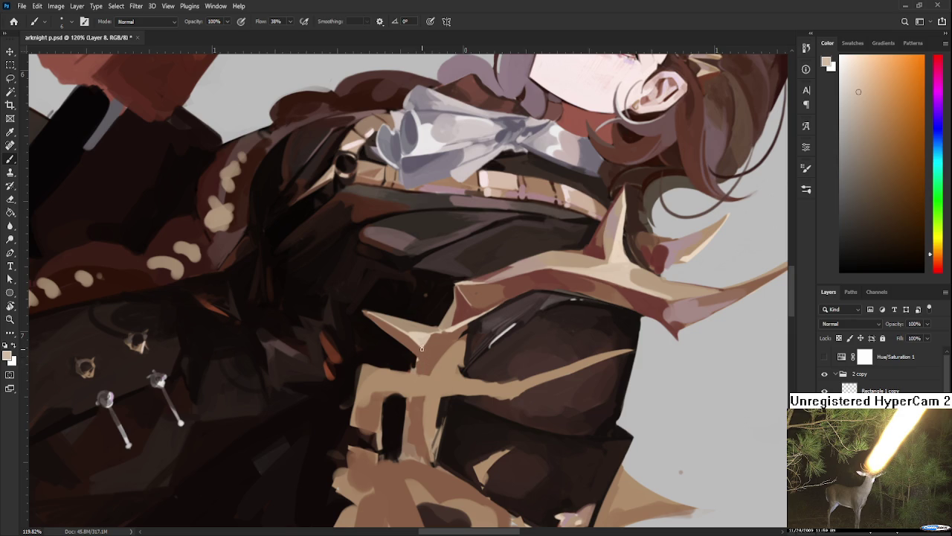
{"action": "left_click", "coordinate": [426, 348], "text": "alt"}
{"action": "mouse_move", "coordinate": [419, 344]}
{"action": "left_mouse_down", "text": "alt"}
{"action": "mouse_move", "coordinate": [438, 342]}
{"action": "mouse_move", "coordinate": [429, 352]}
{"action": "mouse_move", "coordinate": [441, 380]}
{"action": "mouse_move", "coordinate": [502, 337]}
{"action": "left_mouse_up", "text": "alt"}
{"action": "key", "text": "r"}
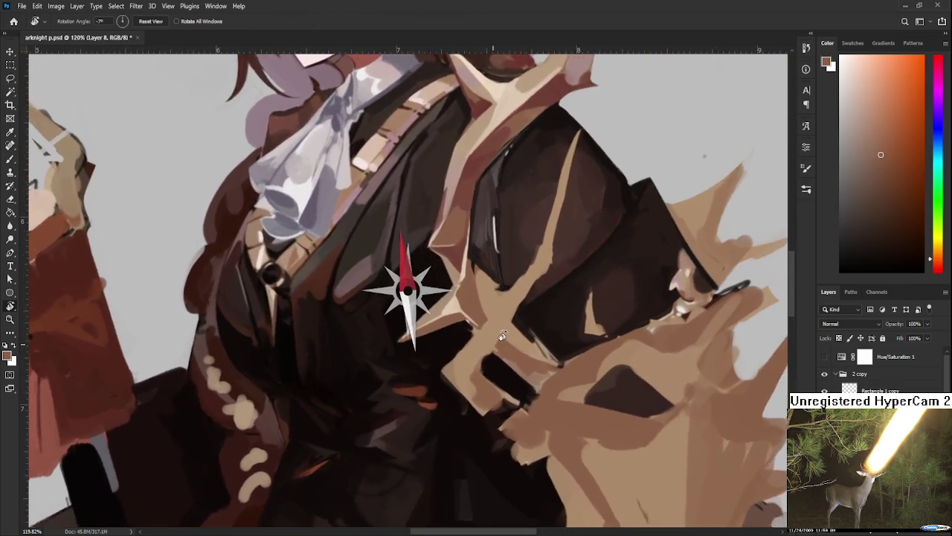
Shade the antler spike tip with red-brown sampled from the coat
{"action": "left_click_drag", "start_coordinate": [501, 337], "coordinate": [491, 342]}
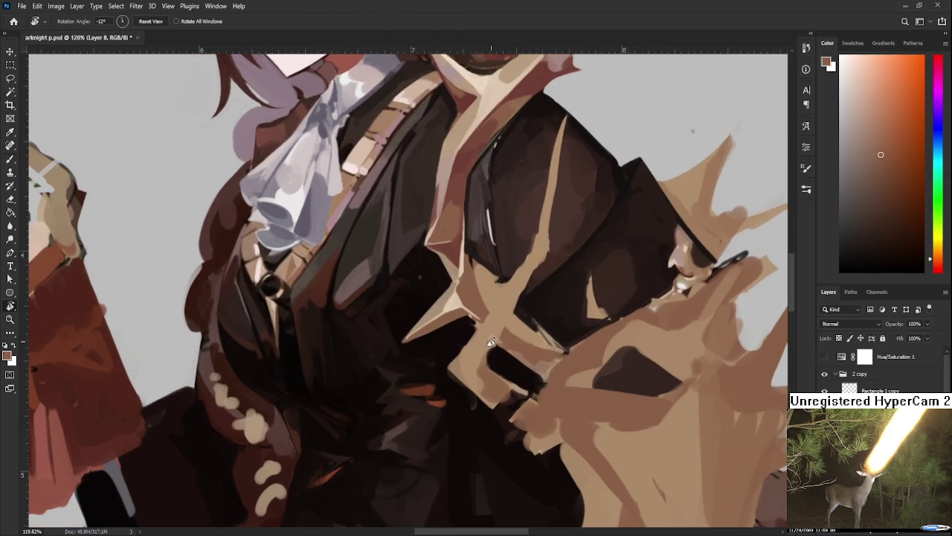
{"action": "key", "text": "b"}
{"action": "left_click", "coordinate": [470, 308], "text": "alt"}
{"action": "left_click_drag", "start_coordinate": [479, 187], "coordinate": [457, 166]}
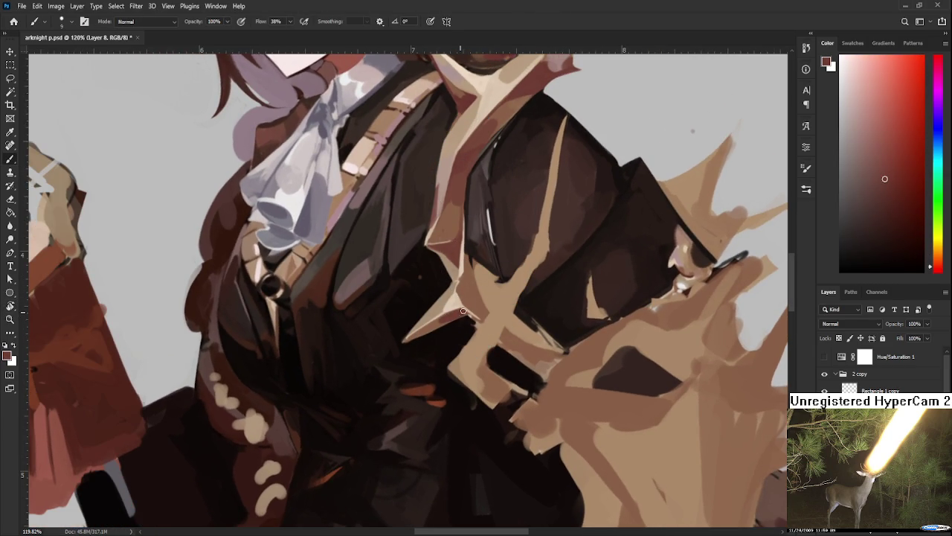
{"action": "left_click", "coordinate": [444, 318], "text": "alt"}
{"action": "left_click", "coordinate": [461, 315], "text": "alt"}
Flip the canvas horizontally and blend the spike tip with darker coat brown
{"action": "key", "text": "h"}
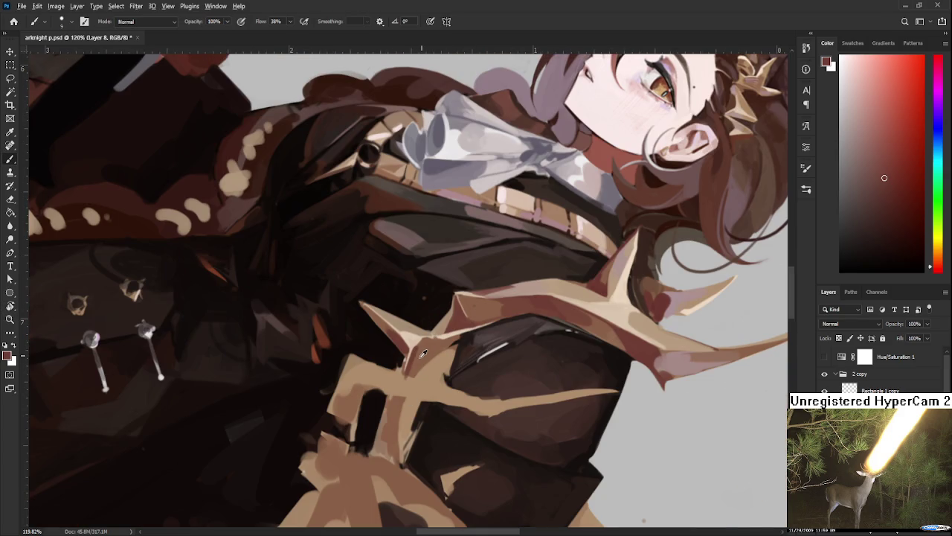
{"action": "left_click", "coordinate": [418, 355], "text": "alt"}
{"action": "left_click", "coordinate": [434, 339], "text": "alt"}
{"action": "left_click", "coordinate": [419, 347], "text": "alt"}
{"action": "left_click", "coordinate": [521, 276], "text": "alt"}
{"action": "key", "text": "r"}
{"action": "mouse_move", "coordinate": [520, 276]}
{"action": "left_mouse_down"}
{"action": "mouse_move", "coordinate": [382, 309]}
{"action": "mouse_move", "coordinate": [372, 335]}
{"action": "left_mouse_up"}
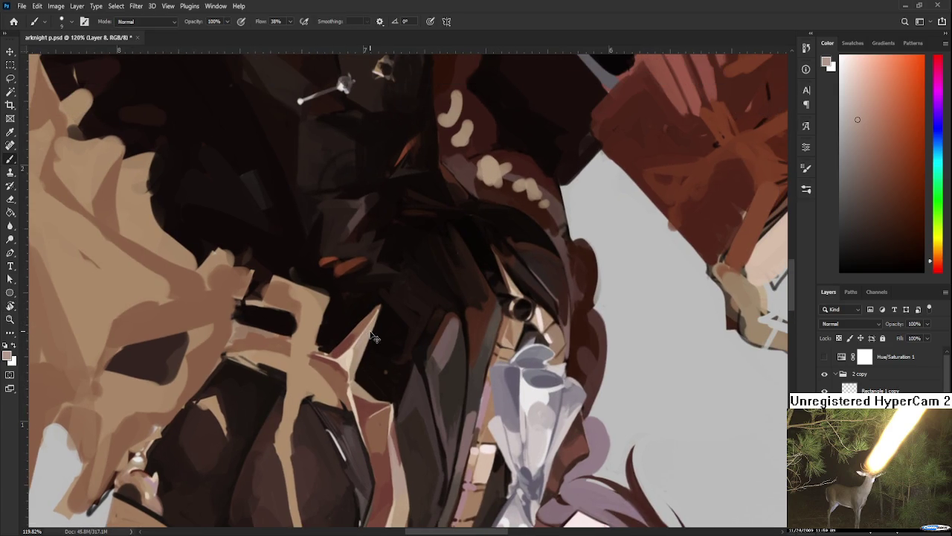
{"action": "left_click", "coordinate": [350, 312], "text": "alt"}
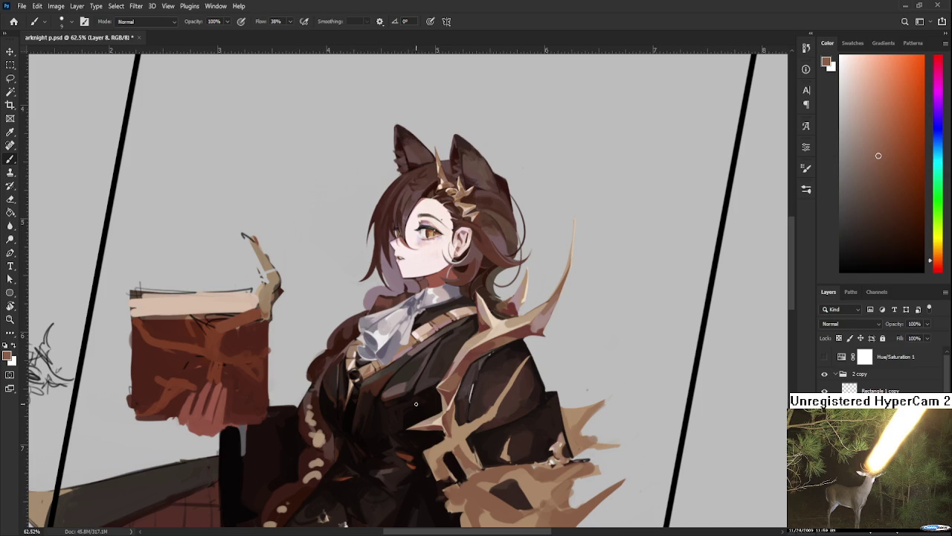
Paint reddish-brown, pinkish-brown and beige robe tones onto the coat around the chest
{"action": "left_click_drag", "start_coordinate": [455, 404], "coordinate": [454, 430]}
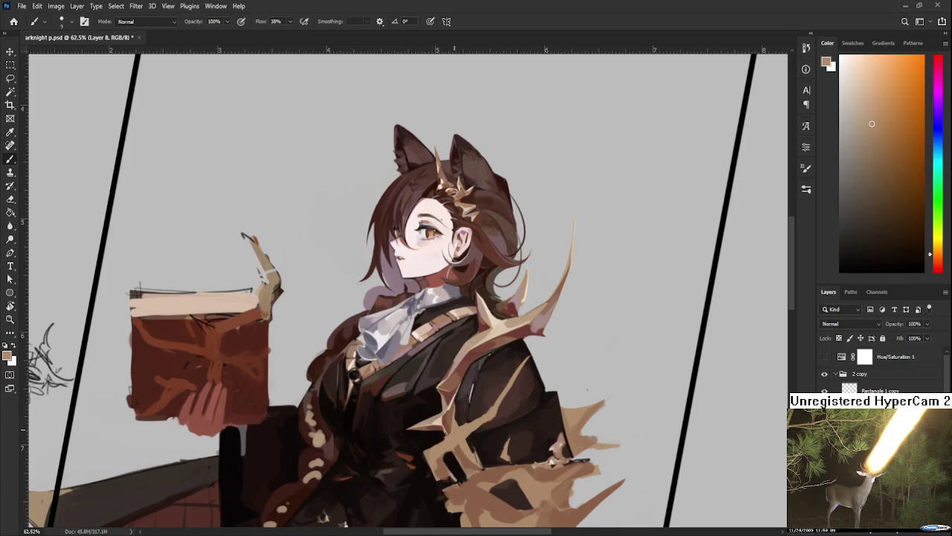
{"action": "left_click", "coordinate": [451, 429], "text": "alt"}
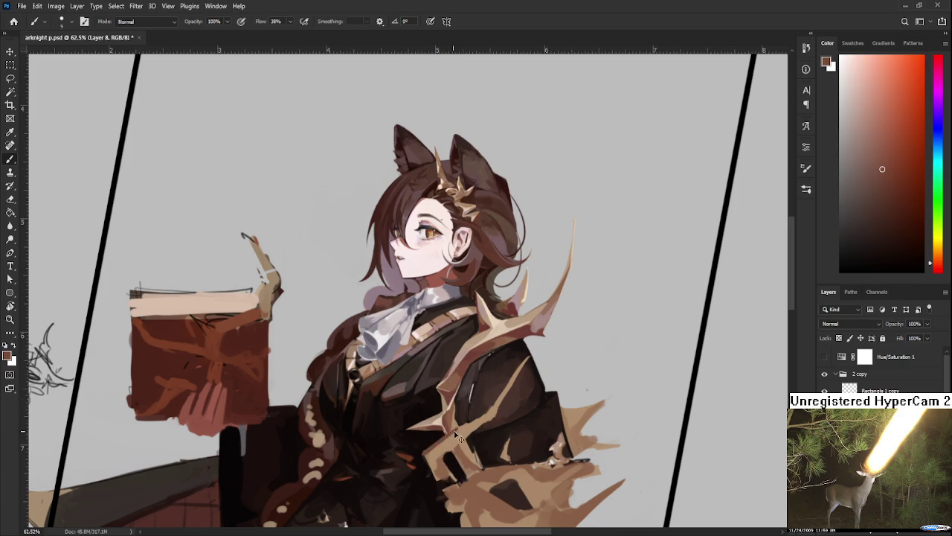
{"action": "mouse_move", "coordinate": [450, 436]}
{"action": "left_mouse_down"}
{"action": "mouse_move", "coordinate": [448, 418]}
{"action": "mouse_move", "coordinate": [474, 416]}
{"action": "left_mouse_up"}
{"action": "left_click", "coordinate": [446, 404], "text": "alt"}
{"action": "left_click", "coordinate": [437, 401], "text": "alt"}
{"action": "left_click", "coordinate": [438, 401], "text": "alt"}
{"action": "mouse_move", "coordinate": [467, 428]}
{"action": "left_mouse_down"}
{"action": "mouse_move", "coordinate": [454, 413]}
{"action": "mouse_move", "coordinate": [447, 369]}
{"action": "left_mouse_up"}
{"action": "left_click", "coordinate": [425, 404], "text": "alt"}
{"action": "left_click", "coordinate": [436, 378], "text": "alt"}
{"action": "left_click", "coordinate": [447, 350], "text": "alt"}
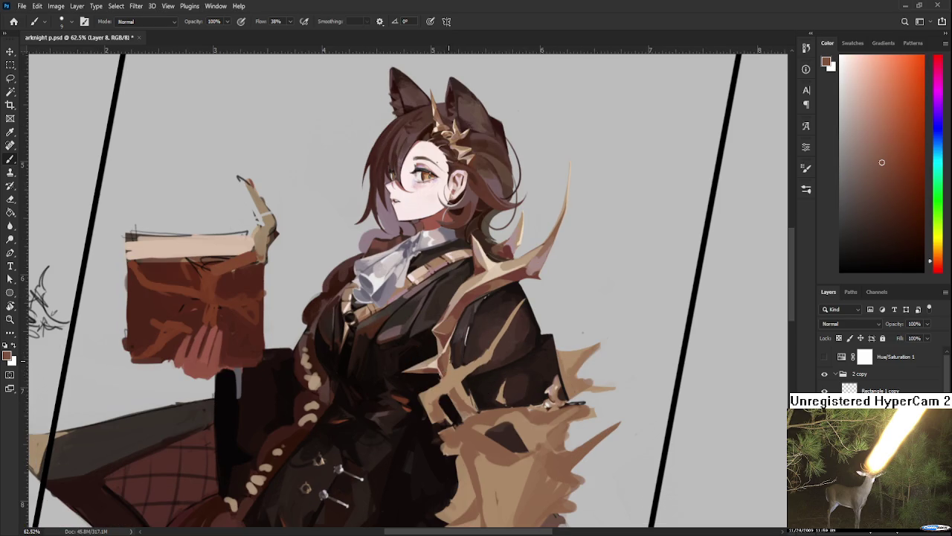
Soften the lower antler branch with alternating lighter and darker coat shades and tan
{"action": "left_click", "coordinate": [461, 370], "text": "alt"}
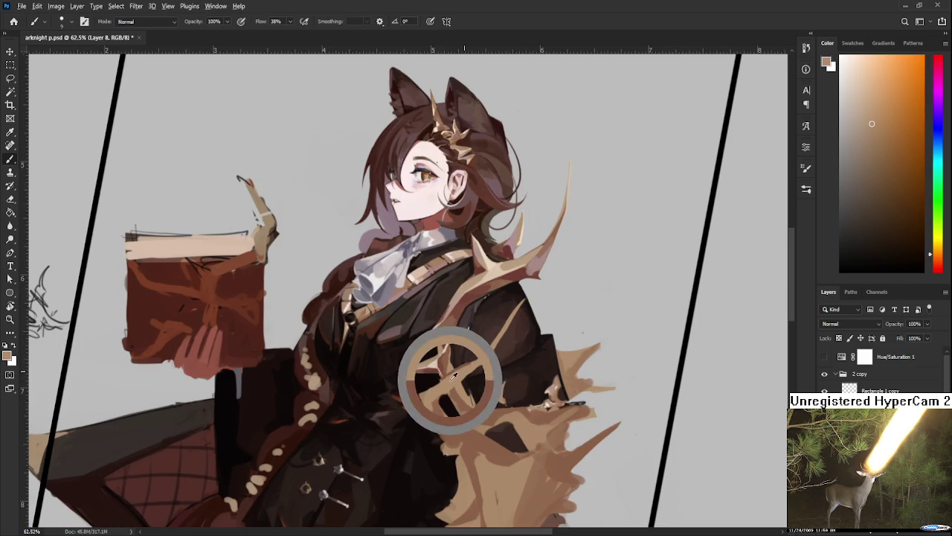
{"action": "left_click", "coordinate": [452, 381], "text": "alt"}
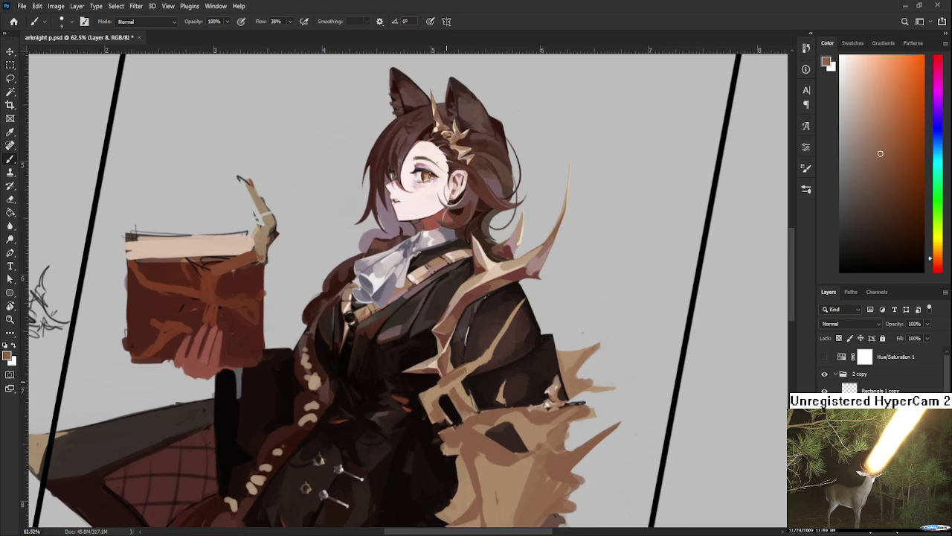
{"action": "left_click", "coordinate": [467, 370], "text": "alt"}
{"action": "left_click", "coordinate": [457, 376], "text": "alt"}
{"action": "left_click", "coordinate": [445, 385], "text": "alt"}
{"action": "left_click", "coordinate": [443, 387], "text": "alt"}
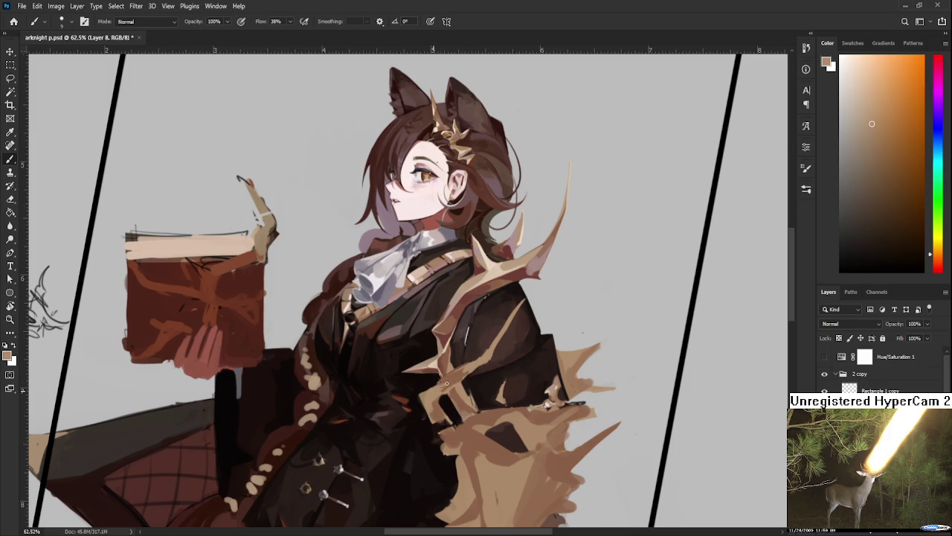
{"action": "left_click", "coordinate": [455, 378], "text": "alt"}
{"action": "left_click", "coordinate": [447, 376], "text": "alt"}
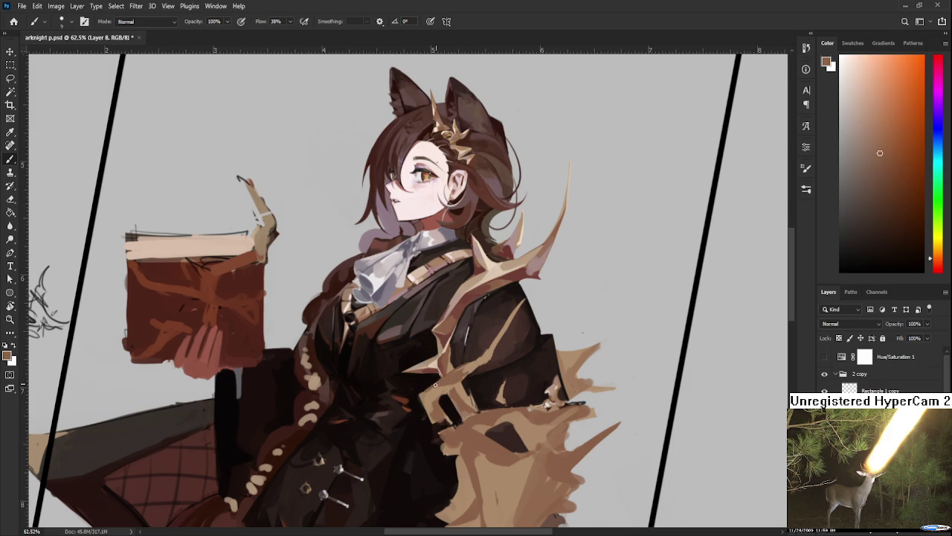
{"action": "left_click", "coordinate": [429, 393], "text": "alt"}
{"action": "left_click", "coordinate": [446, 379], "text": "alt"}
{"action": "left_click", "coordinate": [468, 365], "text": "alt"}
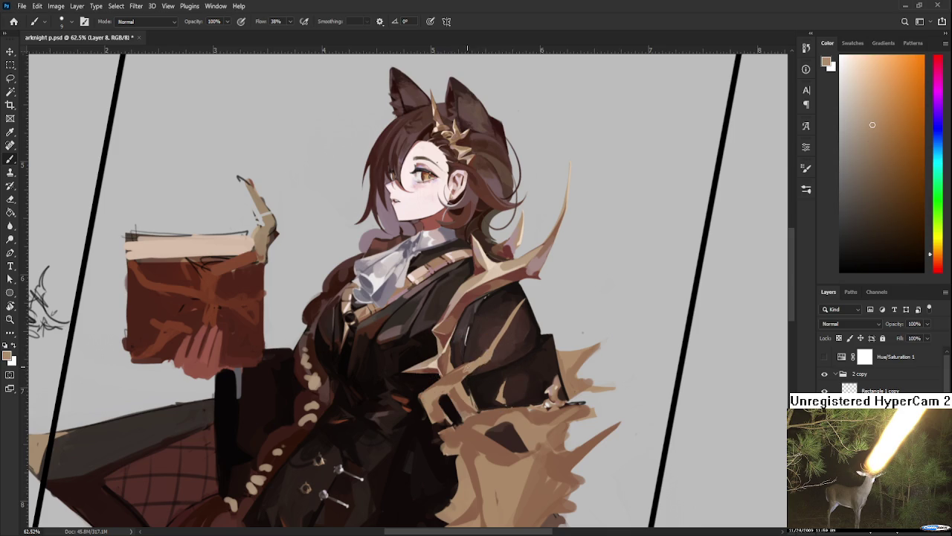
{"action": "left_click", "coordinate": [463, 369], "text": "alt"}
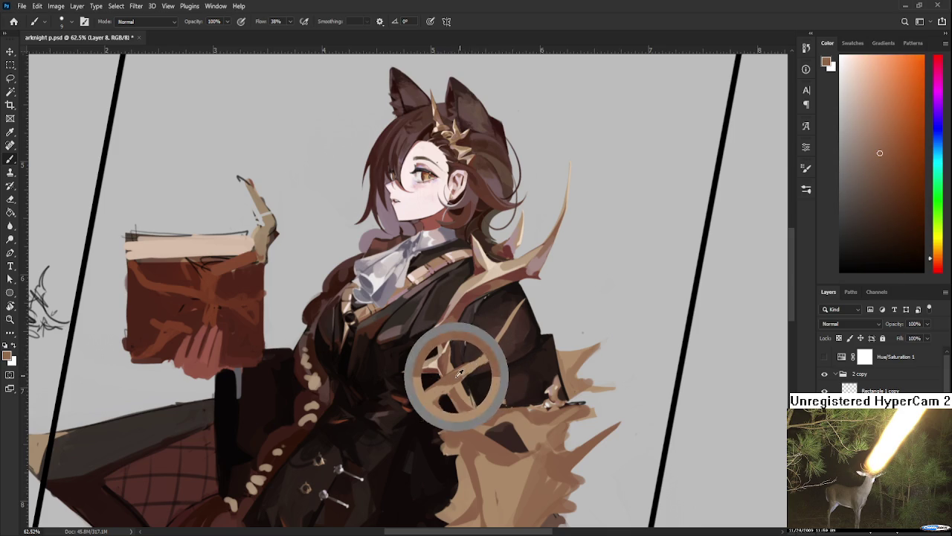
Sample tans and a dark reddish brown from the antler ornament and coat for first highlights
{"action": "left_click", "coordinate": [463, 370], "text": "alt"}
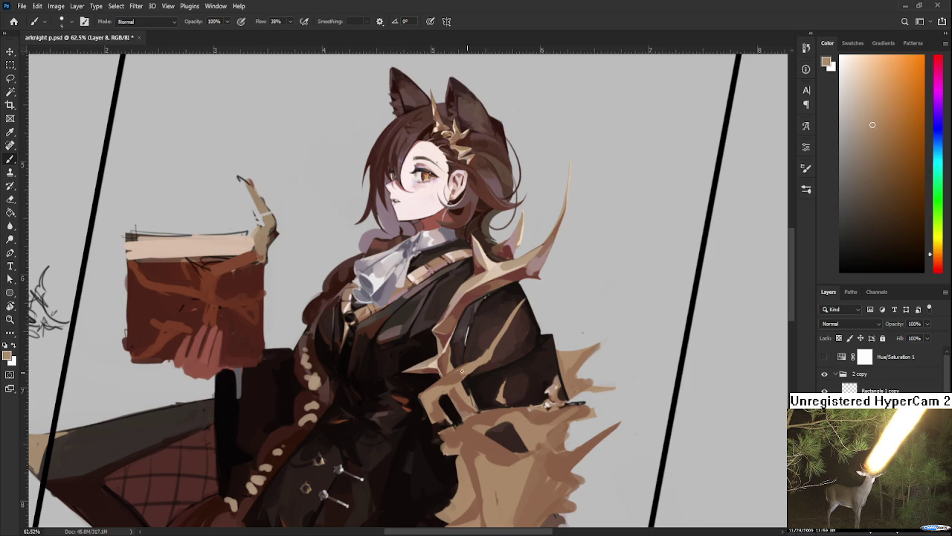
{"action": "left_click", "coordinate": [461, 374], "text": "alt"}
{"action": "left_click", "coordinate": [470, 364], "text": "alt"}
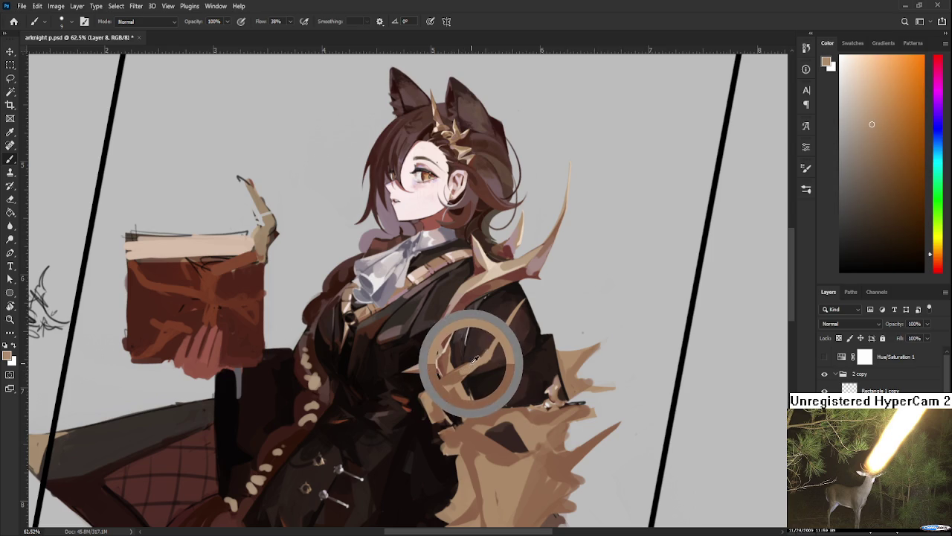
{"action": "left_click", "coordinate": [457, 377], "text": "alt"}
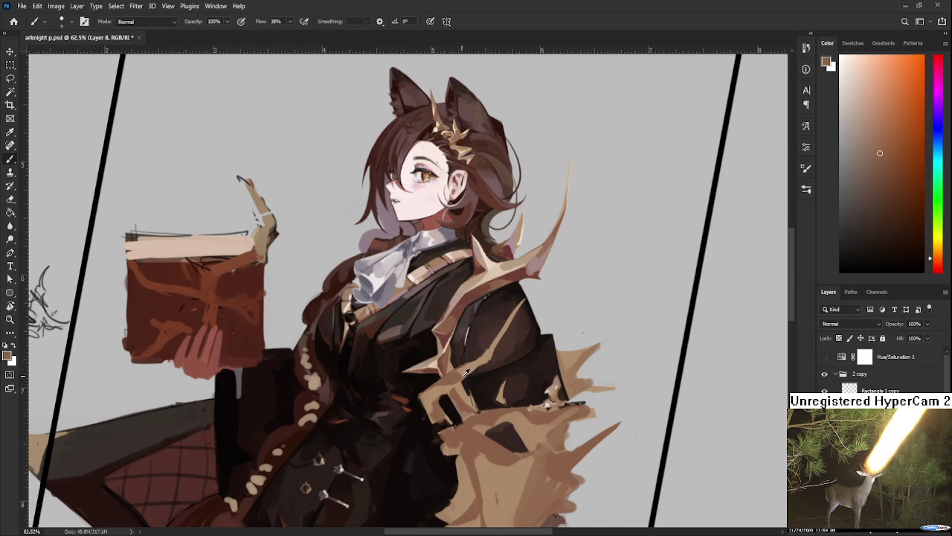
{"action": "left_click", "coordinate": [469, 368], "text": "alt"}
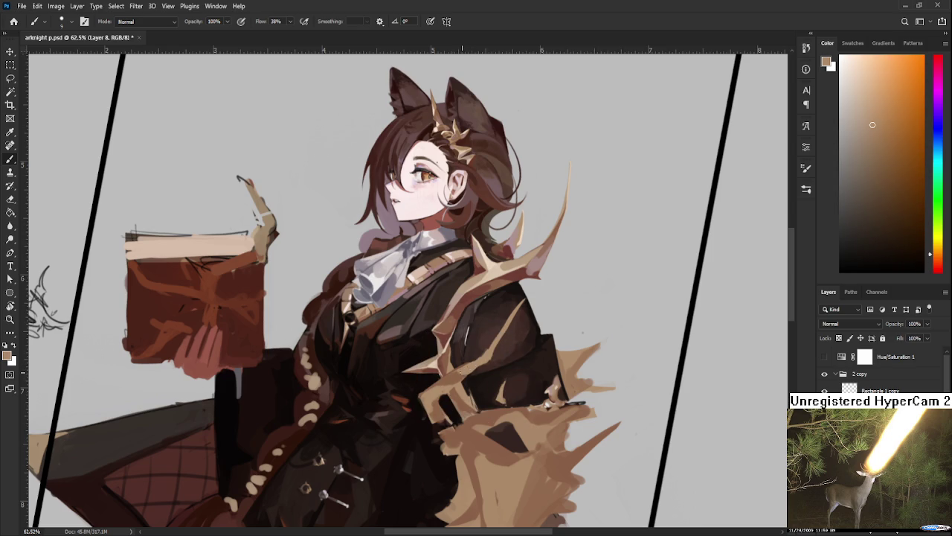
{"action": "left_click", "coordinate": [492, 363], "text": "alt"}
{"action": "left_click", "coordinate": [450, 366], "text": "alt"}
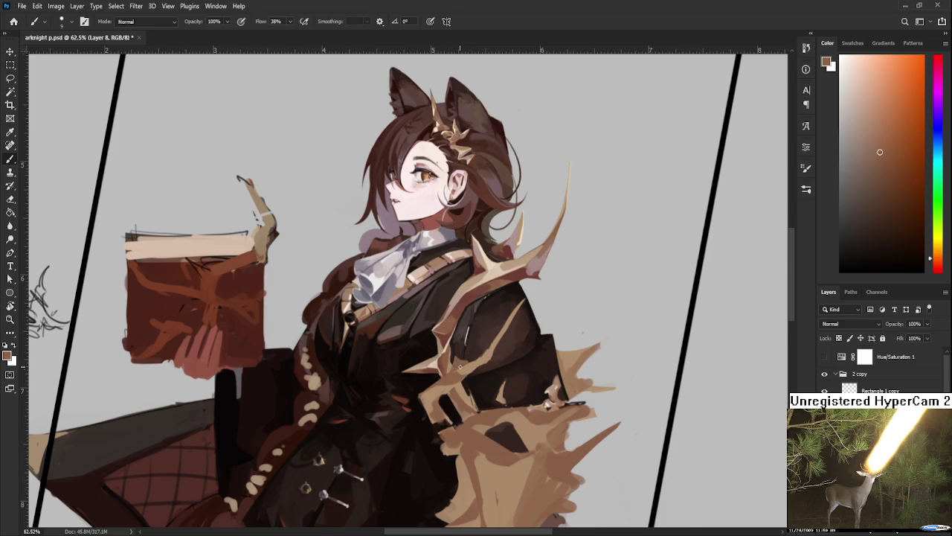
Paint lighter tan highlights along the antler ornament, resampling its colour between strokes
{"action": "left_click", "coordinate": [467, 362], "text": "alt"}
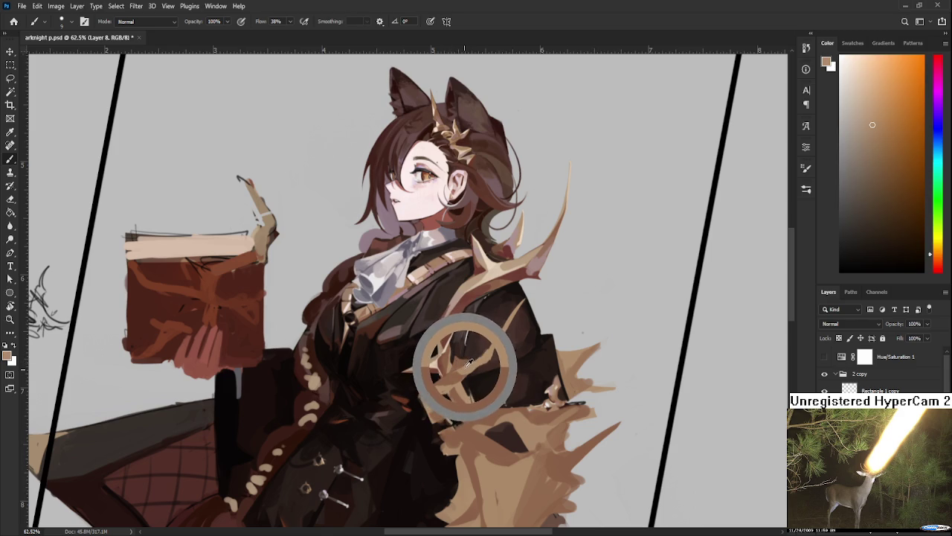
{"action": "left_click_drag", "start_coordinate": [469, 363], "coordinate": [437, 358]}
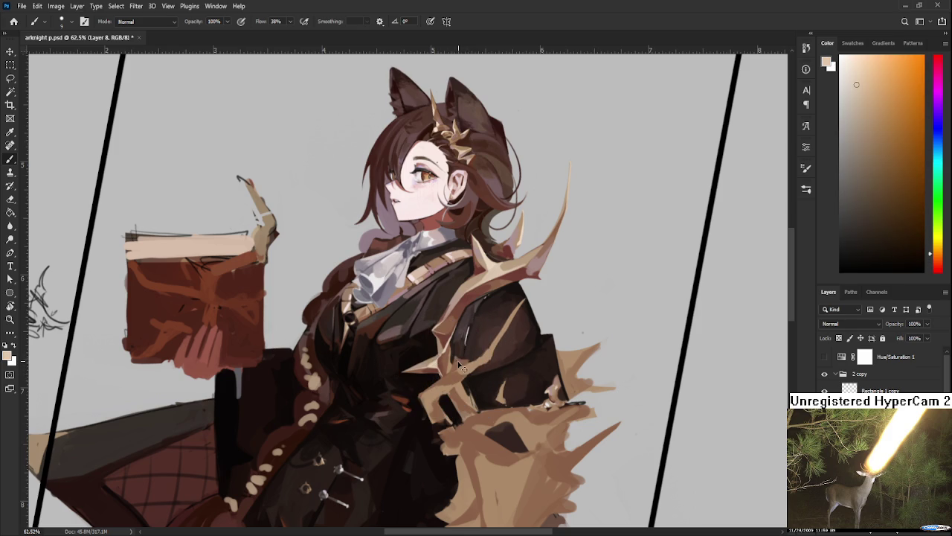
{"action": "left_click", "coordinate": [459, 363], "text": "alt"}
{"action": "left_click_drag", "start_coordinate": [460, 364], "coordinate": [461, 366]}
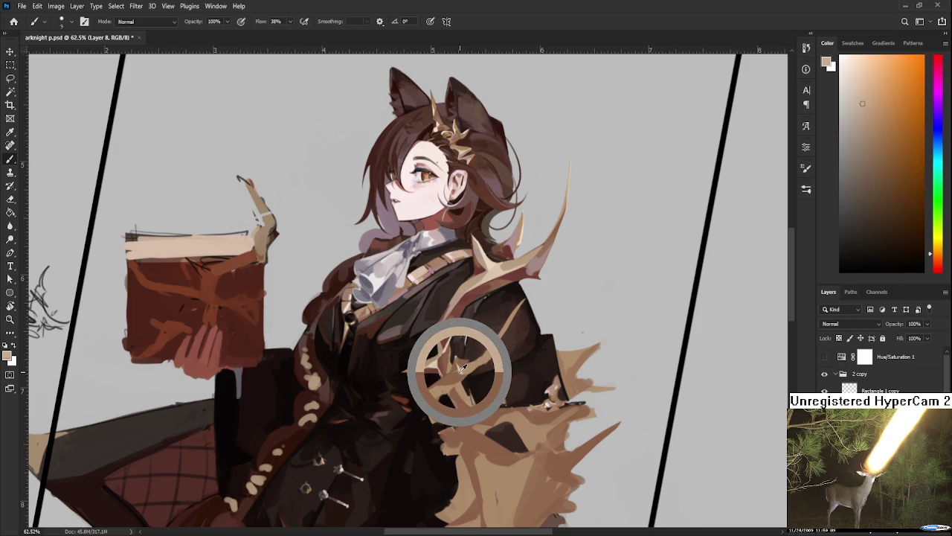
{"action": "left_click", "coordinate": [461, 367], "text": "alt"}
{"action": "left_click", "coordinate": [462, 366], "text": "alt"}
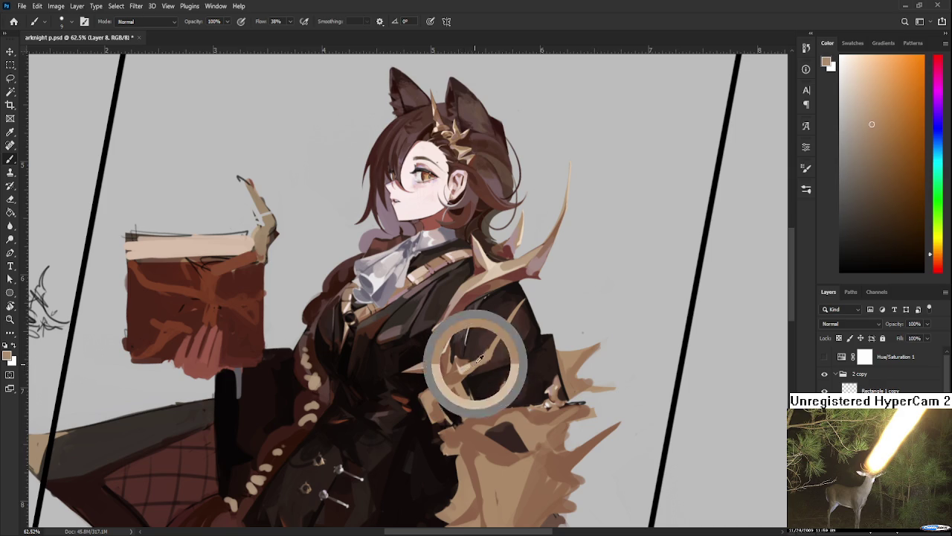
{"action": "left_click", "coordinate": [473, 364], "text": "alt"}
{"action": "left_click", "coordinate": [472, 367], "text": "alt"}
Add pale and darker tan accents along the antler branch over the shoulder
{"action": "left_click", "coordinate": [436, 364], "text": "alt"}
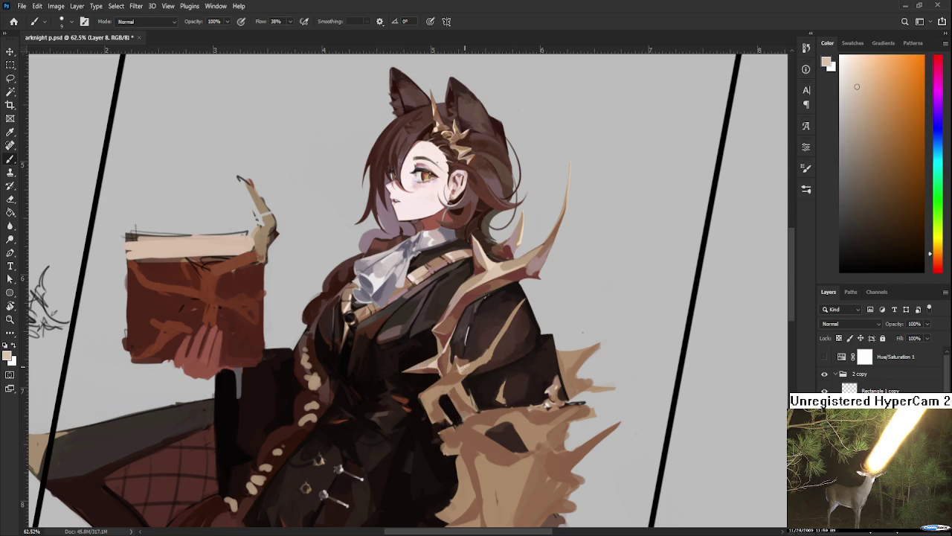
{"action": "left_click", "coordinate": [476, 362], "text": "alt"}
{"action": "left_click", "coordinate": [480, 359], "text": "alt"}
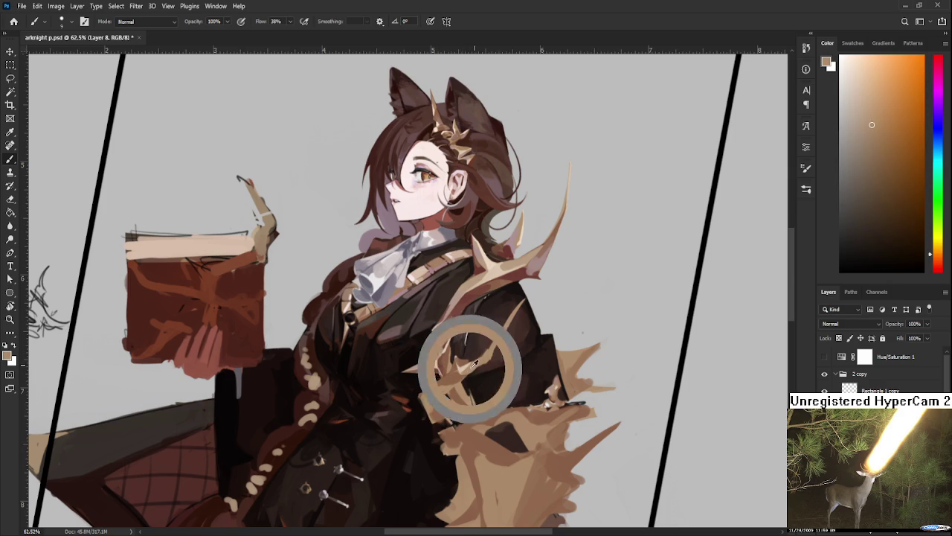
{"action": "left_click", "coordinate": [479, 361], "text": "alt"}
{"action": "left_click", "coordinate": [484, 360], "text": "alt"}
{"action": "left_click", "coordinate": [473, 360], "text": "alt"}
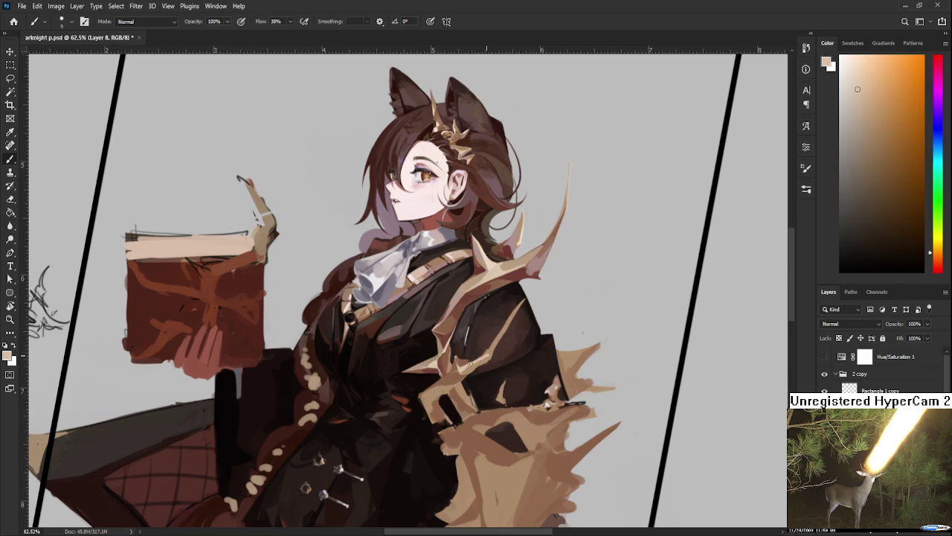
{"action": "left_click", "coordinate": [471, 362], "text": "alt"}
{"action": "left_click", "coordinate": [468, 363], "text": "alt"}
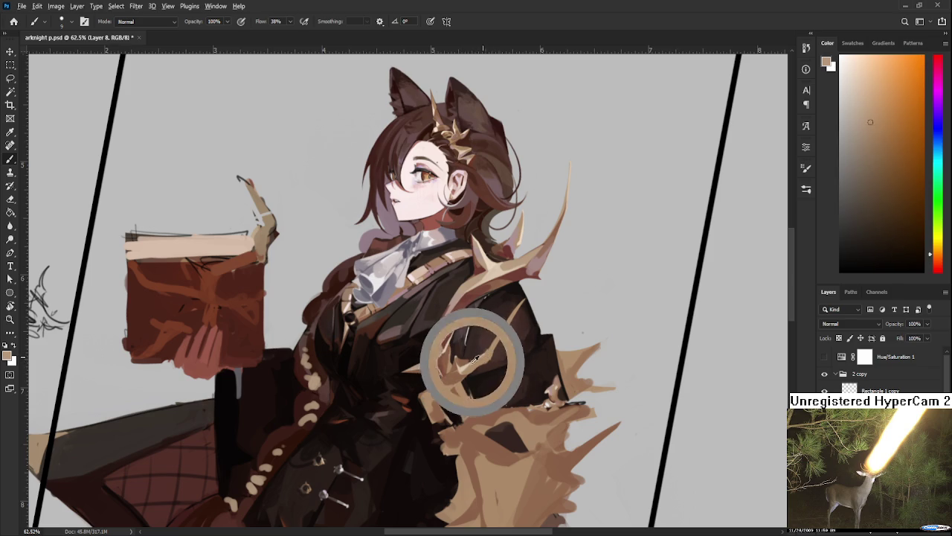
Refine the branch with darker and lighter tans, then undo the stray light stroke on the coat
{"action": "left_click", "coordinate": [490, 357], "text": "alt"}
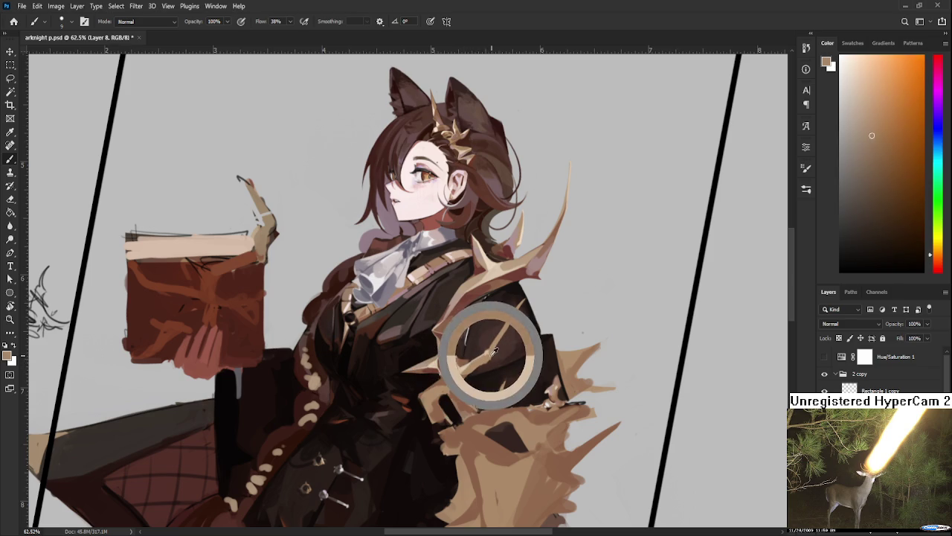
{"action": "left_click", "coordinate": [488, 353], "text": "alt"}
{"action": "left_click", "coordinate": [487, 358], "text": "alt"}
{"action": "left_click", "coordinate": [487, 355], "text": "alt"}
{"action": "left_click_drag", "start_coordinate": [501, 321], "coordinate": [467, 378]}
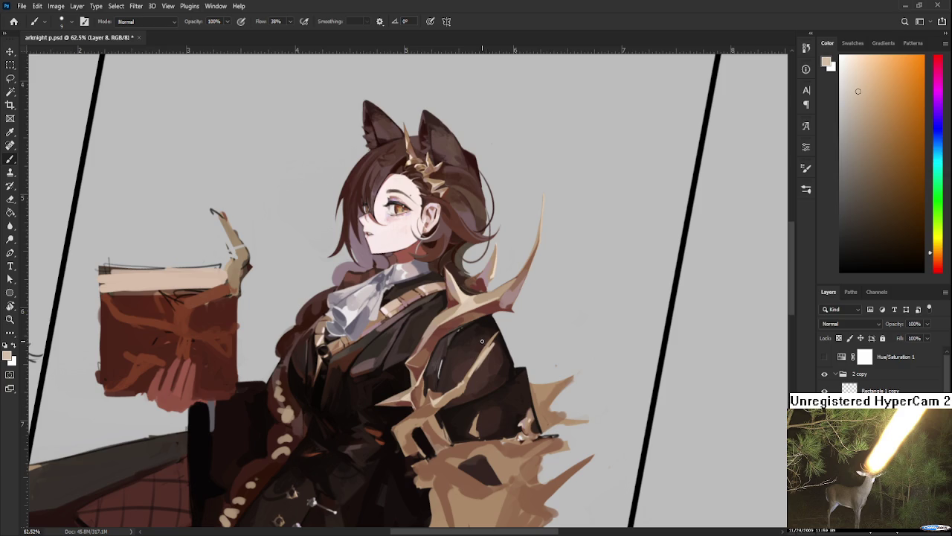
{"action": "key", "text": "ctrl+z"}
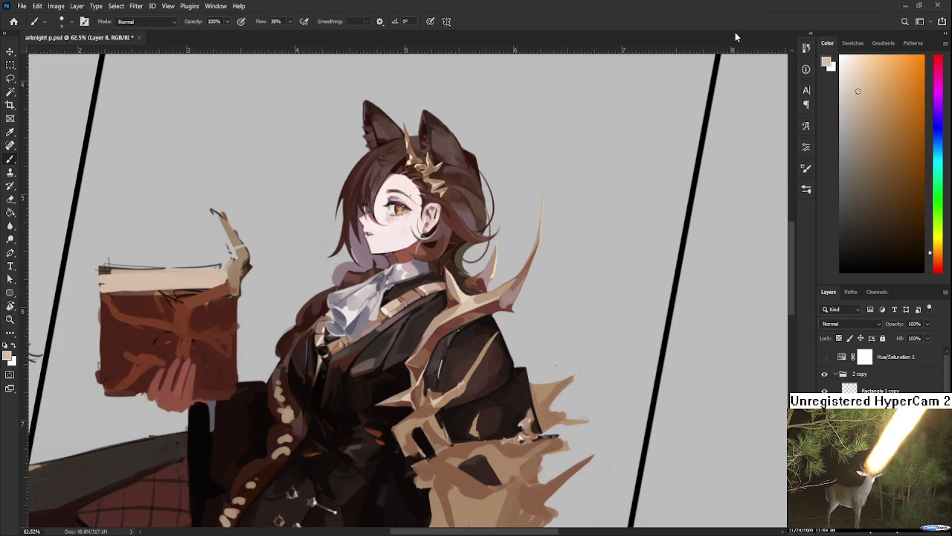
Zoom into the shoulder and repaint the spike edges with sampled dark coat brown and lighter spike tones
{"action": "scroll", "coordinate": [491, 271], "scroll_direction": "up", "scroll_amount": 3}
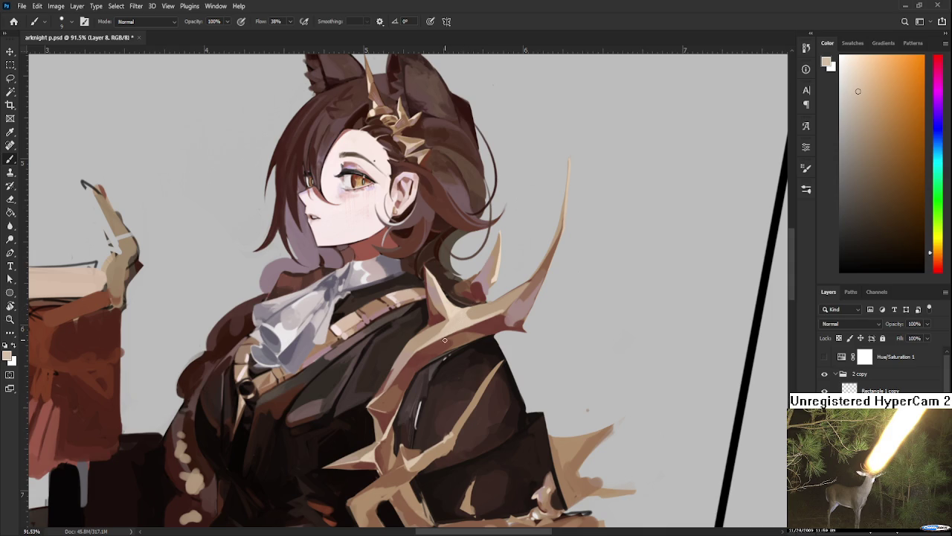
{"action": "scroll", "coordinate": [449, 398], "scroll_direction": "up", "scroll_amount": 2}
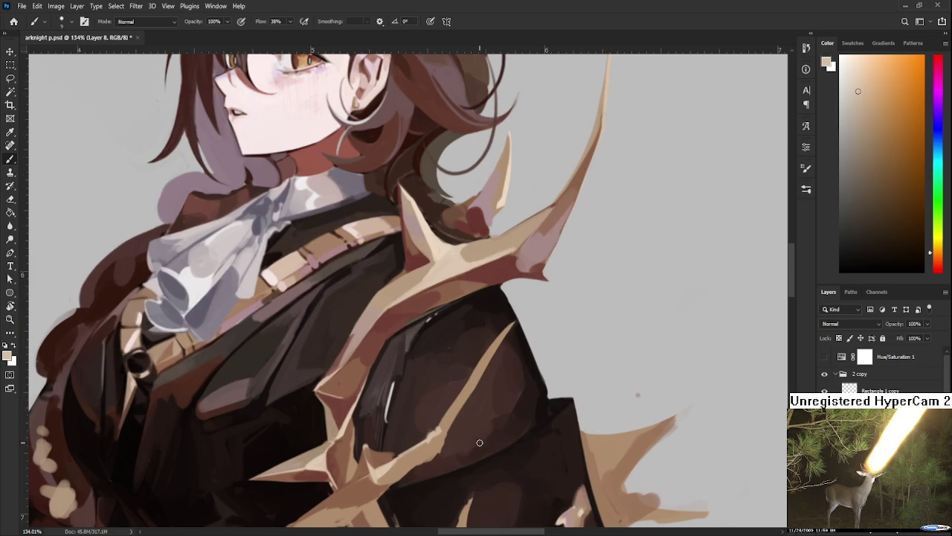
{"action": "scroll", "coordinate": [494, 343], "scroll_direction": "up", "scroll_amount": 2}
{"action": "left_click_drag", "start_coordinate": [494, 343], "coordinate": [491, 328]}
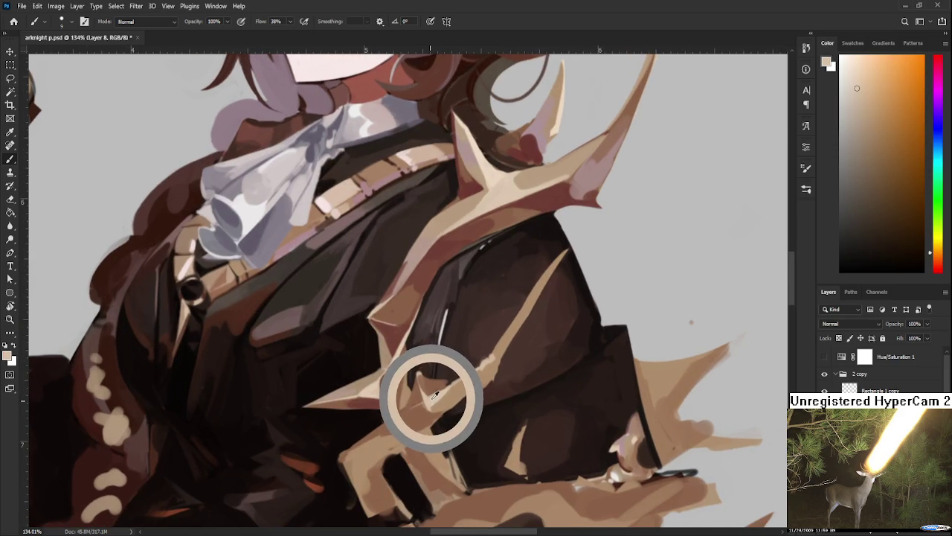
{"action": "mouse_move", "coordinate": [433, 398]}
{"action": "left_mouse_down"}
{"action": "mouse_move", "coordinate": [457, 370]}
{"action": "mouse_move", "coordinate": [442, 382]}
{"action": "left_mouse_up"}
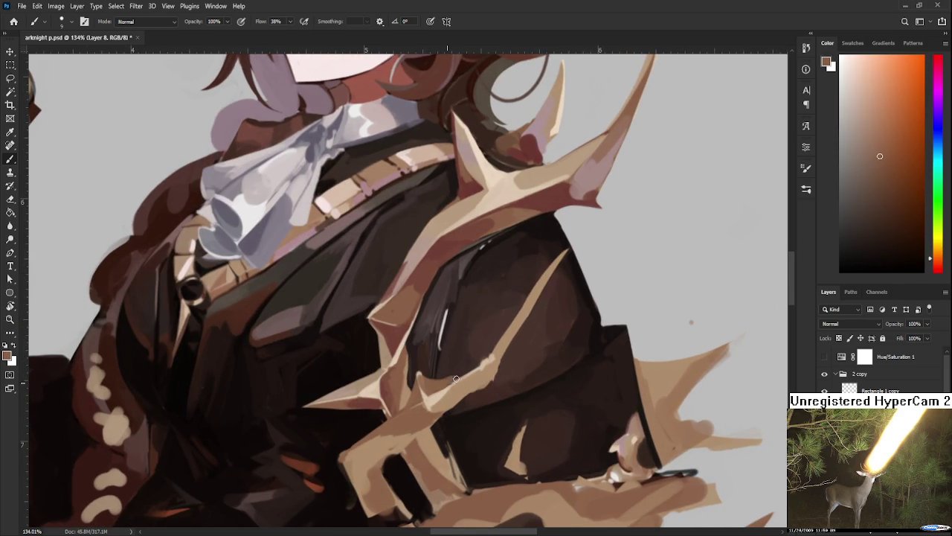
{"action": "mouse_move", "coordinate": [443, 381]}
{"action": "left_mouse_down"}
{"action": "mouse_move", "coordinate": [447, 371]}
{"action": "mouse_move", "coordinate": [456, 384]}
{"action": "mouse_move", "coordinate": [472, 376]}
{"action": "mouse_move", "coordinate": [448, 380]}
{"action": "left_mouse_up"}
{"action": "left_click", "coordinate": [448, 384], "text": "alt"}
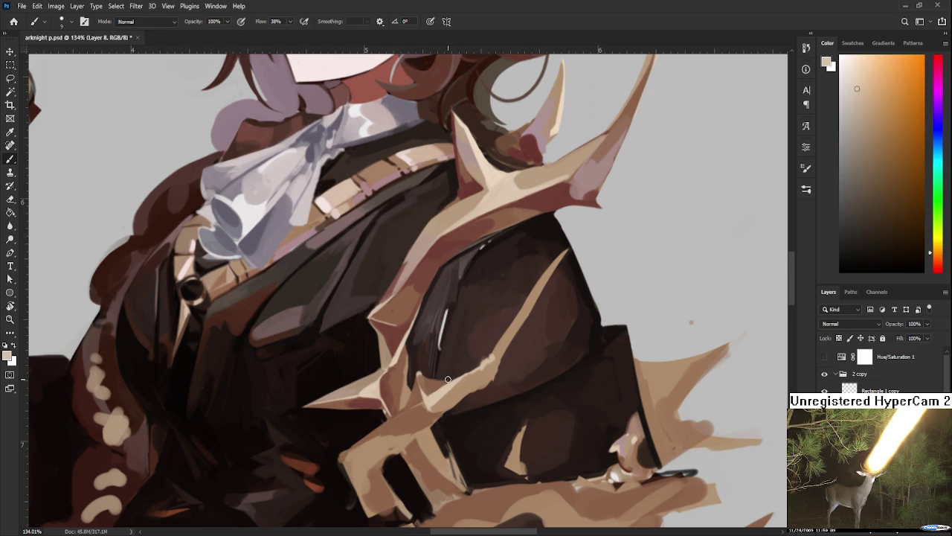
{"action": "scroll", "coordinate": [448, 379], "scroll_direction": "down", "scroll_amount": 3}
{"action": "scroll", "coordinate": [484, 394], "scroll_direction": "up", "scroll_amount": 2}
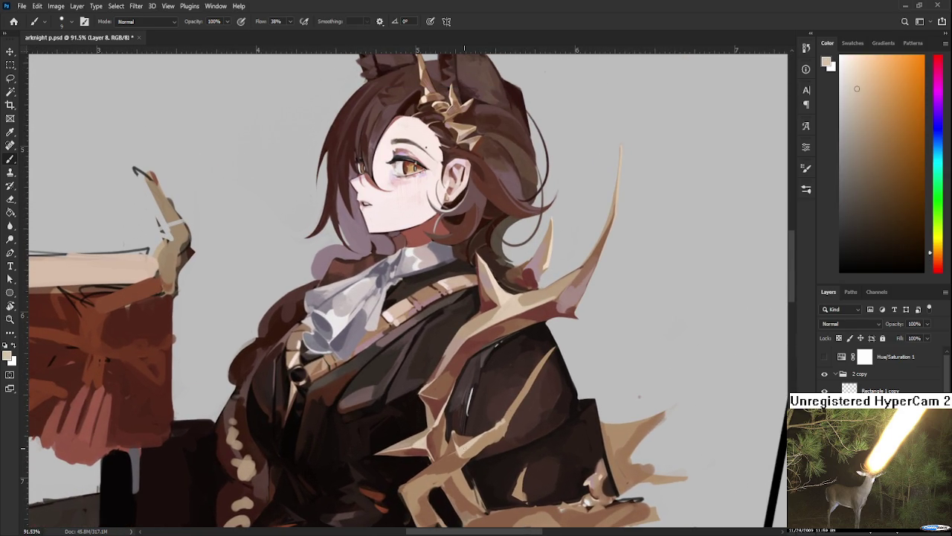
Paint the lower chest spike using sampled dark reddish-brown, shadow brown and light peach tones
{"action": "left_click", "coordinate": [453, 424], "text": "alt"}
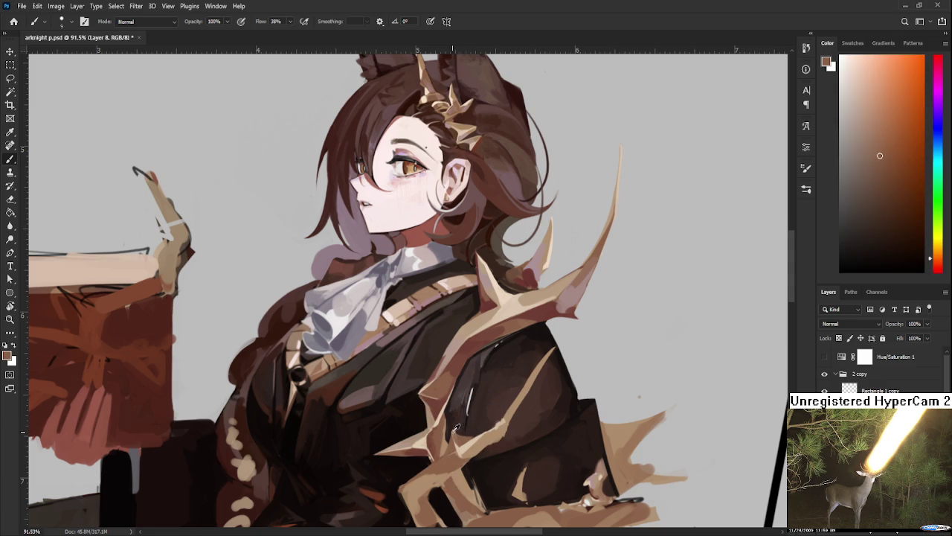
{"action": "left_click", "coordinate": [471, 412], "text": "alt"}
{"action": "left_click", "coordinate": [466, 444], "text": "alt"}
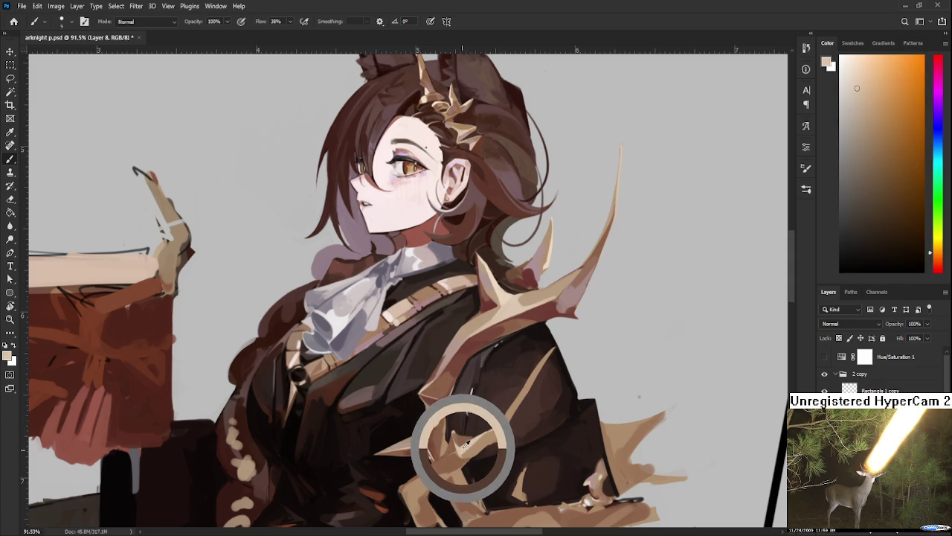
{"action": "left_click", "coordinate": [466, 445], "text": "alt"}
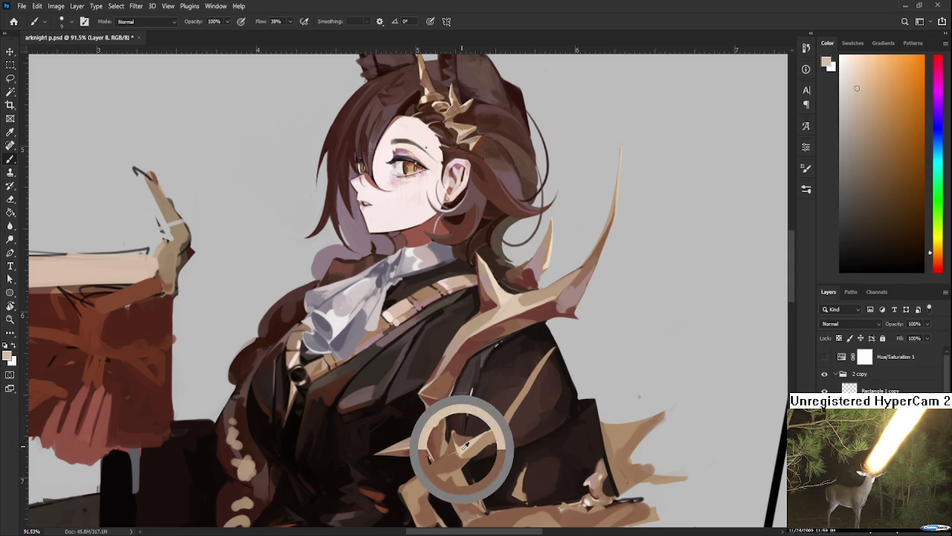
{"action": "left_click", "coordinate": [461, 437], "text": "alt"}
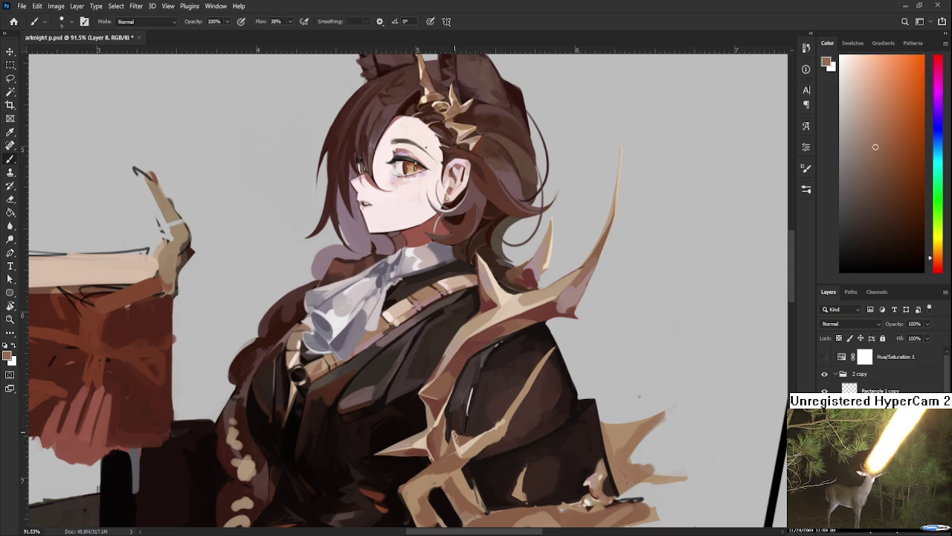
{"action": "left_click", "coordinate": [461, 433], "text": "alt"}
{"action": "left_click", "coordinate": [466, 434], "text": "alt"}
{"action": "left_click", "coordinate": [469, 435], "text": "alt"}
{"action": "left_click", "coordinate": [469, 440], "text": "alt"}
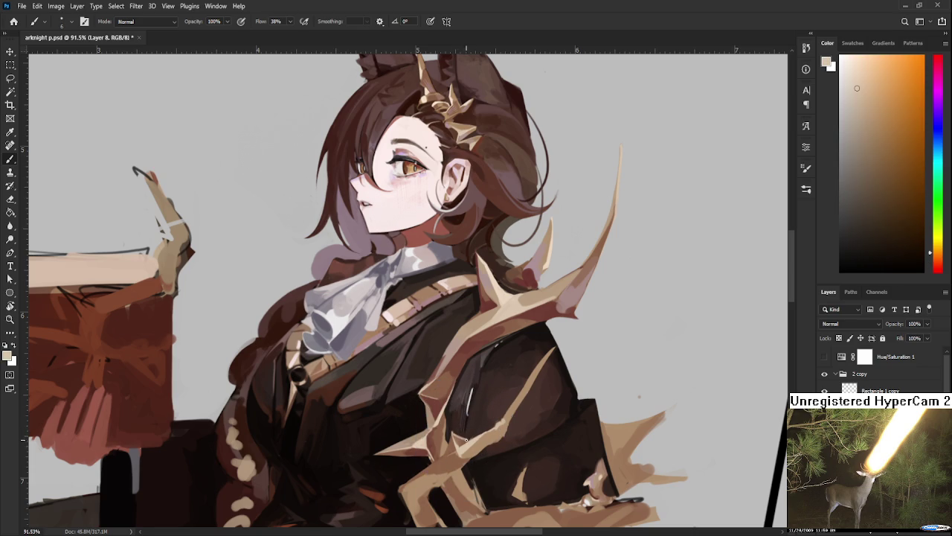
{"action": "left_click", "coordinate": [461, 438], "text": "alt"}
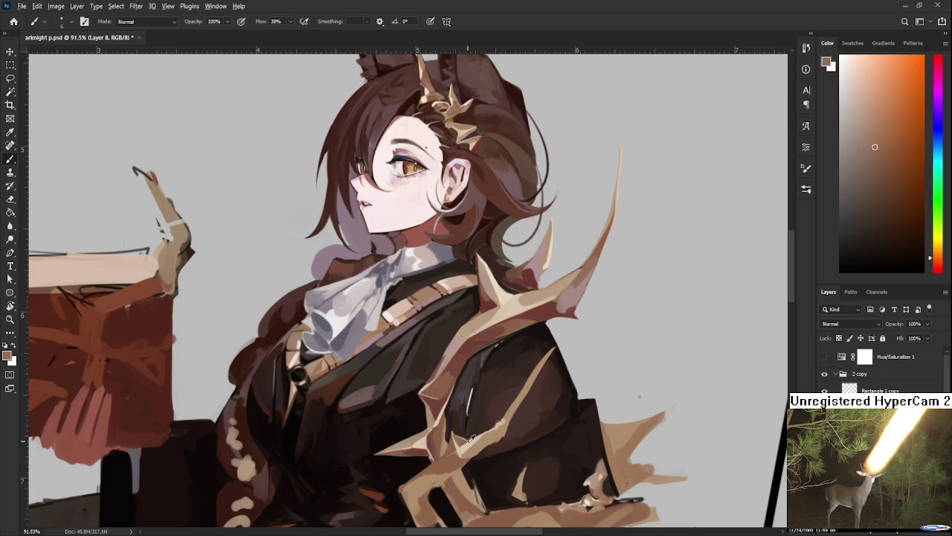
Alternate light beige and reddish-brown strokes to reshape the lower spike against the coat
{"action": "left_click", "coordinate": [459, 438], "text": "alt"}
{"action": "left_click", "coordinate": [459, 437], "text": "alt"}
{"action": "left_click", "coordinate": [459, 437], "text": "alt"}
{"action": "left_click", "coordinate": [463, 439], "text": "alt"}
{"action": "left_click", "coordinate": [462, 439], "text": "alt"}
{"action": "left_click", "coordinate": [463, 439], "text": "alt"}
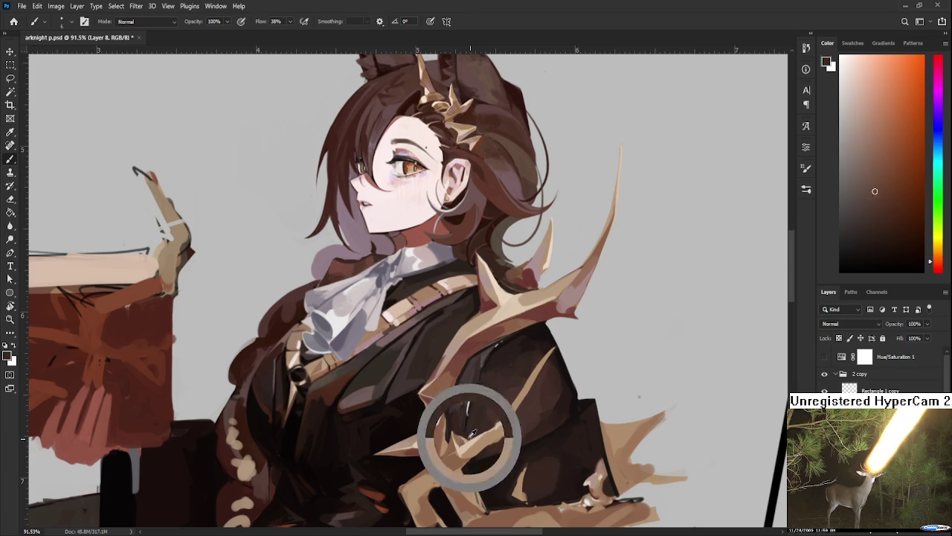
{"action": "left_click", "coordinate": [469, 437], "text": "alt"}
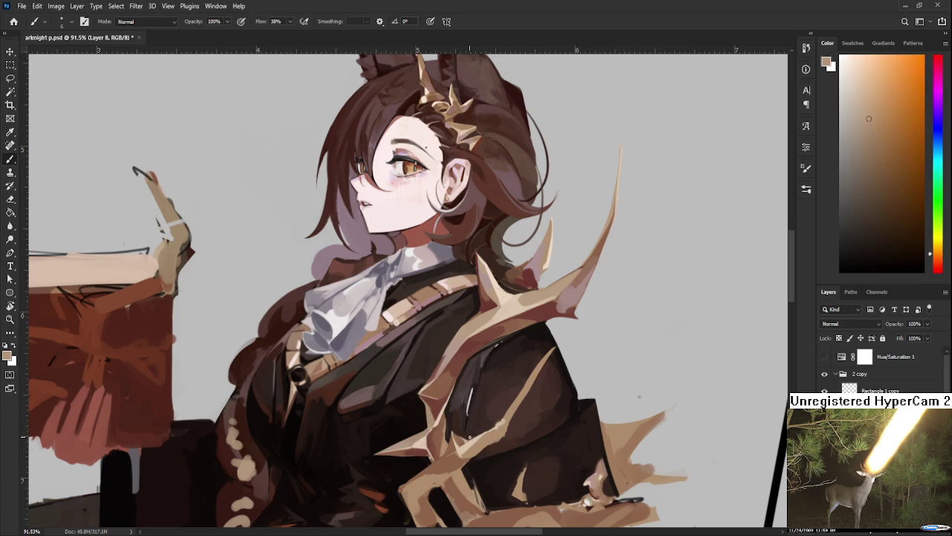
{"action": "left_click", "coordinate": [456, 433], "text": "alt"}
{"action": "left_click", "coordinate": [465, 440], "text": "alt"}
{"action": "left_click_drag", "start_coordinate": [485, 444], "coordinate": [508, 383]}
{"action": "left_click", "coordinate": [498, 379], "text": "alt"}
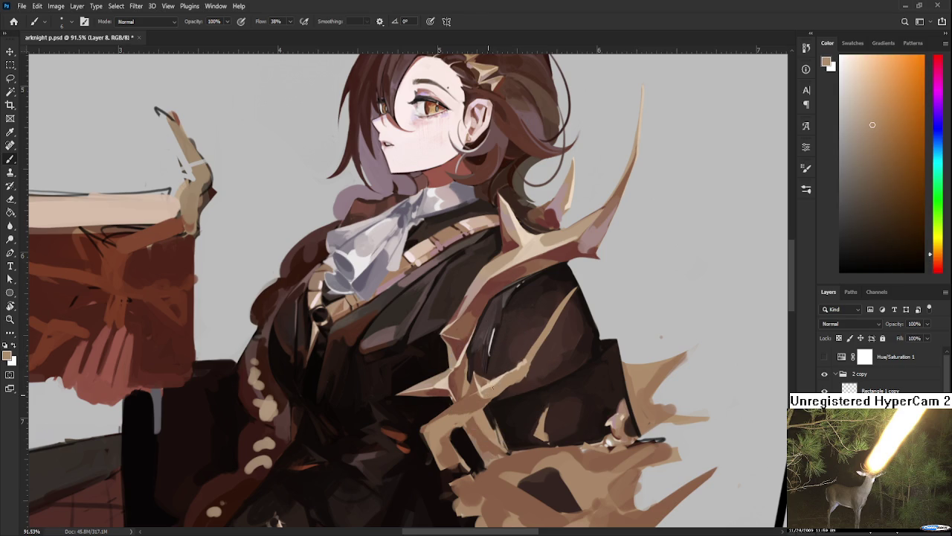
Repaint the spikes near the collar with pinkish grey and beige from the hair ornament and spike
{"action": "left_click_drag", "start_coordinate": [534, 346], "coordinate": [480, 438]}
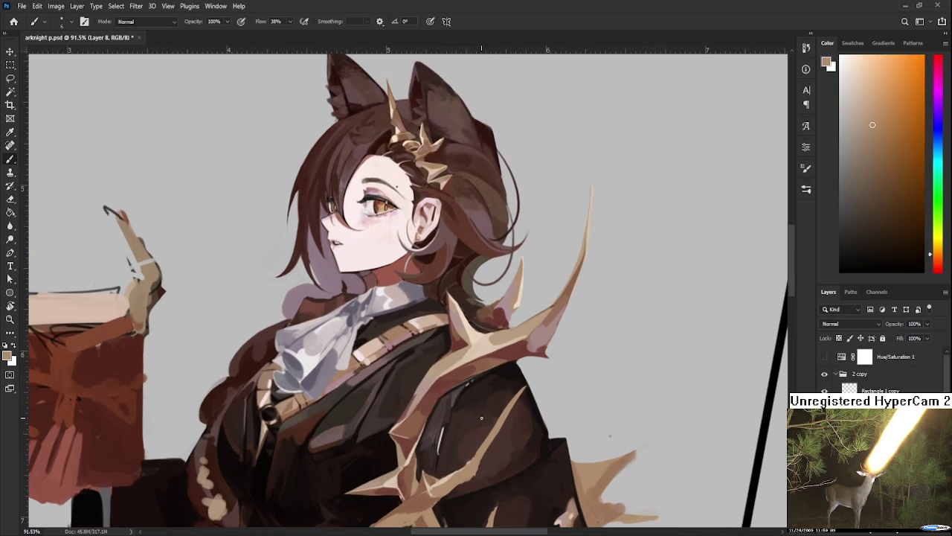
{"action": "left_click", "coordinate": [548, 334], "text": "alt"}
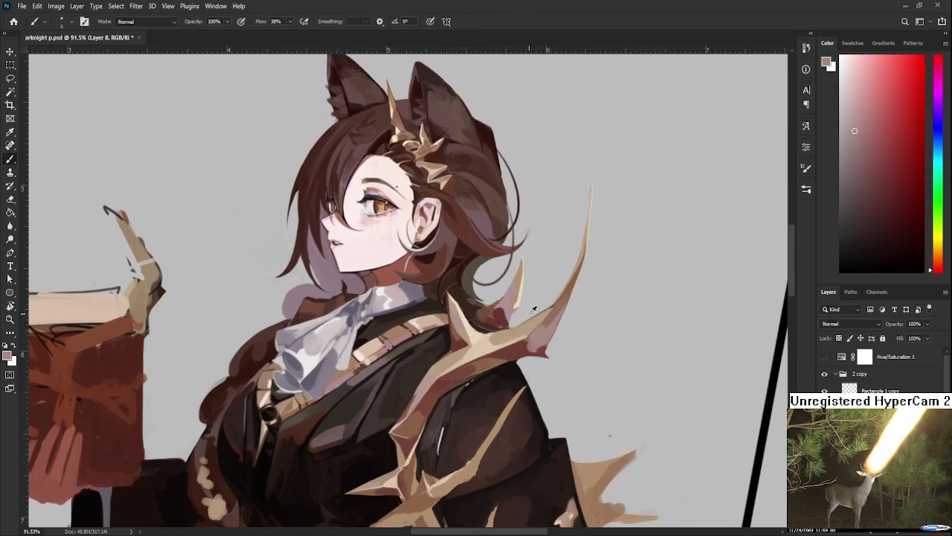
{"action": "left_click", "coordinate": [474, 345], "text": "alt"}
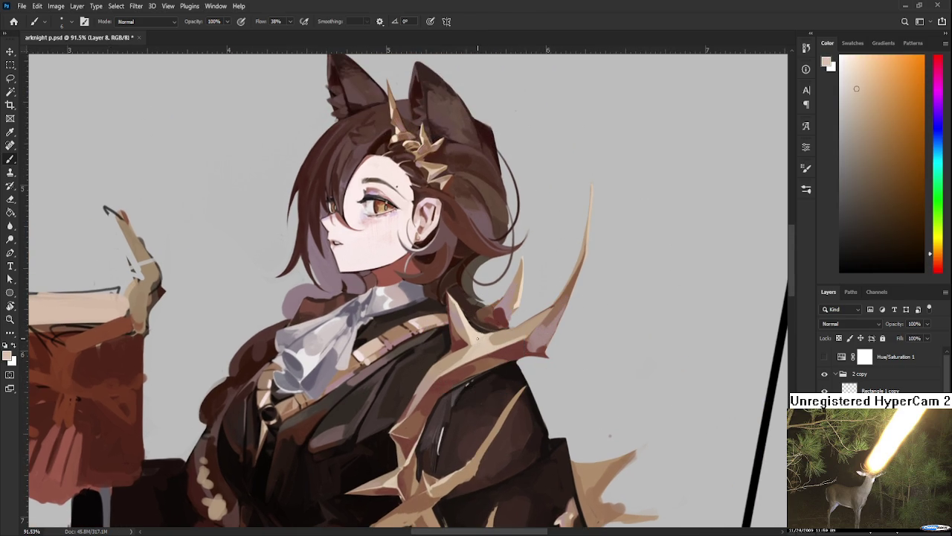
{"action": "left_click_drag", "start_coordinate": [475, 345], "coordinate": [497, 334]}
{"action": "left_click", "coordinate": [446, 381], "text": "alt"}
{"action": "left_click_drag", "start_coordinate": [447, 381], "coordinate": [444, 385]}
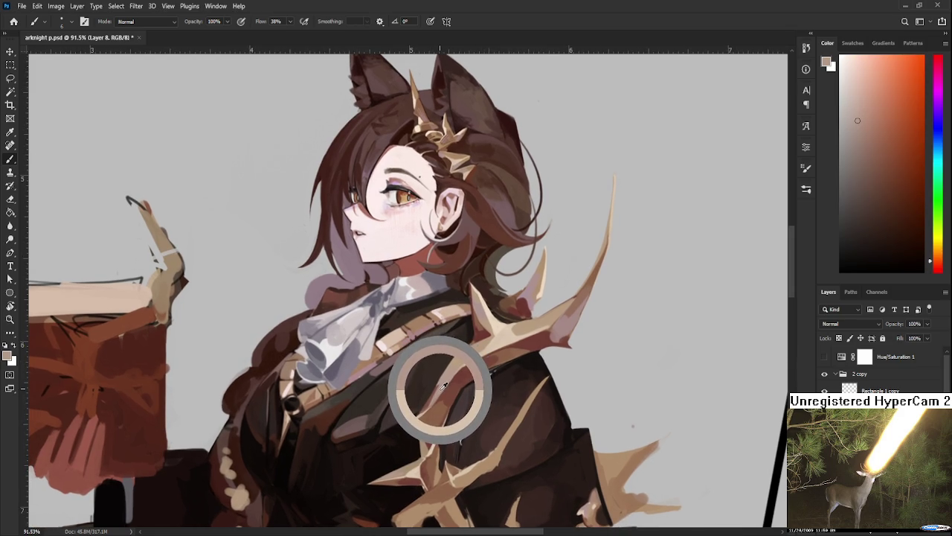
{"action": "left_click_drag", "start_coordinate": [443, 386], "coordinate": [439, 382]}
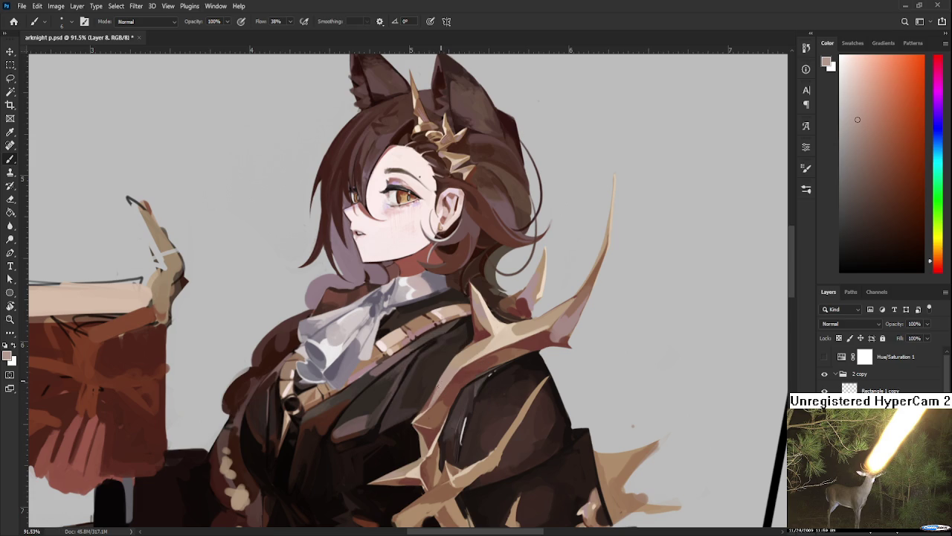
{"action": "left_click", "coordinate": [450, 375], "text": "alt"}
Brush the lower coat, replacing black areas with beige and mid-brown sampled from the spike
{"action": "mouse_move", "coordinate": [489, 366]}
{"action": "left_mouse_down"}
{"action": "mouse_move", "coordinate": [477, 356]}
{"action": "mouse_move", "coordinate": [408, 463]}
{"action": "mouse_move", "coordinate": [425, 403]}
{"action": "left_mouse_up"}
{"action": "left_click_drag", "start_coordinate": [488, 360], "coordinate": [439, 430]}
{"action": "left_click_drag", "start_coordinate": [417, 459], "coordinate": [431, 417]}
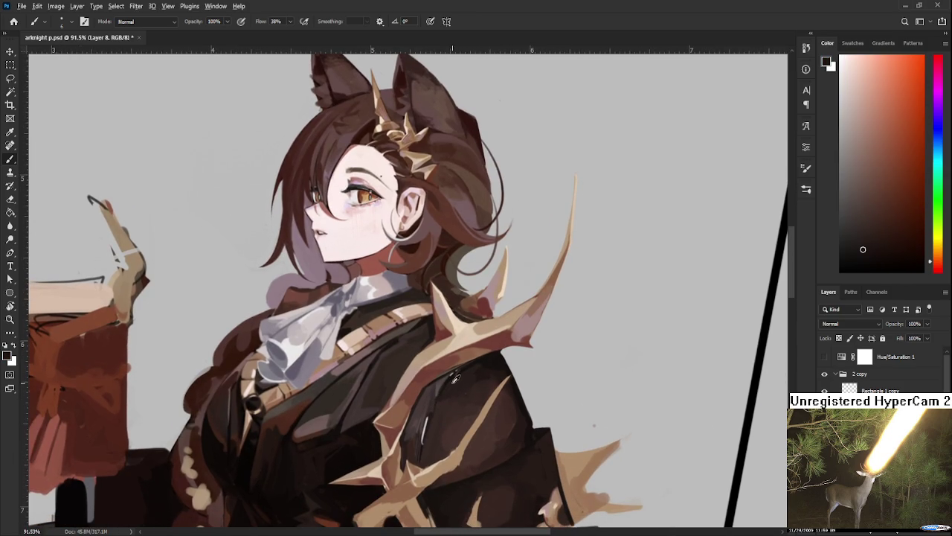
{"action": "mouse_move", "coordinate": [419, 452]}
{"action": "left_mouse_down"}
{"action": "mouse_move", "coordinate": [432, 465]}
{"action": "mouse_move", "coordinate": [423, 458]}
{"action": "mouse_move", "coordinate": [416, 471]}
{"action": "left_mouse_up"}
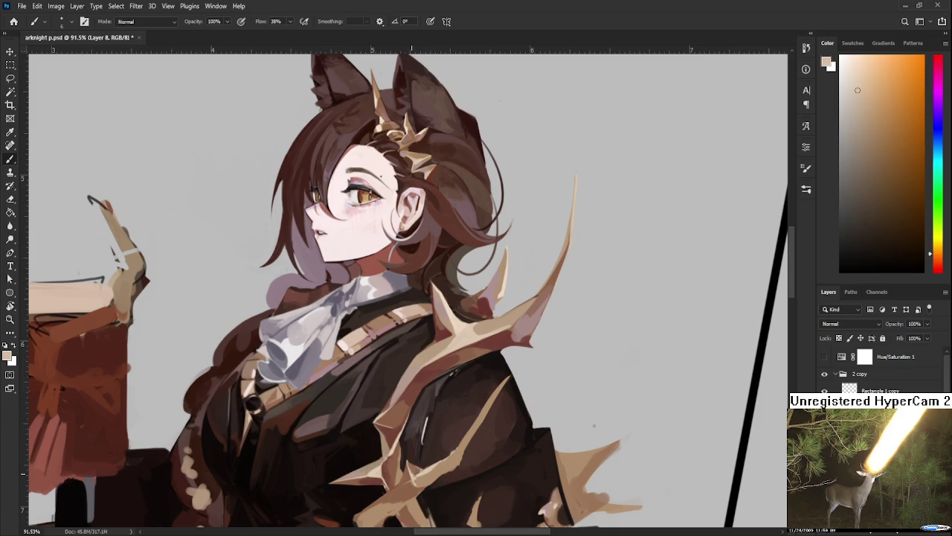
{"action": "left_click_drag", "start_coordinate": [419, 474], "coordinate": [420, 473]}
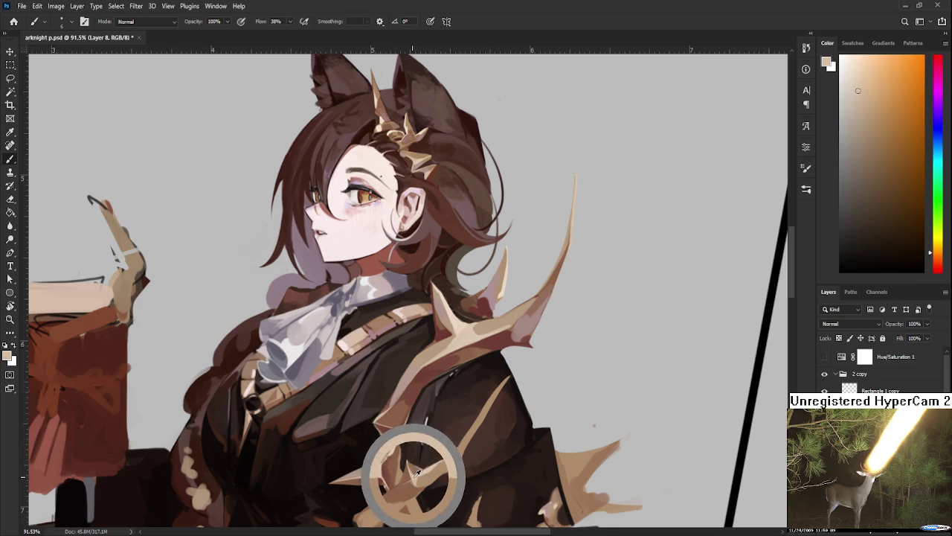
{"action": "left_click", "coordinate": [419, 474], "text": "alt"}
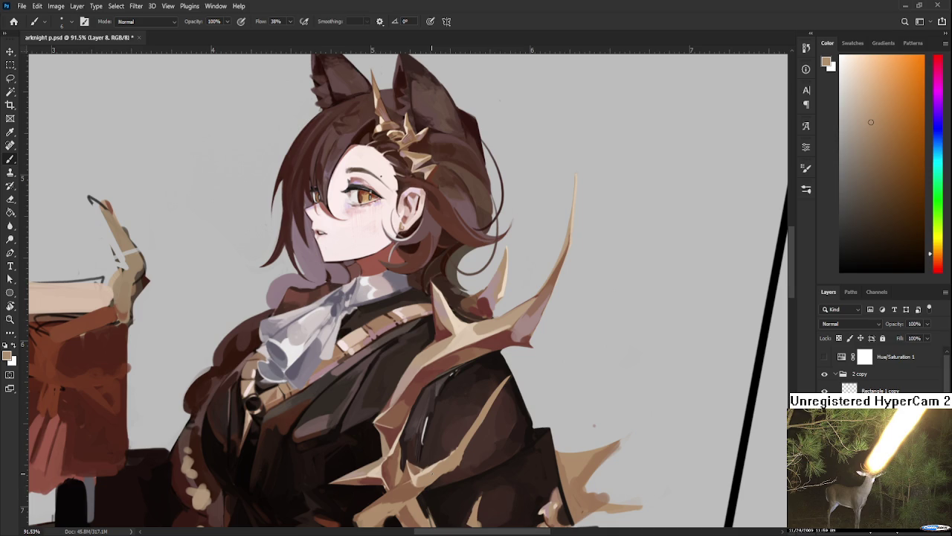
Add pale beige highlight strokes along the coat's sleeve fold beside the lower spikes
{"action": "left_click", "coordinate": [425, 477], "text": "alt"}
{"action": "left_click", "coordinate": [429, 467], "text": "alt"}
{"action": "left_click", "coordinate": [429, 467], "text": "alt"}
{"action": "left_click", "coordinate": [429, 467], "text": "alt"}
{"action": "left_click_drag", "start_coordinate": [430, 468], "coordinate": [449, 420]}
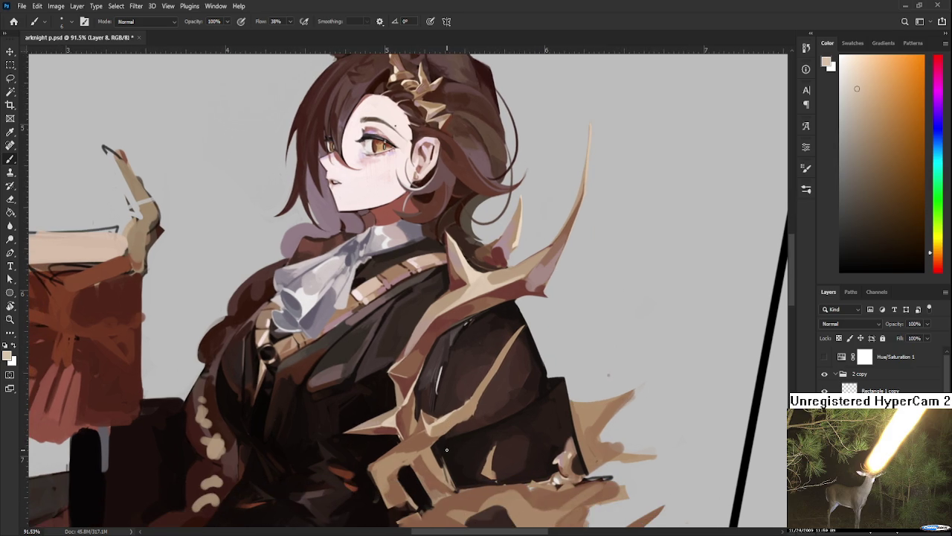
Paint the upper sleeve crease using sampled tan-brown, reddish-brown and lighter spike tones
{"action": "left_click", "coordinate": [437, 406], "text": "alt"}
{"action": "left_click", "coordinate": [447, 419], "text": "alt"}
{"action": "left_click", "coordinate": [437, 426], "text": "alt"}
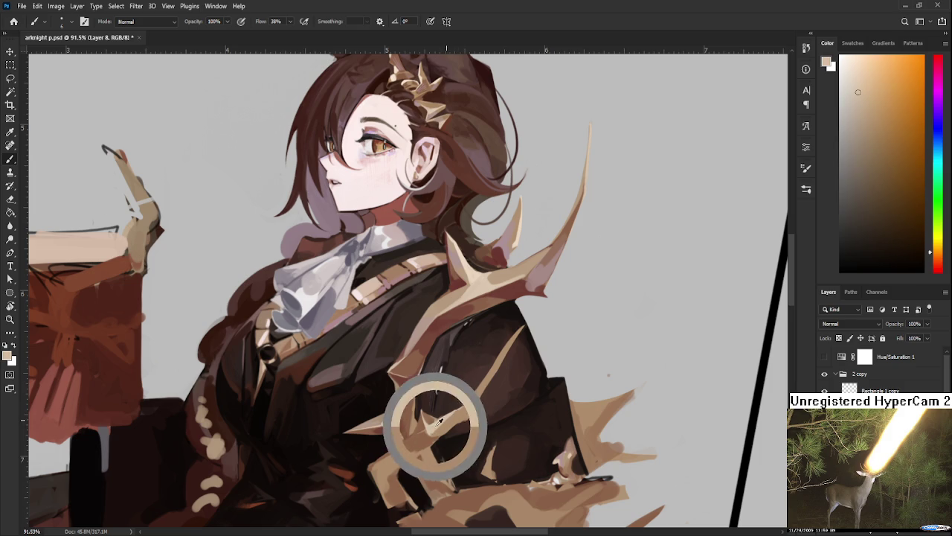
{"action": "left_click", "coordinate": [431, 431], "text": "alt"}
{"action": "left_click", "coordinate": [433, 427], "text": "alt"}
{"action": "left_click", "coordinate": [433, 436], "text": "alt"}
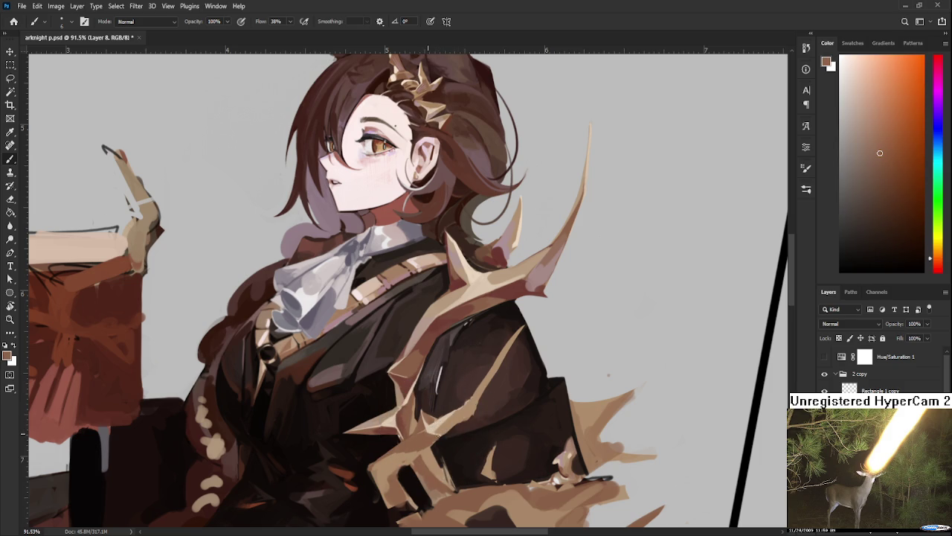
{"action": "left_click", "coordinate": [451, 425], "text": "alt"}
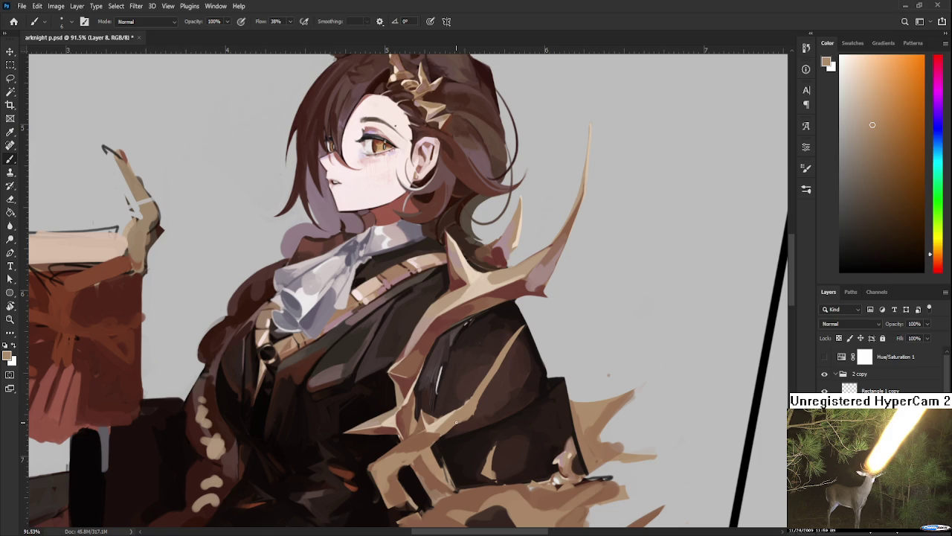
Sample light tan and dark reddish-brown near the spikes, ending on light pinkish tan
{"action": "left_click", "coordinate": [461, 412], "text": "alt"}
{"action": "left_click", "coordinate": [469, 399], "text": "alt"}
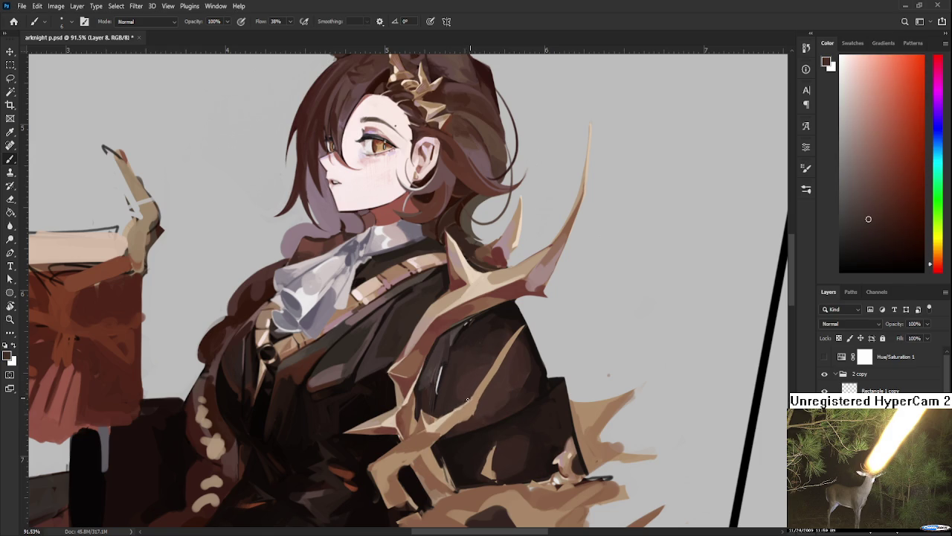
{"action": "left_click", "coordinate": [478, 396], "text": "alt"}
{"action": "left_click", "coordinate": [467, 414], "text": "alt"}
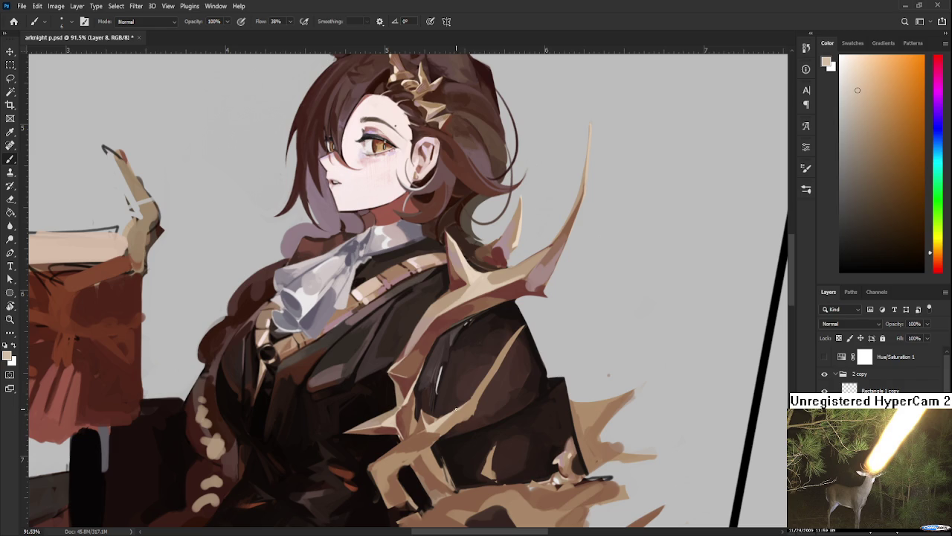
{"action": "left_click", "coordinate": [480, 395], "text": "alt"}
{"action": "left_click", "coordinate": [460, 402], "text": "alt"}
{"action": "scroll", "coordinate": [482, 319], "scroll_direction": "down", "scroll_amount": 5}
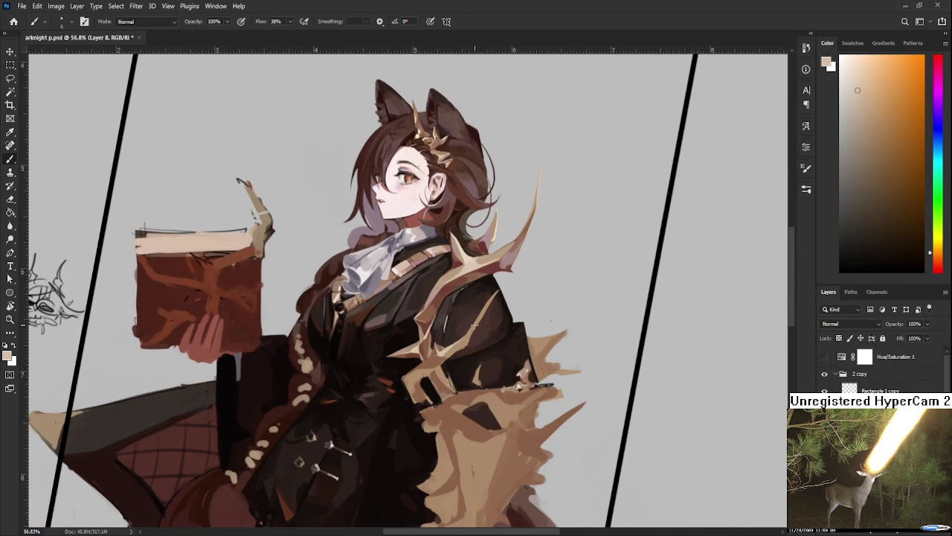
Reframe the figure and paint dark reddish-brown around the shoulder spike
{"action": "scroll", "coordinate": [477, 330], "scroll_direction": "up", "scroll_amount": 3}
{"action": "left_click_drag", "start_coordinate": [477, 329], "coordinate": [500, 359]}
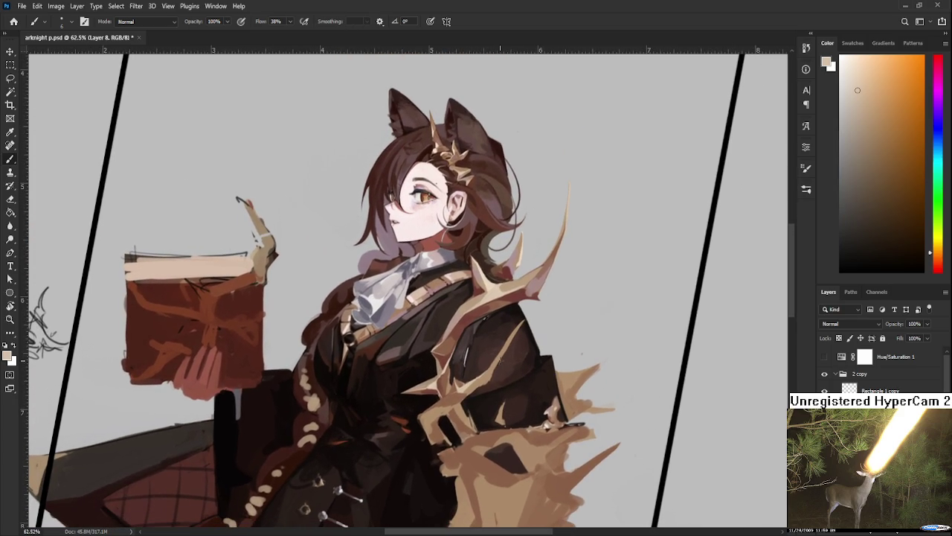
{"action": "mouse_move", "coordinate": [446, 393]}
{"action": "left_mouse_down"}
{"action": "mouse_move", "coordinate": [465, 382]}
{"action": "mouse_move", "coordinate": [464, 392]}
{"action": "left_mouse_up"}
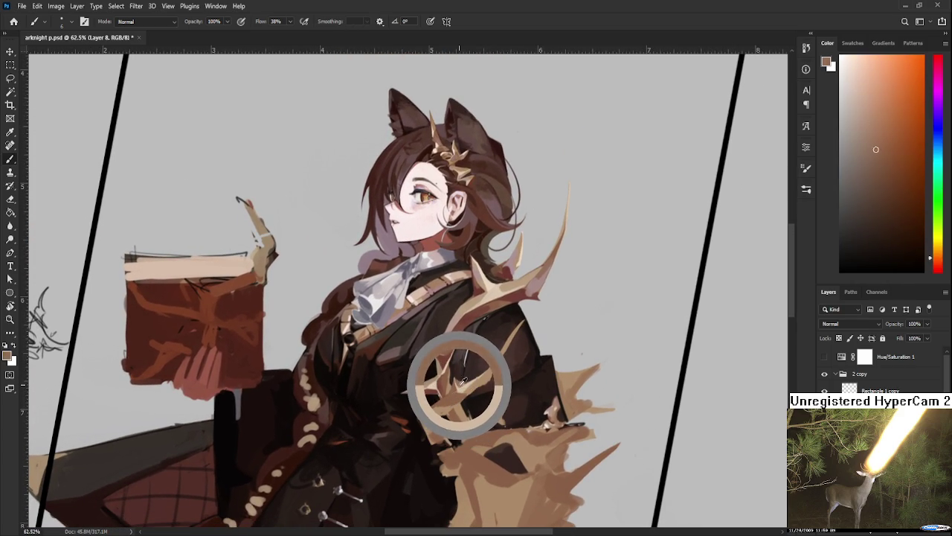
{"action": "left_click_drag", "start_coordinate": [520, 303], "coordinate": [536, 292]}
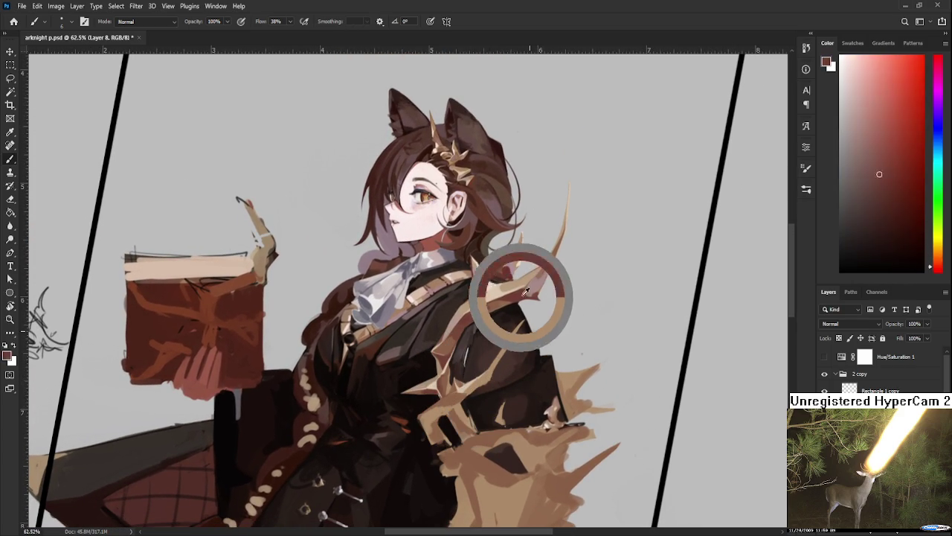
{"action": "left_click", "coordinate": [519, 294], "text": "alt"}
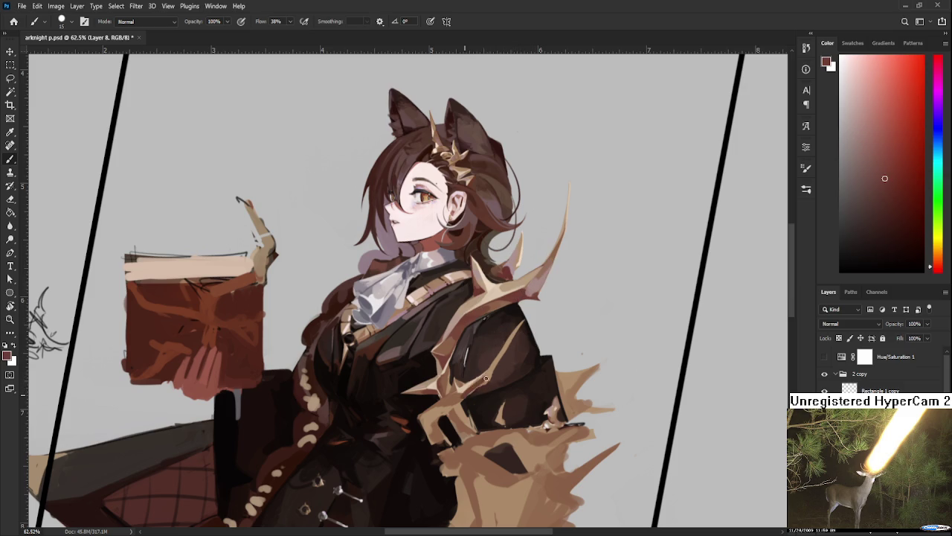
Shade the torso coat with sampled light and dark brown tones
{"action": "left_click", "coordinate": [494, 372], "text": "alt"}
{"action": "left_click", "coordinate": [484, 380], "text": "alt"}
{"action": "left_click", "coordinate": [488, 376], "text": "alt"}
{"action": "left_click", "coordinate": [492, 379], "text": "alt"}
{"action": "left_click", "coordinate": [485, 381], "text": "alt"}
{"action": "left_click", "coordinate": [484, 378], "text": "alt"}
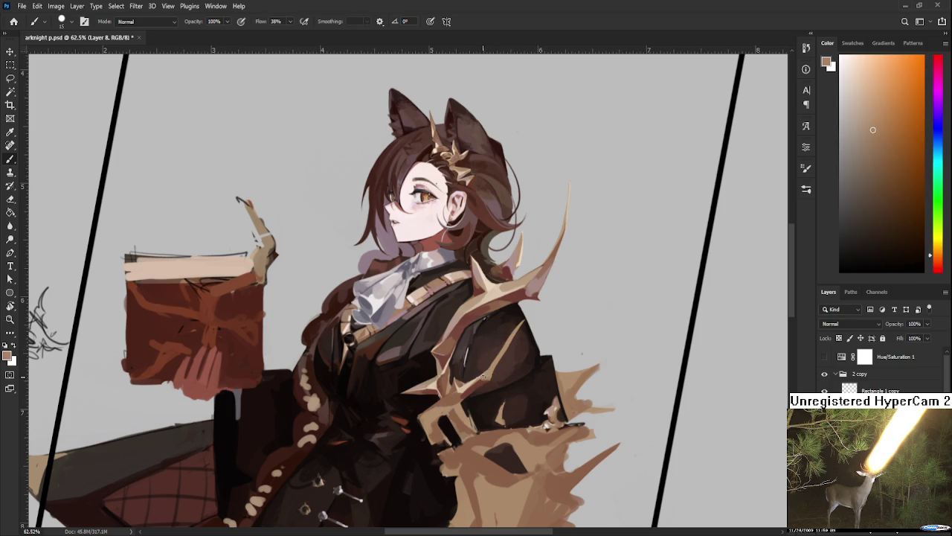
Carve the chest spike into sharper points with dark red-brown and orange tan strokes
{"action": "left_click", "coordinate": [489, 376], "text": "alt"}
{"action": "left_click_drag", "start_coordinate": [489, 376], "coordinate": [497, 374]}
{"action": "left_click", "coordinate": [496, 375], "text": "alt"}
{"action": "left_click", "coordinate": [490, 378], "text": "alt"}
{"action": "left_click", "coordinate": [482, 380], "text": "alt"}
{"action": "left_click", "coordinate": [486, 376], "text": "alt"}
{"action": "left_click", "coordinate": [480, 370], "text": "alt"}
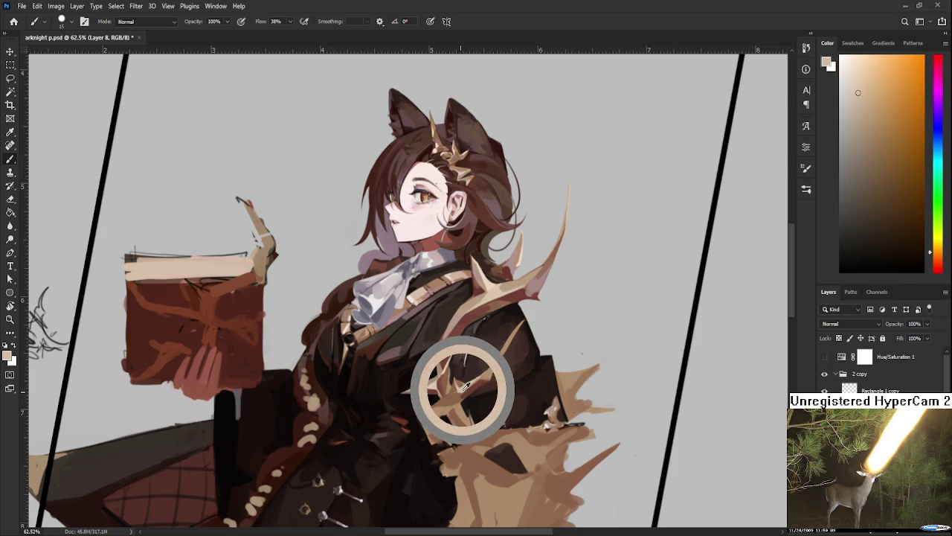
Tilt the canvas view slightly and resume brushing with the jacket colour
{"action": "key", "text": "r"}
{"action": "mouse_move", "coordinate": [464, 388]}
{"action": "left_mouse_down"}
{"action": "mouse_move", "coordinate": [471, 394]}
{"action": "mouse_move", "coordinate": [478, 378]}
{"action": "left_mouse_up"}
{"action": "key", "text": "b"}
{"action": "left_click", "coordinate": [479, 375], "text": "alt"}
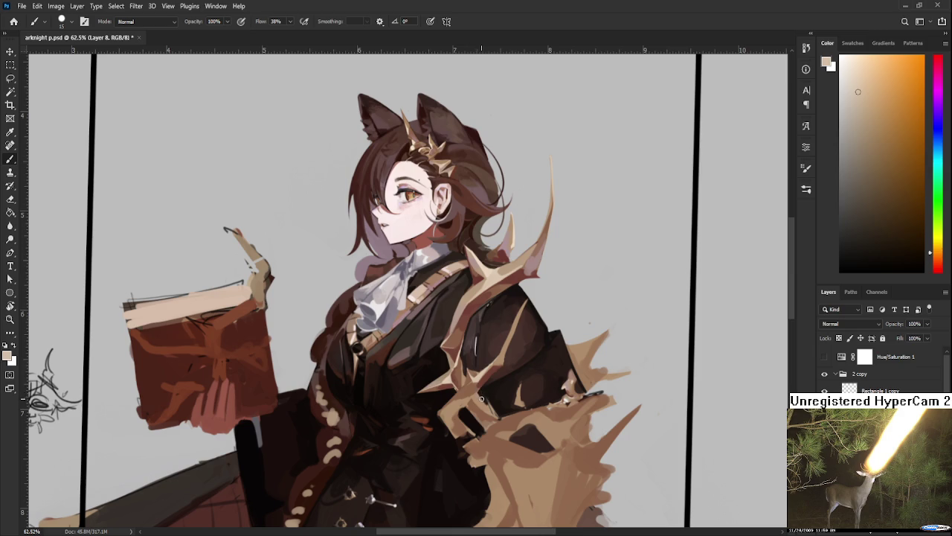
Frame the chest and paint light beige strokes across it
{"action": "left_click", "coordinate": [488, 372], "text": "alt"}
{"action": "left_click_drag", "start_coordinate": [488, 373], "coordinate": [473, 406]}
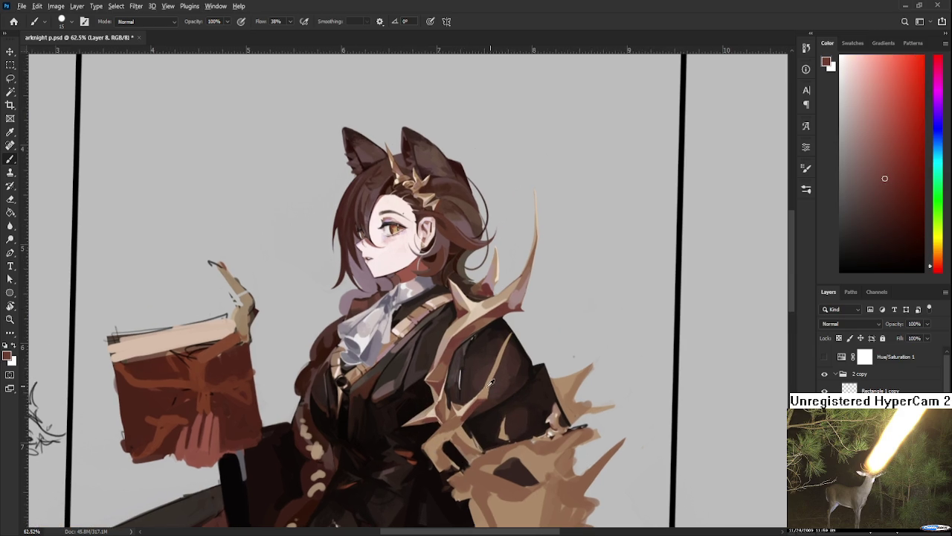
{"action": "left_click", "coordinate": [467, 404], "text": "alt"}
{"action": "left_click", "coordinate": [460, 406], "text": "alt"}
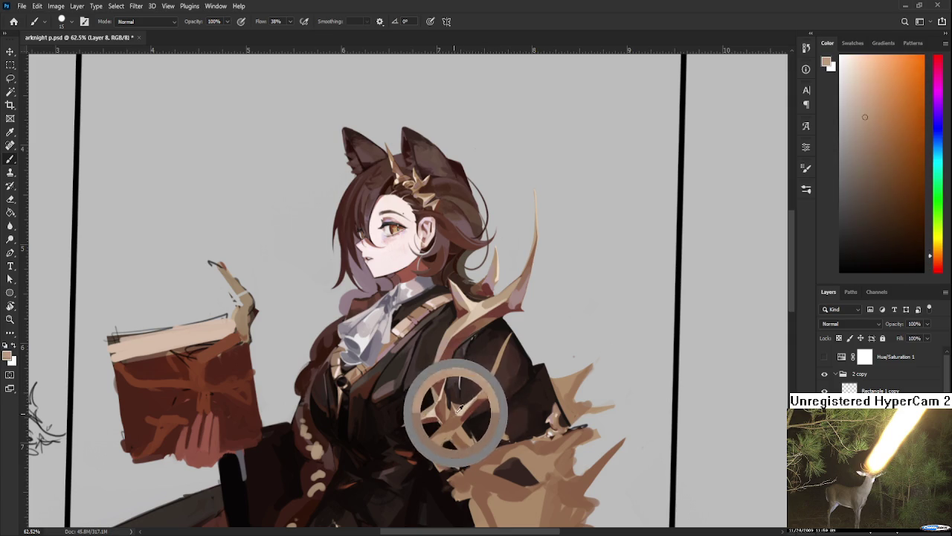
{"action": "left_click", "coordinate": [457, 395], "text": "alt"}
{"action": "left_click_drag", "start_coordinate": [428, 446], "coordinate": [502, 357]}
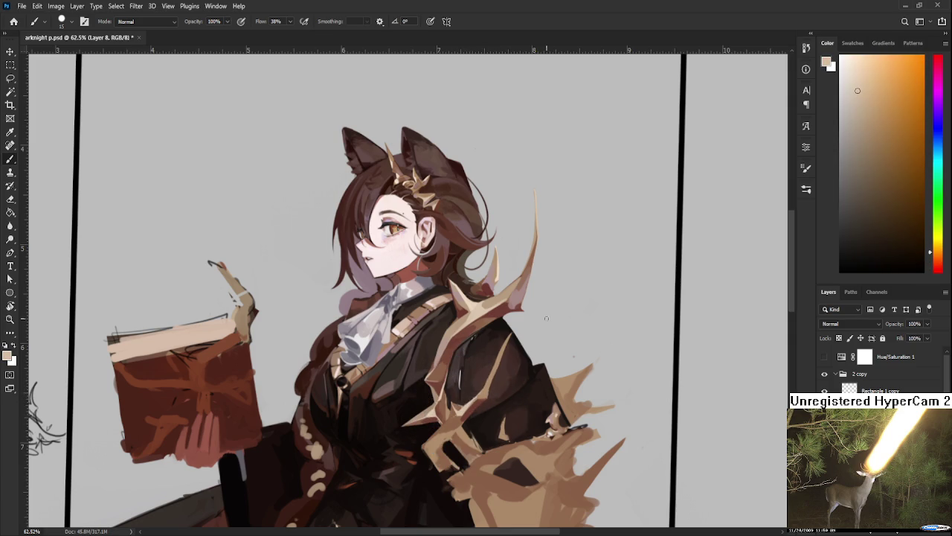
{"action": "left_click_drag", "start_coordinate": [446, 350], "coordinate": [465, 401]}
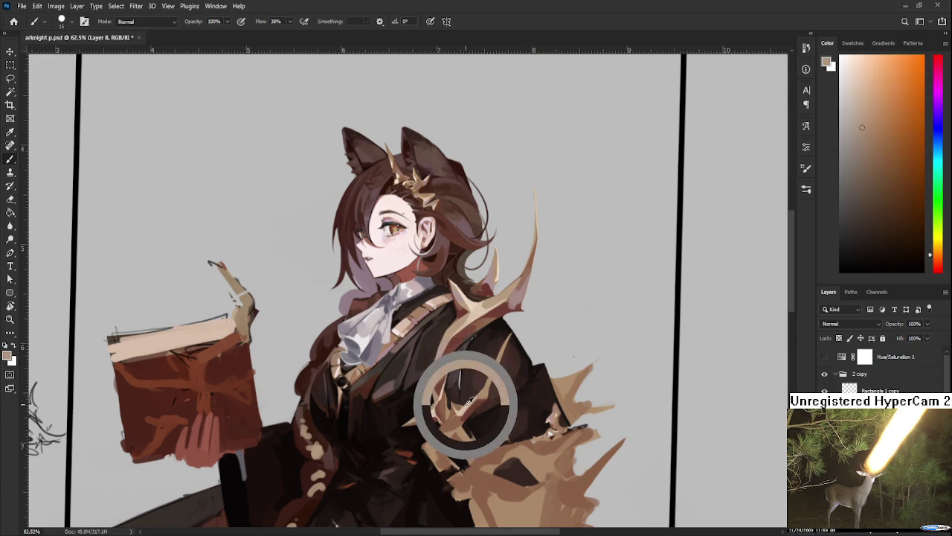
Stroke beige on the shoulder spike, shrink the brush from 15 to 10, and pick darker coat shades
{"action": "left_click", "coordinate": [499, 271], "text": "alt"}
{"action": "left_click_drag", "start_coordinate": [499, 270], "coordinate": [494, 262]}
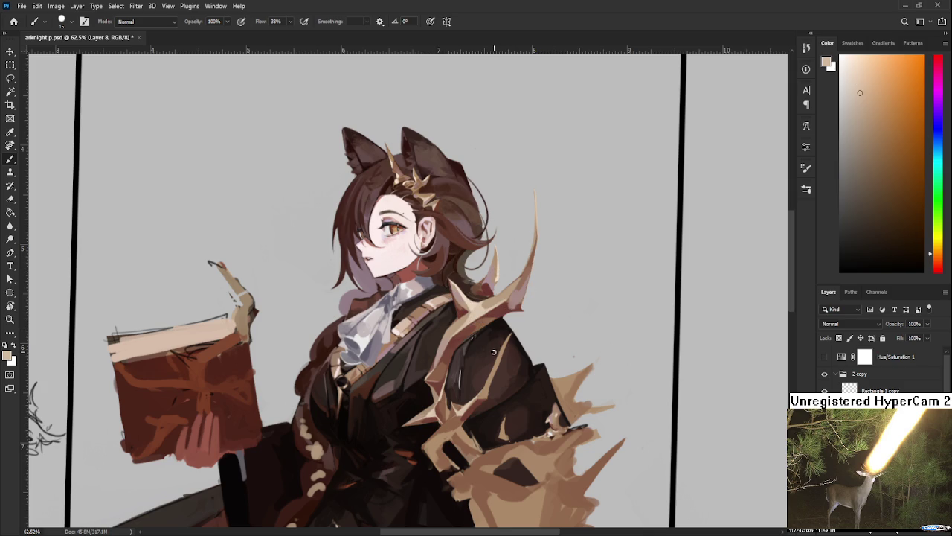
{"action": "key", "text": "bracketleft"}
{"action": "left_click", "coordinate": [509, 342], "text": "alt"}
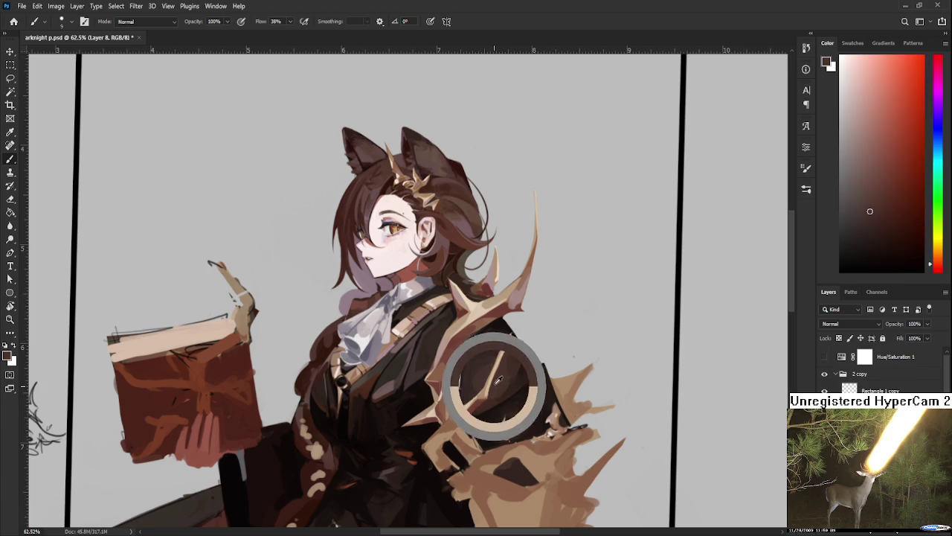
{"action": "left_click", "coordinate": [510, 338], "text": "alt"}
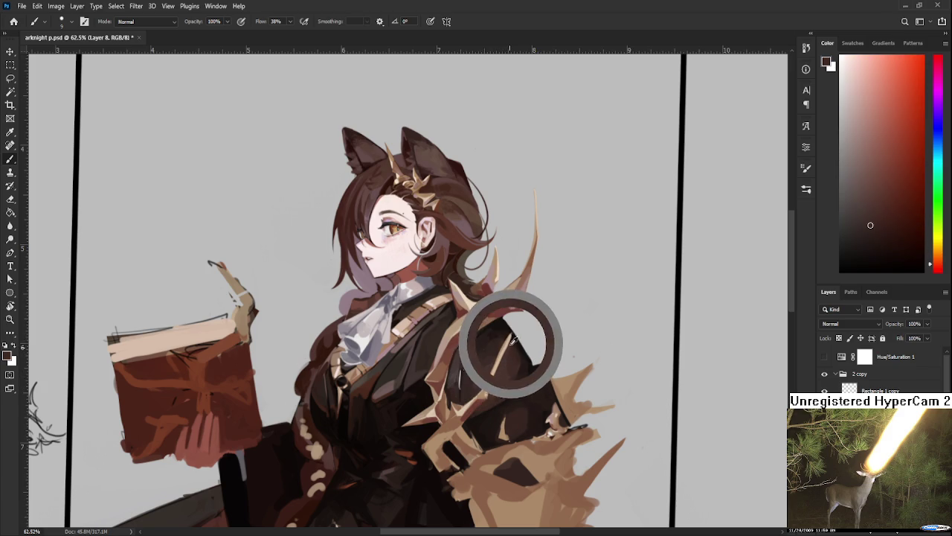
{"action": "left_click", "coordinate": [510, 342], "text": "alt"}
{"action": "left_click", "coordinate": [509, 340], "text": "alt"}
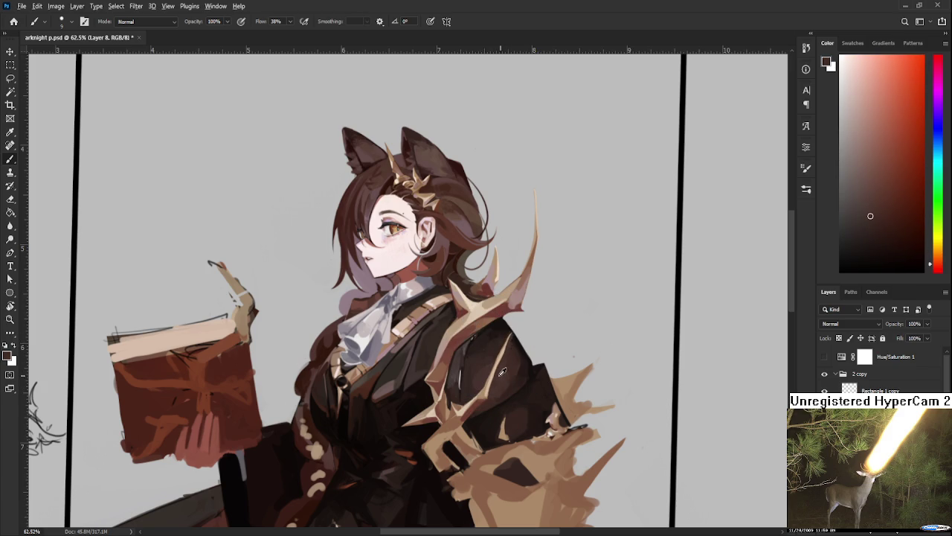
Alternate light tan and dark red-brown strokes on the coat below the spike
{"action": "left_click", "coordinate": [486, 393], "text": "alt"}
{"action": "left_click", "coordinate": [486, 376], "text": "alt"}
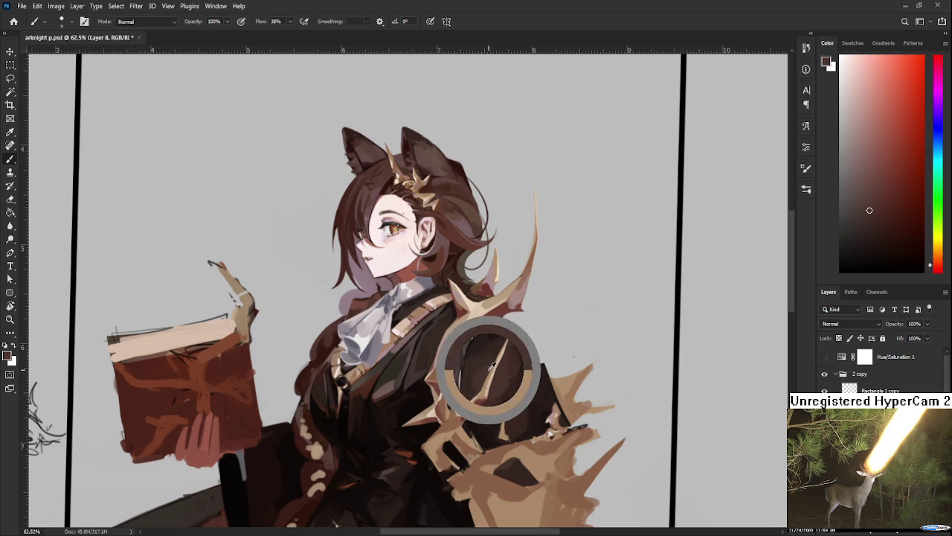
{"action": "left_click", "coordinate": [484, 392], "text": "alt"}
{"action": "left_click", "coordinate": [475, 387], "text": "alt"}
{"action": "left_click", "coordinate": [476, 404], "text": "alt"}
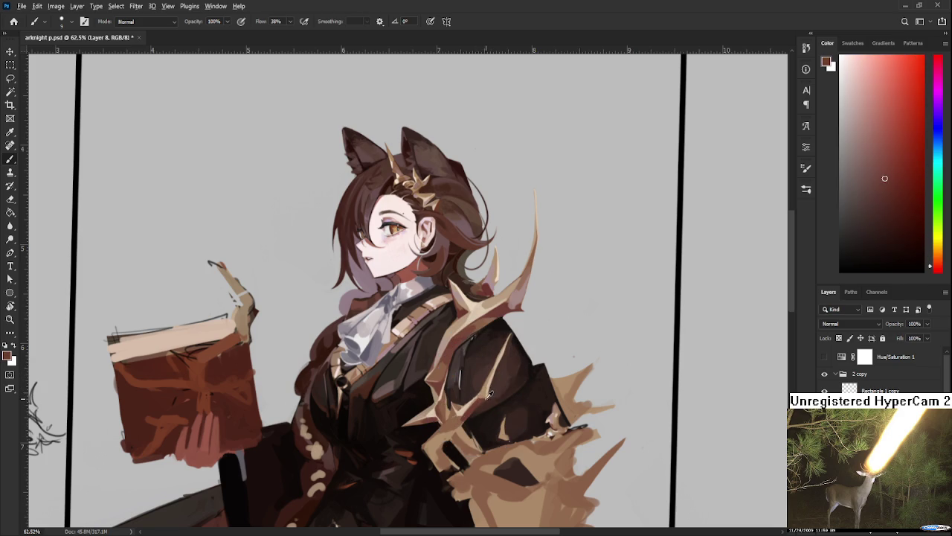
{"action": "left_click", "coordinate": [483, 398], "text": "alt"}
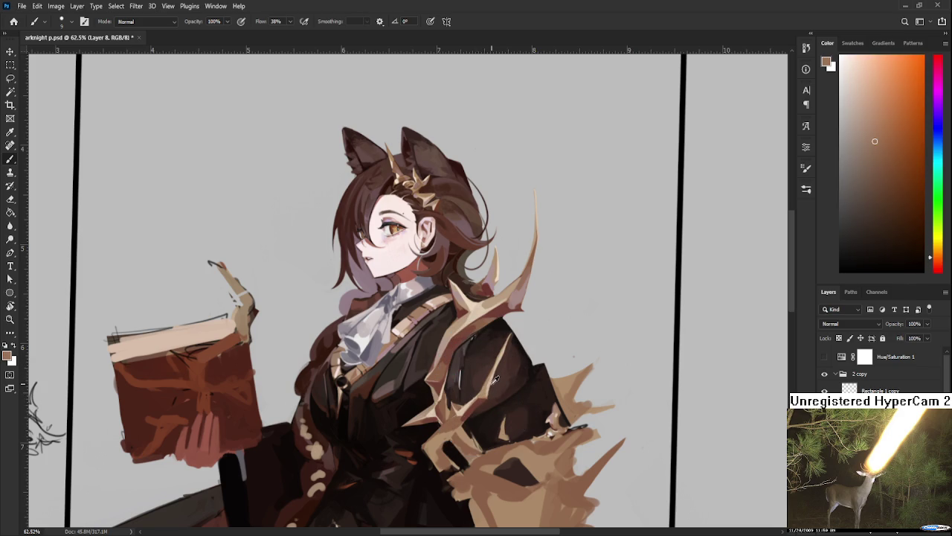
{"action": "left_click", "coordinate": [480, 392], "text": "alt"}
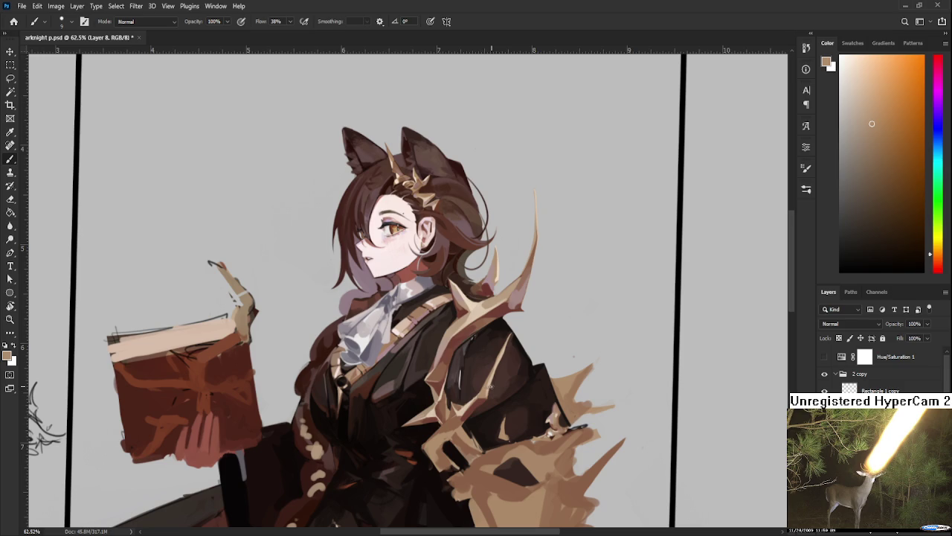
Shade the coat beside the spike with dark reddish-brown and light tan
{"action": "left_click", "coordinate": [491, 381], "text": "alt"}
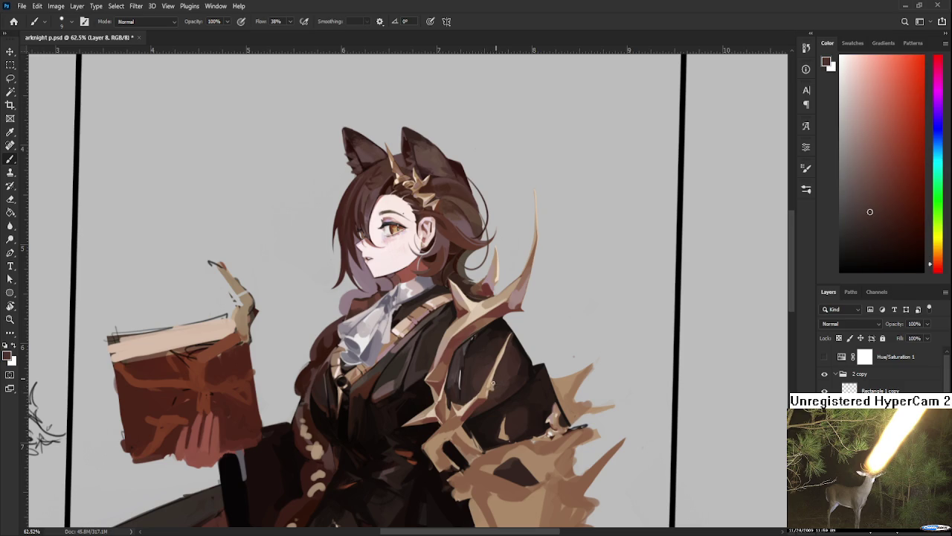
{"action": "left_click", "coordinate": [496, 392], "text": "alt"}
{"action": "left_click", "coordinate": [485, 399], "text": "alt"}
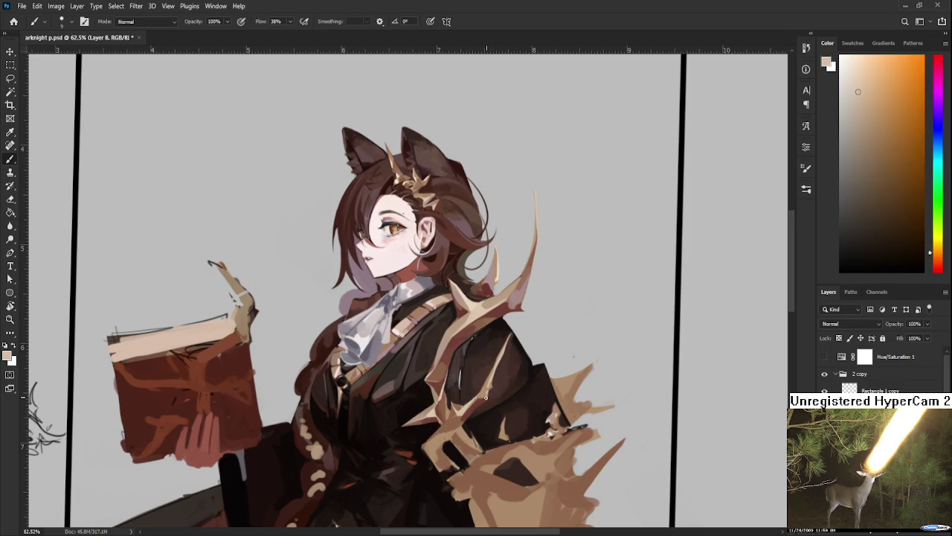
{"action": "left_click", "coordinate": [487, 394], "text": "alt"}
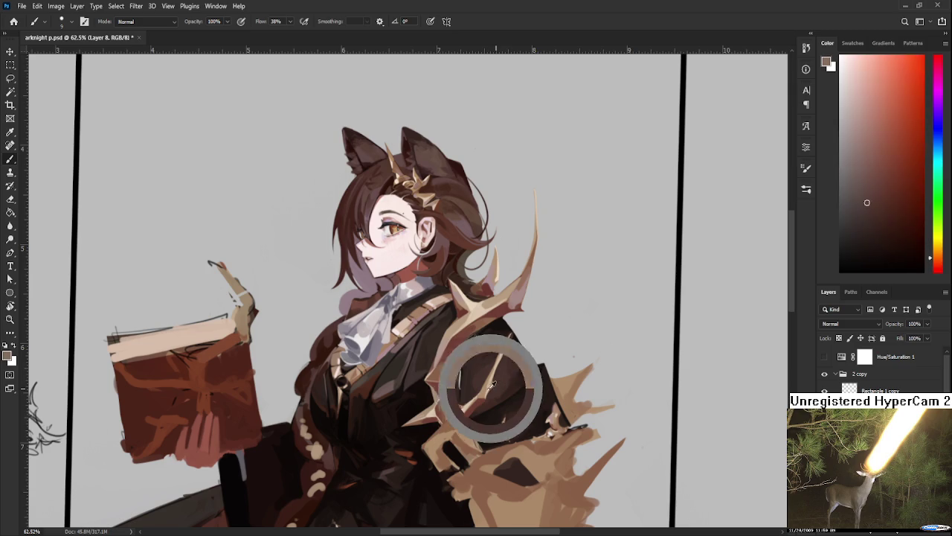
{"action": "left_click", "coordinate": [488, 388], "text": "alt"}
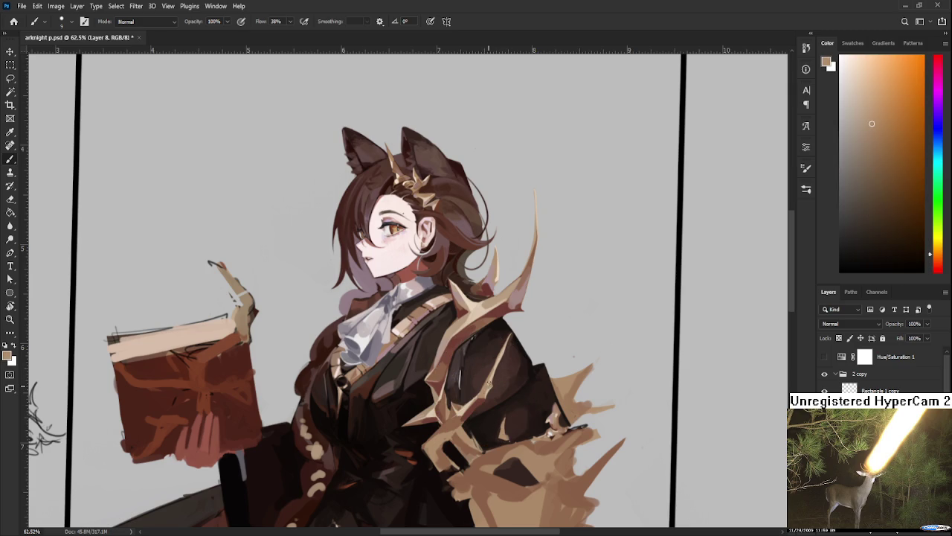
{"action": "left_click", "coordinate": [492, 380], "text": "alt"}
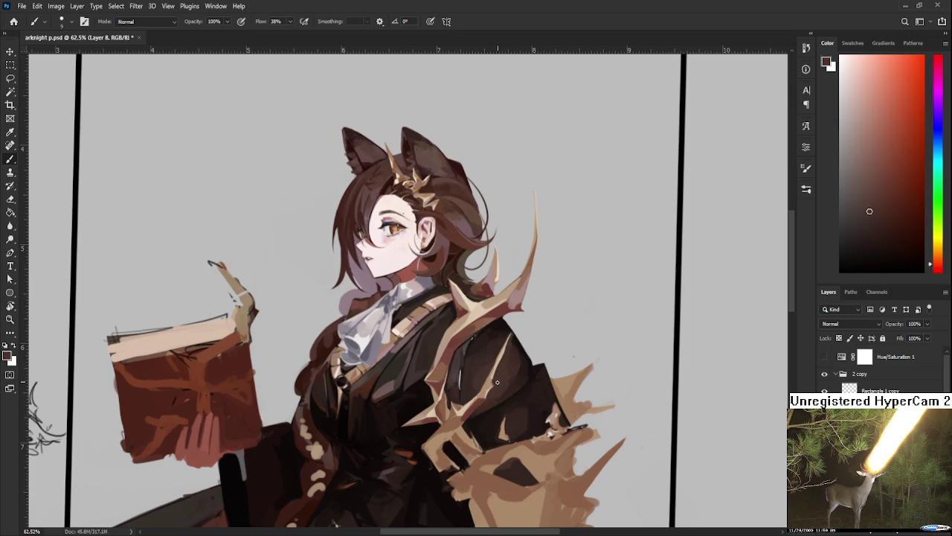
{"action": "left_click", "coordinate": [498, 382], "text": "alt"}
Deepen the dark coat shading with repeated dark brown samples
{"action": "left_click", "coordinate": [503, 360], "text": "alt"}
{"action": "left_click", "coordinate": [491, 380], "text": "alt"}
{"action": "left_click", "coordinate": [490, 383], "text": "alt"}
{"action": "left_click", "coordinate": [476, 402], "text": "alt"}
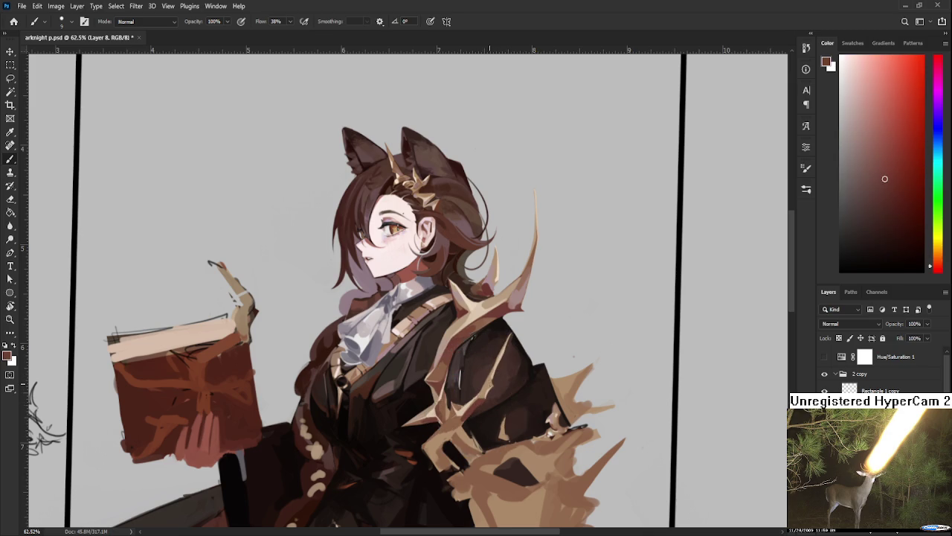
{"action": "left_click", "coordinate": [495, 380], "text": "alt"}
{"action": "left_click", "coordinate": [492, 381], "text": "alt"}
Add light tan and light peach highlight marks just below the shoulder spike
{"action": "left_click", "coordinate": [503, 357], "text": "alt"}
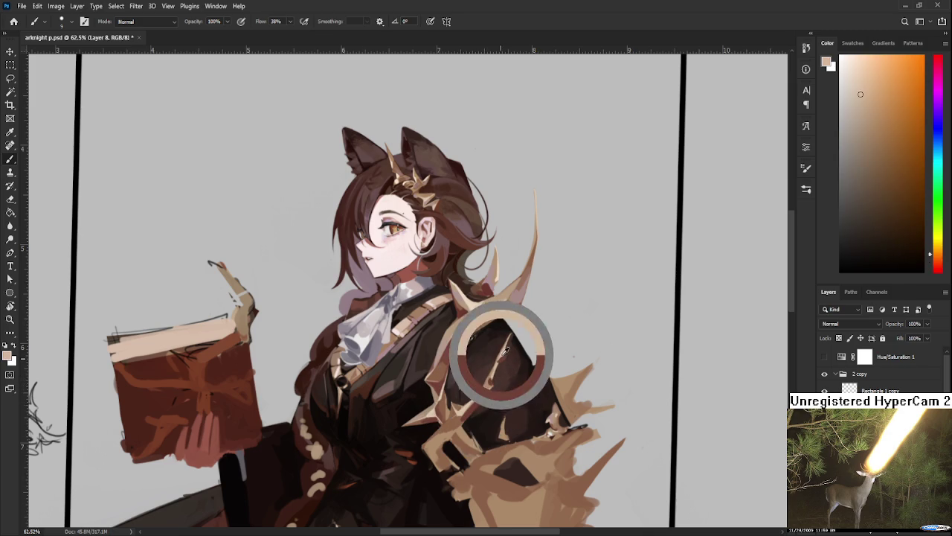
{"action": "left_click", "coordinate": [506, 356], "text": "alt"}
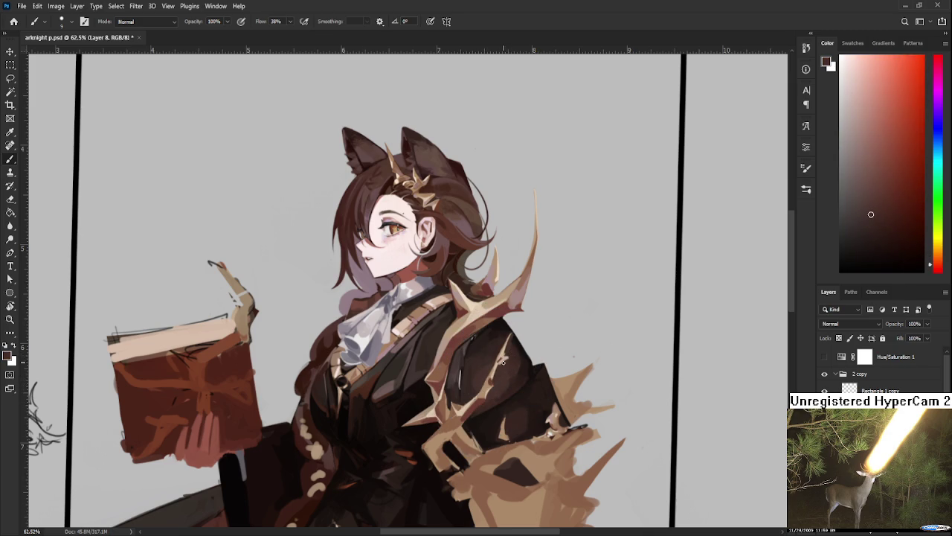
{"action": "left_click", "coordinate": [500, 362], "text": "alt"}
{"action": "left_click", "coordinate": [502, 358], "text": "alt"}
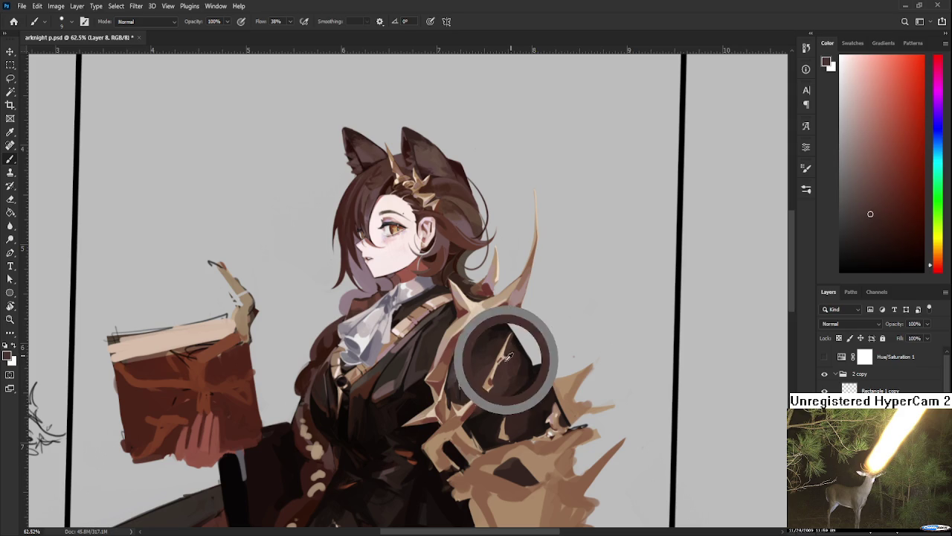
{"action": "left_click", "coordinate": [502, 359], "text": "alt"}
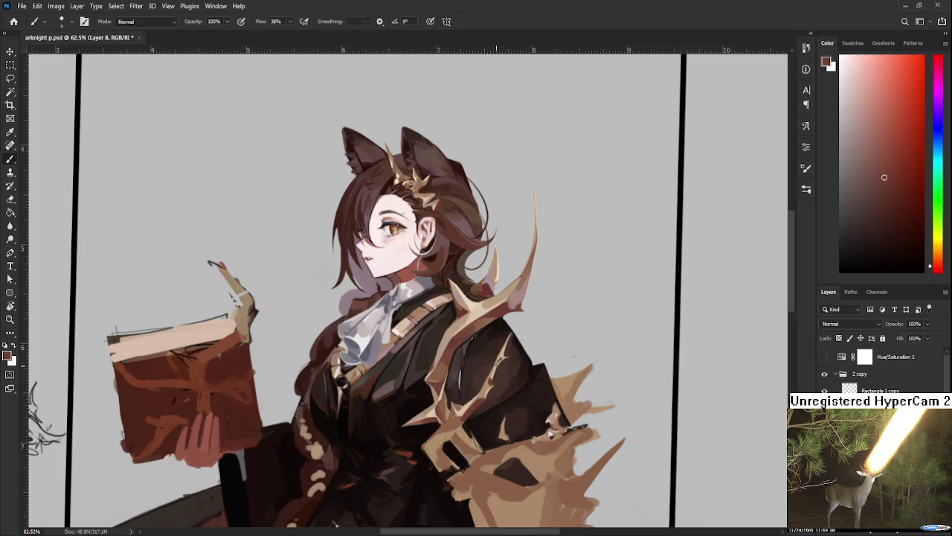
{"action": "left_click", "coordinate": [501, 360], "text": "alt"}
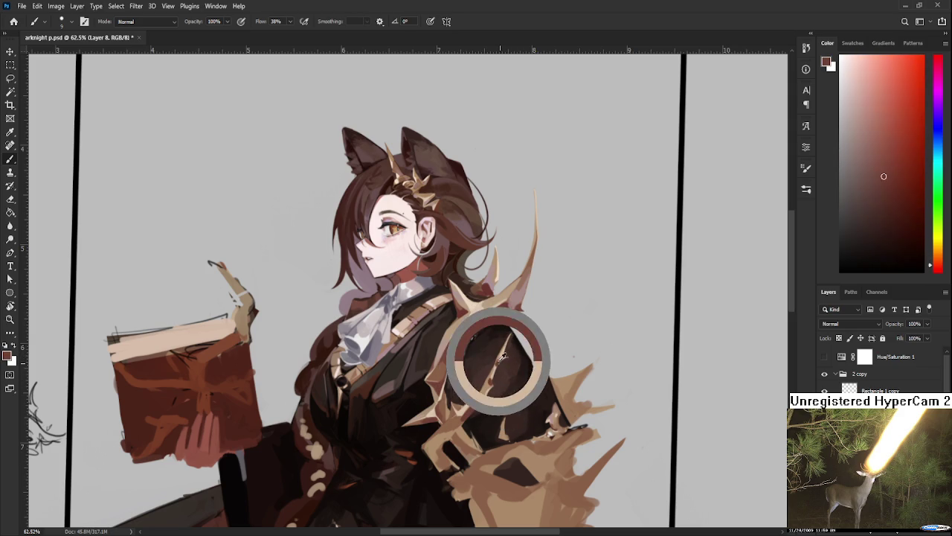
{"action": "left_click", "coordinate": [500, 362], "text": "alt"}
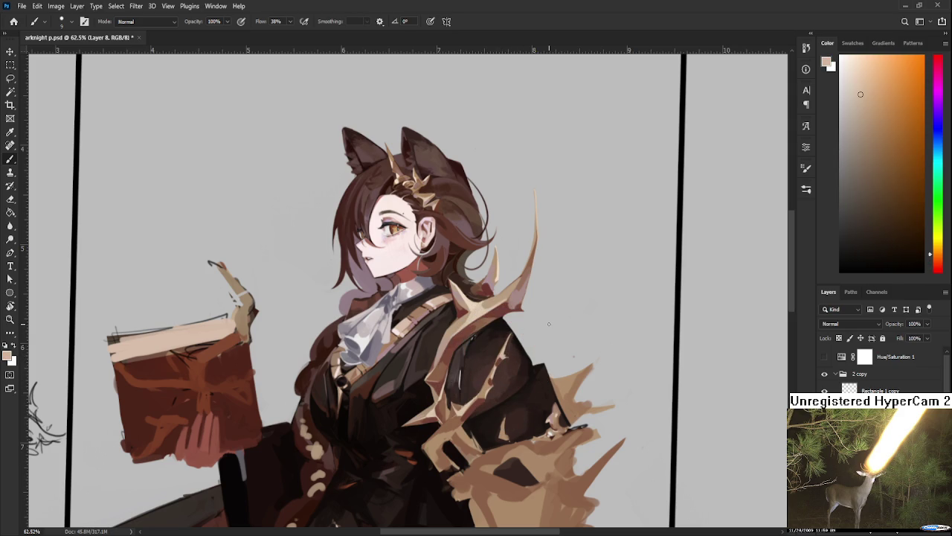
{"action": "scroll", "coordinate": [549, 324], "scroll_direction": "down", "scroll_amount": 3}
Zoom in and brush the coat edge by the right spike, switching between dark red and light peach
{"action": "scroll", "coordinate": [548, 309], "scroll_direction": "up", "scroll_amount": 3}
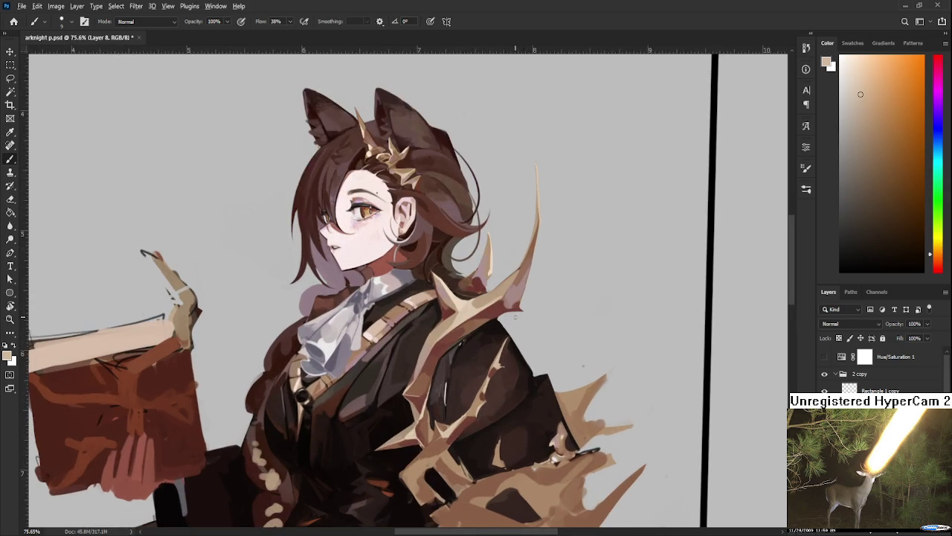
{"action": "left_click", "coordinate": [491, 364], "text": "alt"}
{"action": "left_click", "coordinate": [495, 368], "text": "alt"}
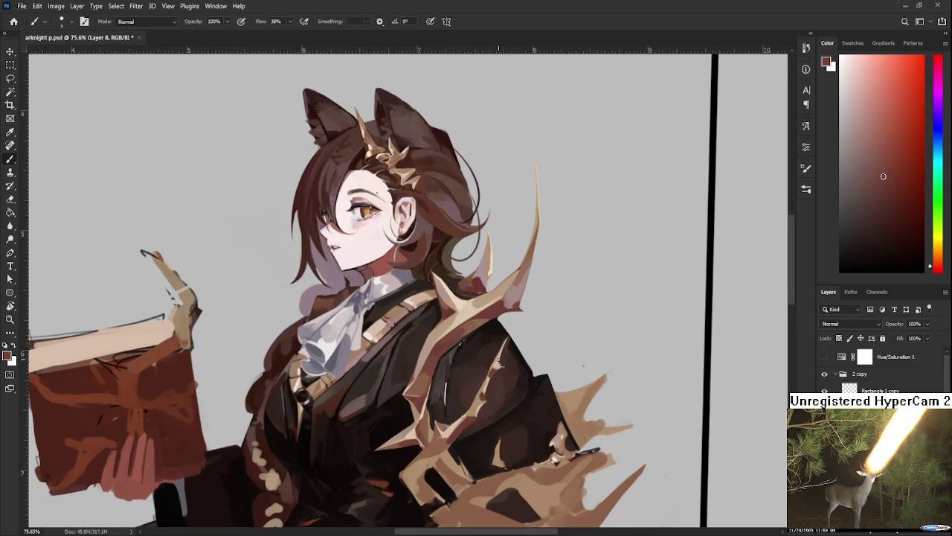
{"action": "left_click", "coordinate": [498, 362], "text": "alt"}
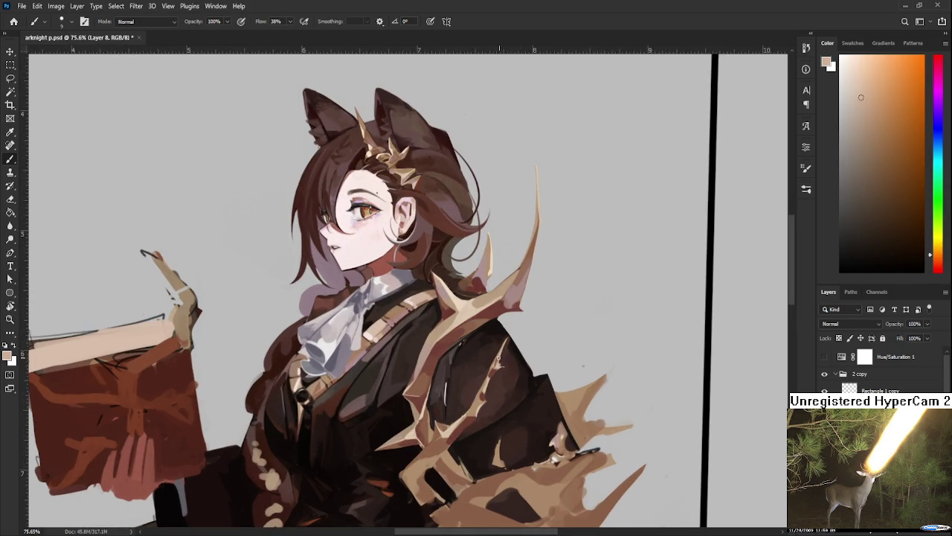
{"action": "left_click", "coordinate": [506, 362], "text": "alt"}
{"action": "left_click", "coordinate": [502, 359], "text": "alt"}
{"action": "left_click", "coordinate": [506, 359], "text": "alt"}
{"action": "left_click", "coordinate": [500, 363], "text": "alt"}
{"action": "left_click", "coordinate": [500, 362], "text": "alt"}
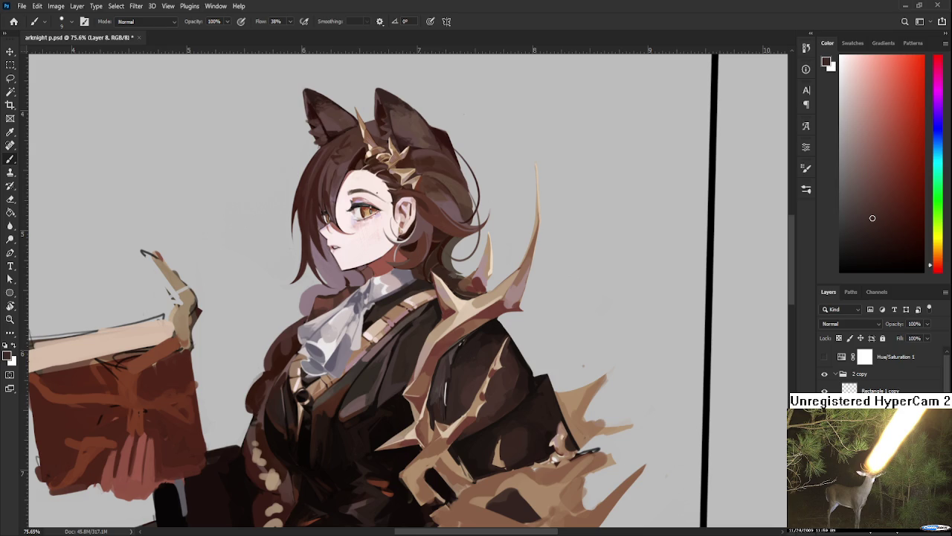
{"action": "scroll", "coordinate": [494, 358], "scroll_direction": "up", "scroll_amount": 1}
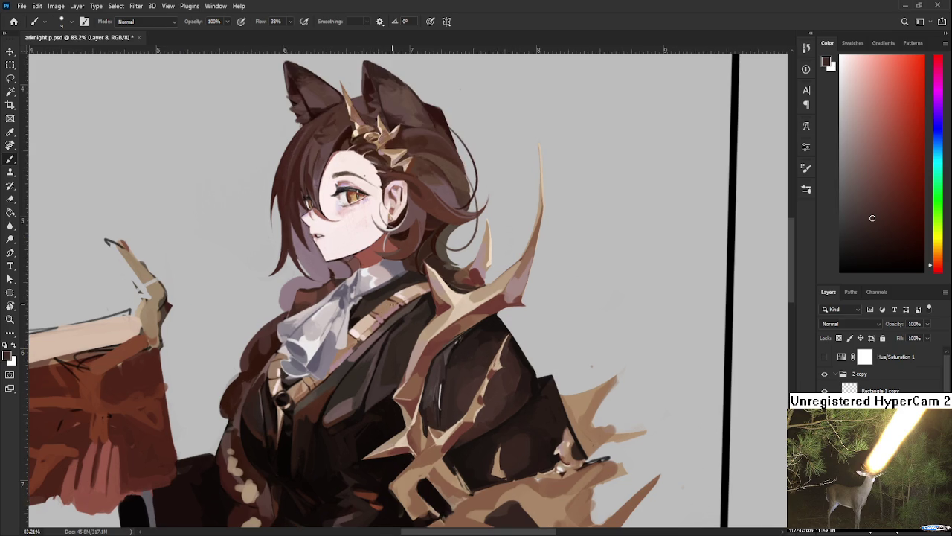
Paint pale beige edge strokes where the horn spike crosses the coat shoulder
{"action": "left_click", "coordinate": [447, 297], "text": "alt"}
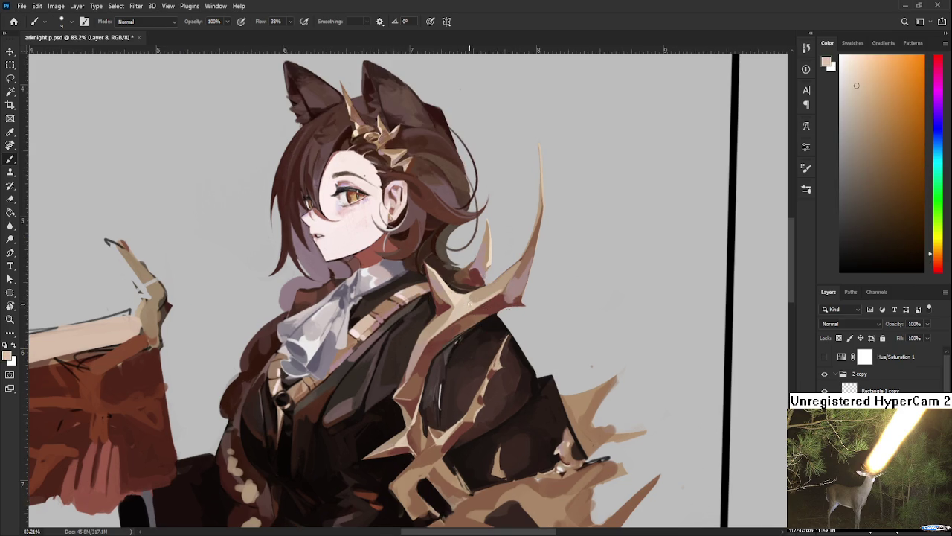
{"action": "left_click", "coordinate": [495, 368], "text": "alt"}
{"action": "left_click", "coordinate": [499, 367], "text": "alt"}
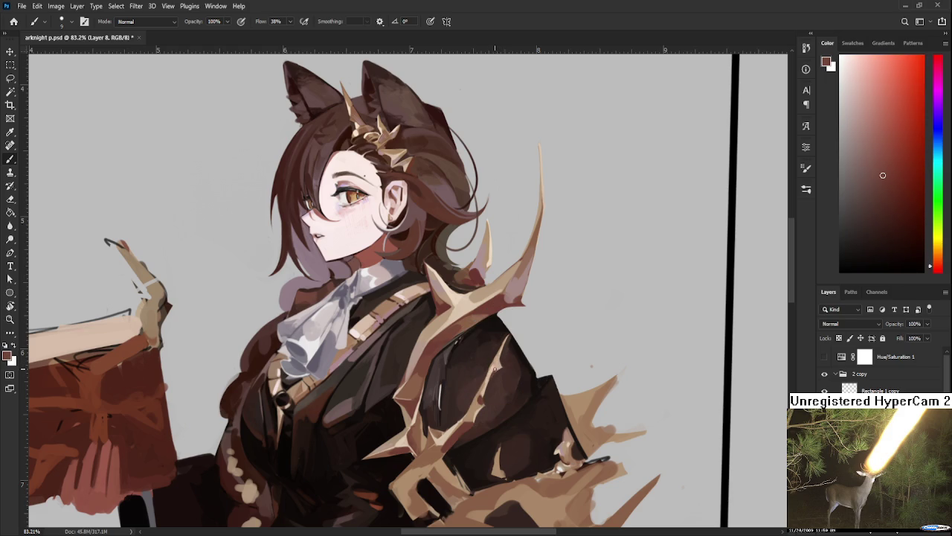
{"action": "left_click", "coordinate": [497, 366], "text": "alt"}
{"action": "left_click", "coordinate": [501, 364], "text": "alt"}
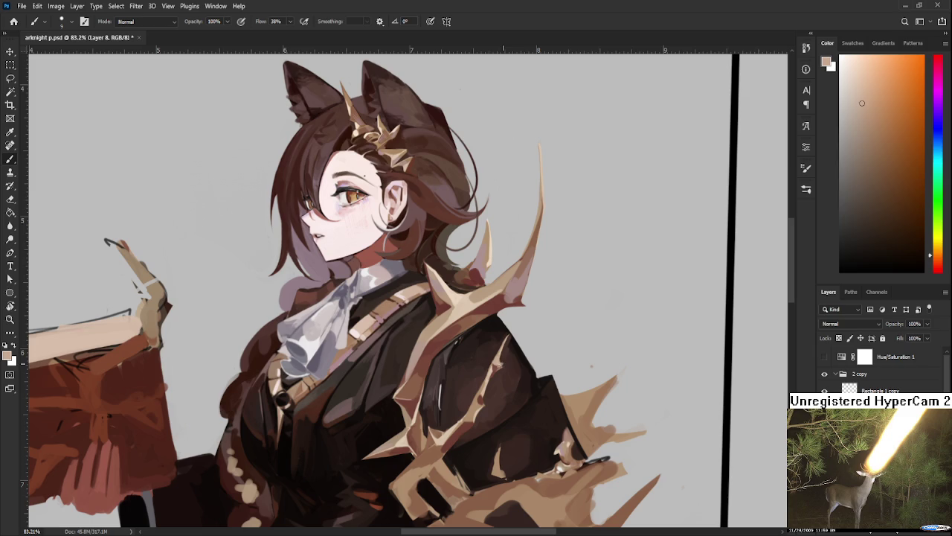
{"action": "left_click", "coordinate": [500, 362], "text": "alt"}
Touch up the spike edge with lighter beige, darker red-brown and pinkish-beige strokes
{"action": "left_click", "coordinate": [498, 364], "text": "alt"}
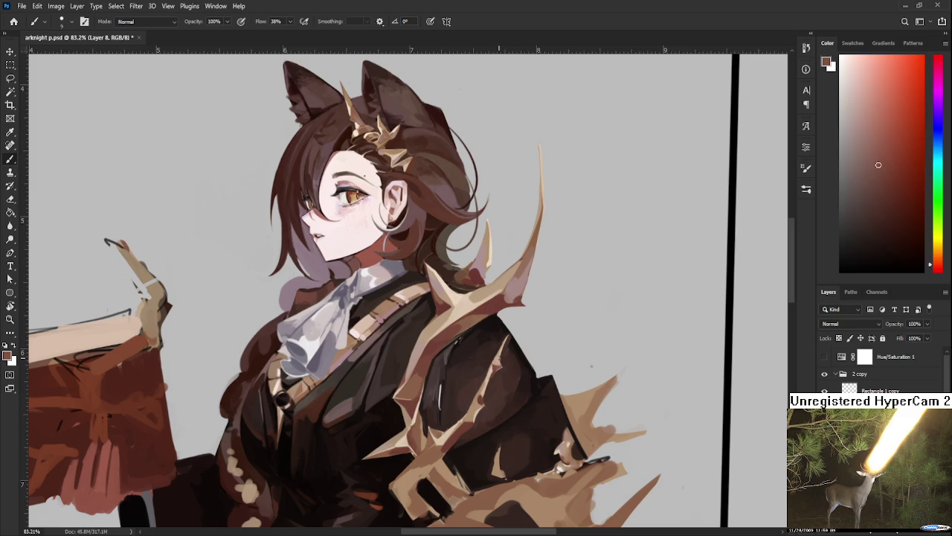
{"action": "left_click", "coordinate": [497, 361], "text": "alt"}
{"action": "left_click", "coordinate": [496, 364], "text": "alt"}
{"action": "left_click", "coordinate": [506, 343], "text": "alt"}
{"action": "left_click", "coordinate": [494, 363], "text": "alt"}
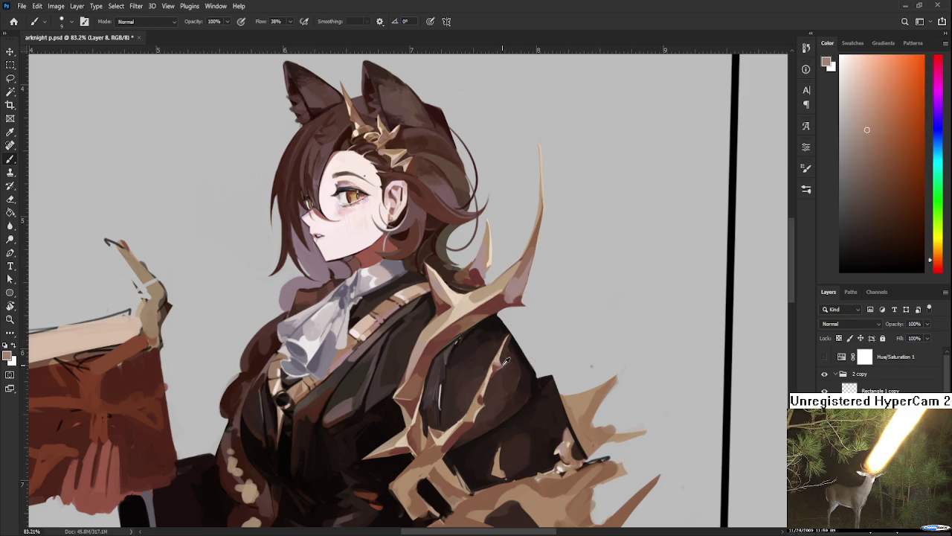
{"action": "left_click", "coordinate": [497, 362], "text": "alt"}
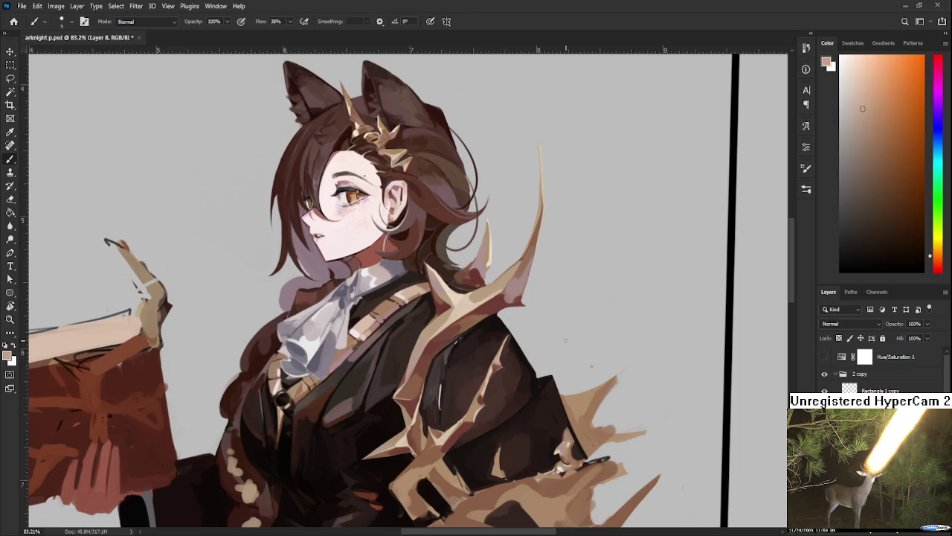
{"action": "scroll", "coordinate": [563, 337], "scroll_direction": "up", "scroll_amount": 3}
Paint a slim pale beige spike across the coat below the shoulder
{"action": "left_click", "coordinate": [424, 351], "text": "alt"}
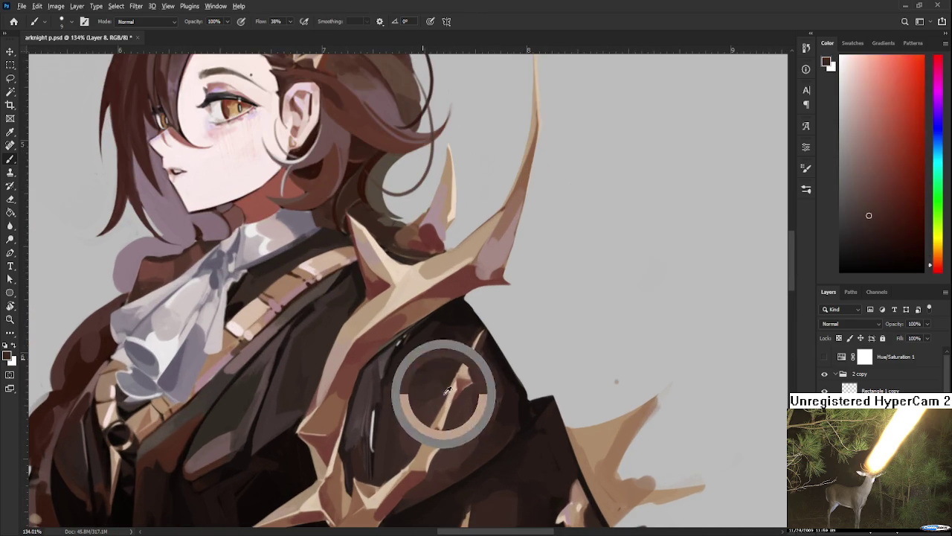
{"action": "left_click", "coordinate": [439, 362], "text": "alt"}
{"action": "left_click", "coordinate": [450, 376], "text": "alt"}
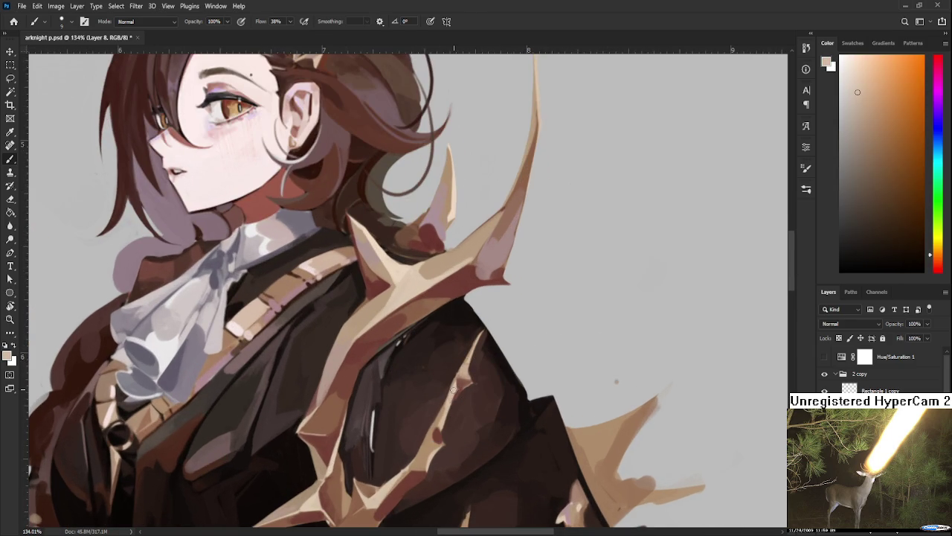
{"action": "left_click", "coordinate": [455, 386], "text": "alt"}
{"action": "left_click", "coordinate": [460, 384], "text": "alt"}
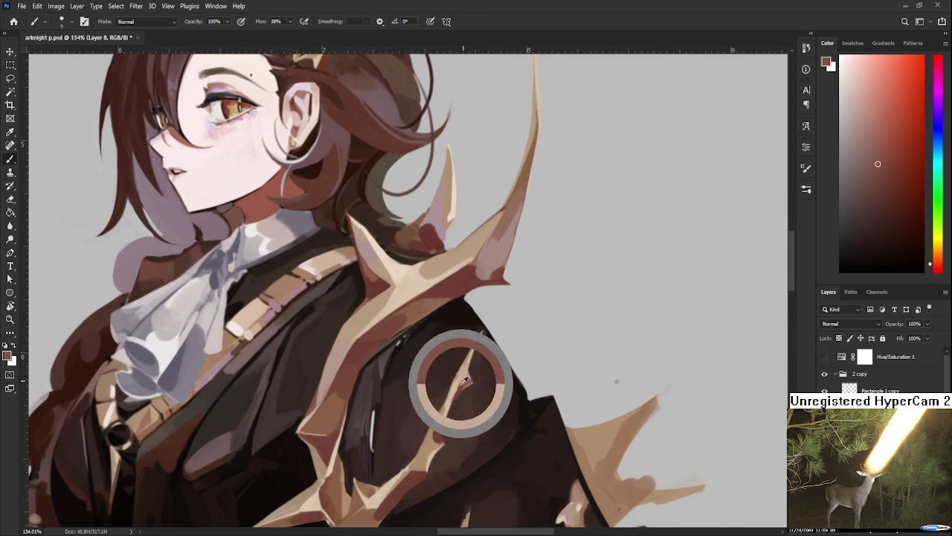
{"action": "left_click", "coordinate": [468, 382], "text": "alt"}
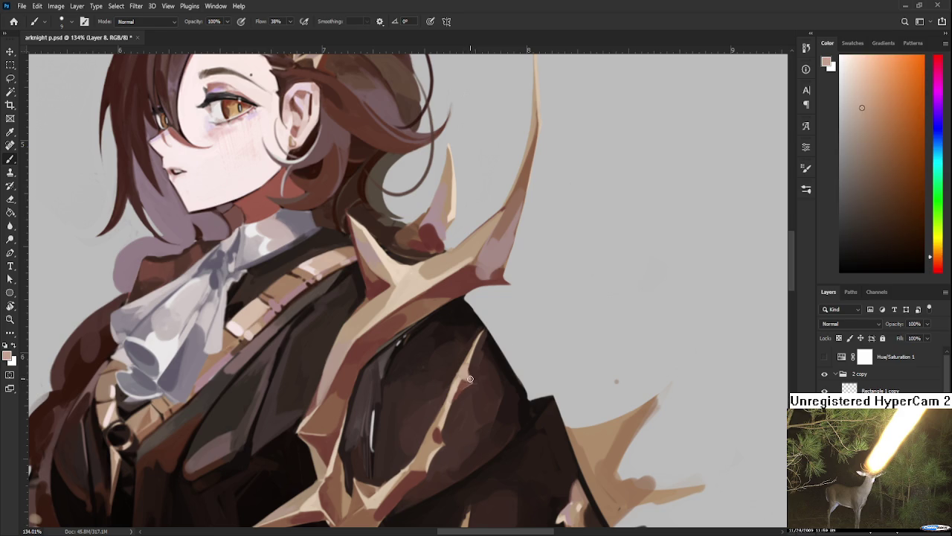
{"action": "left_click", "coordinate": [469, 383], "text": "alt"}
Shade the coat around the new spike with darker browns, shortening it to a point
{"action": "left_click", "coordinate": [470, 381], "text": "alt"}
{"action": "left_click", "coordinate": [474, 376], "text": "alt"}
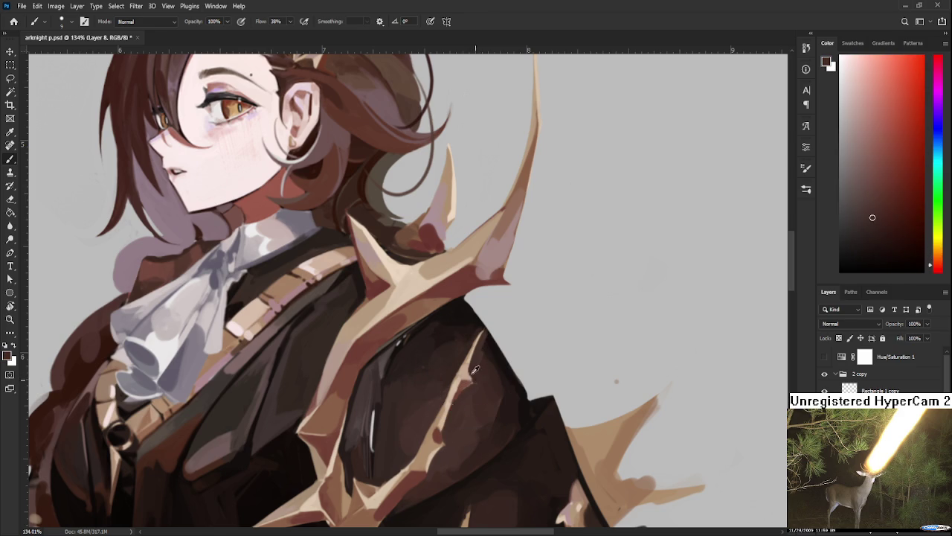
{"action": "left_click", "coordinate": [479, 364], "text": "alt"}
{"action": "left_click", "coordinate": [479, 362], "text": "alt"}
{"action": "left_click", "coordinate": [481, 349], "text": "alt"}
{"action": "left_click", "coordinate": [482, 348], "text": "alt"}
{"action": "left_click", "coordinate": [481, 350], "text": "alt"}
{"action": "left_click", "coordinate": [481, 350], "text": "alt"}
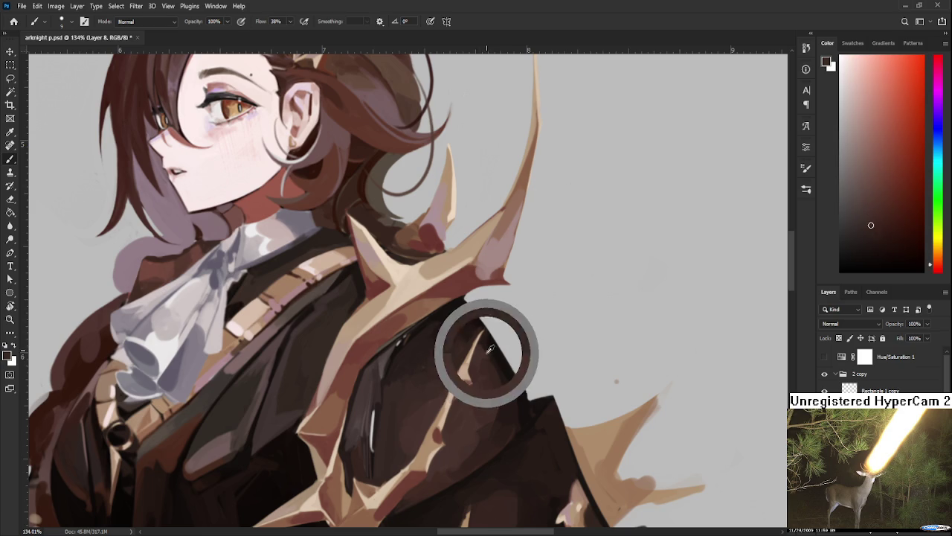
{"action": "left_click", "coordinate": [489, 350], "text": "alt"}
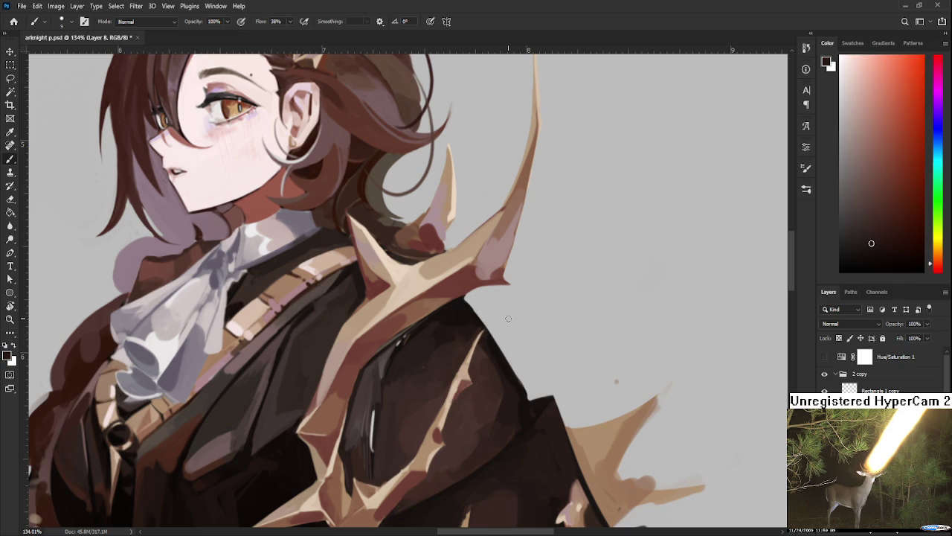
Paint dark orange-brown and red-brown shading on the lower coat
{"action": "scroll", "coordinate": [508, 318], "scroll_direction": "down", "scroll_amount": 3}
{"action": "scroll", "coordinate": [508, 324], "scroll_direction": "down", "scroll_amount": 2}
{"action": "scroll", "coordinate": [508, 327], "scroll_direction": "down", "scroll_amount": 1}
{"action": "scroll", "coordinate": [508, 332], "scroll_direction": "down", "scroll_amount": 1}
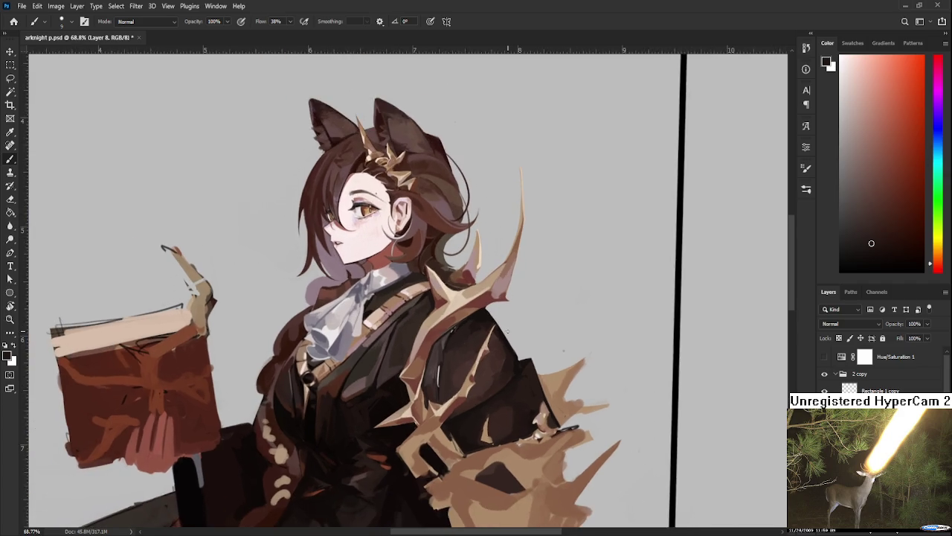
{"action": "scroll", "coordinate": [508, 332], "scroll_direction": "up", "scroll_amount": 3}
{"action": "scroll", "coordinate": [452, 376], "scroll_direction": "up", "scroll_amount": 2}
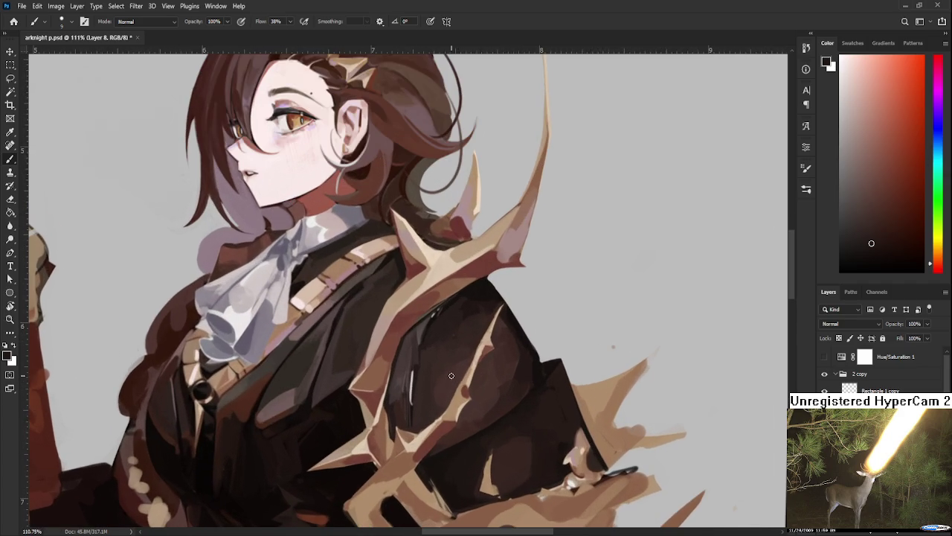
{"action": "left_click", "coordinate": [425, 421], "text": "alt"}
{"action": "left_click_drag", "start_coordinate": [441, 410], "coordinate": [415, 420], "text": "alt"}
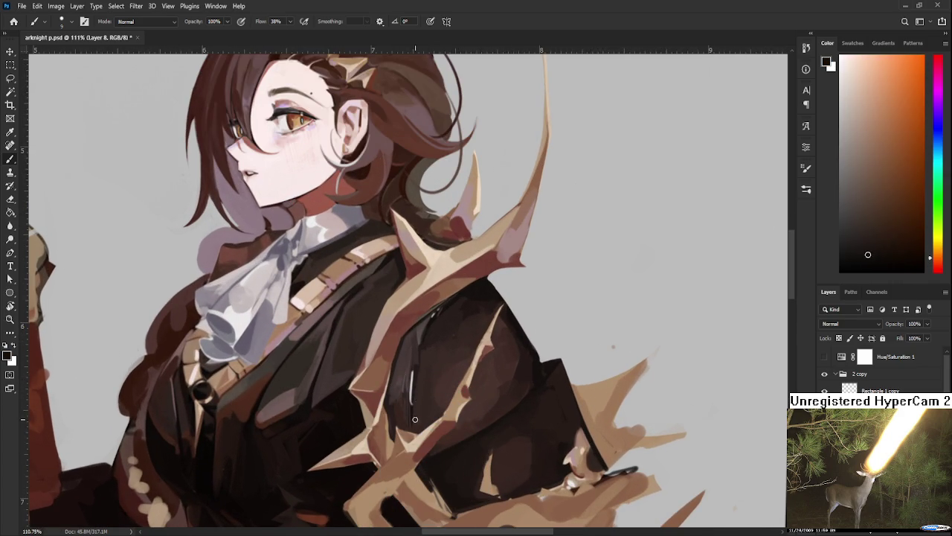
{"action": "left_click", "coordinate": [416, 424], "text": "alt"}
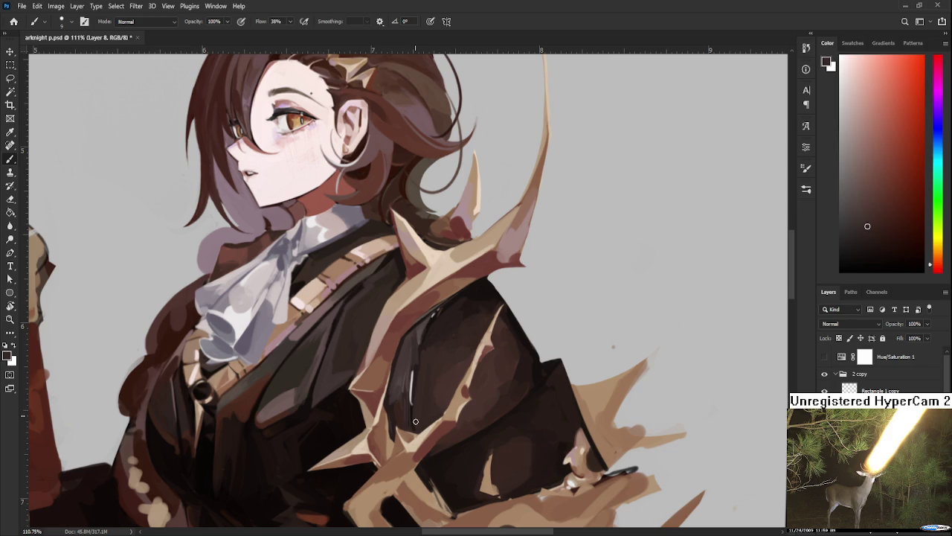
Add a thin light fold accent down the coat below the shoulder spike
{"action": "scroll", "coordinate": [429, 390], "scroll_direction": "down", "scroll_amount": 3, "text": "alt"}
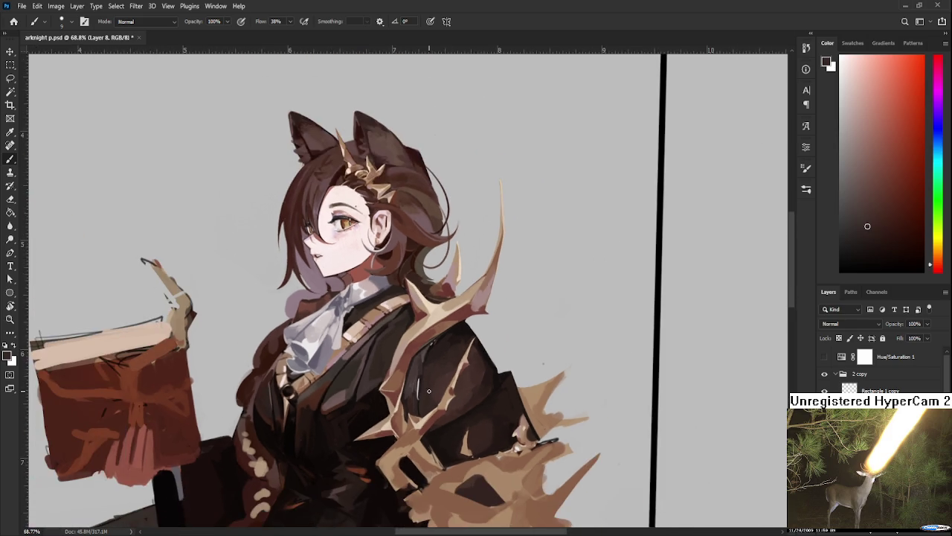
{"action": "scroll", "coordinate": [429, 391], "scroll_direction": "down", "scroll_amount": 2, "text": "alt"}
{"action": "scroll", "coordinate": [429, 391], "scroll_direction": "down", "scroll_amount": 1, "text": "alt"}
{"action": "scroll", "coordinate": [443, 403], "scroll_direction": "up", "scroll_amount": 3, "text": "alt"}
{"action": "scroll", "coordinate": [443, 403], "scroll_direction": "up", "scroll_amount": 1, "text": "alt"}
{"action": "scroll", "coordinate": [441, 406], "scroll_direction": "up", "scroll_amount": 1, "text": "alt"}
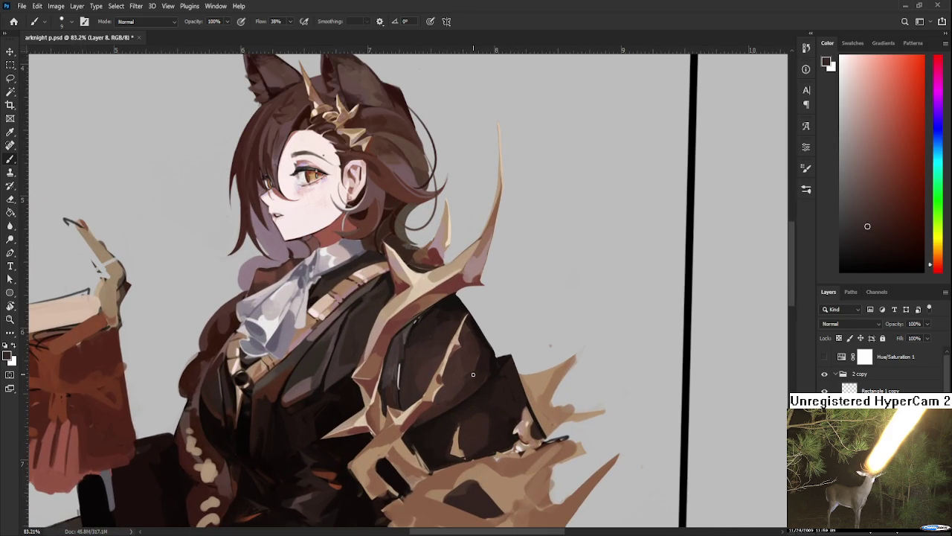
{"action": "left_click", "coordinate": [407, 404], "text": "alt"}
{"action": "mouse_move", "coordinate": [438, 359]}
{"action": "left_mouse_down"}
{"action": "mouse_move", "coordinate": [417, 443]}
{"action": "mouse_move", "coordinate": [415, 407]}
{"action": "left_mouse_up"}
{"action": "left_click", "coordinate": [450, 365], "text": "alt"}
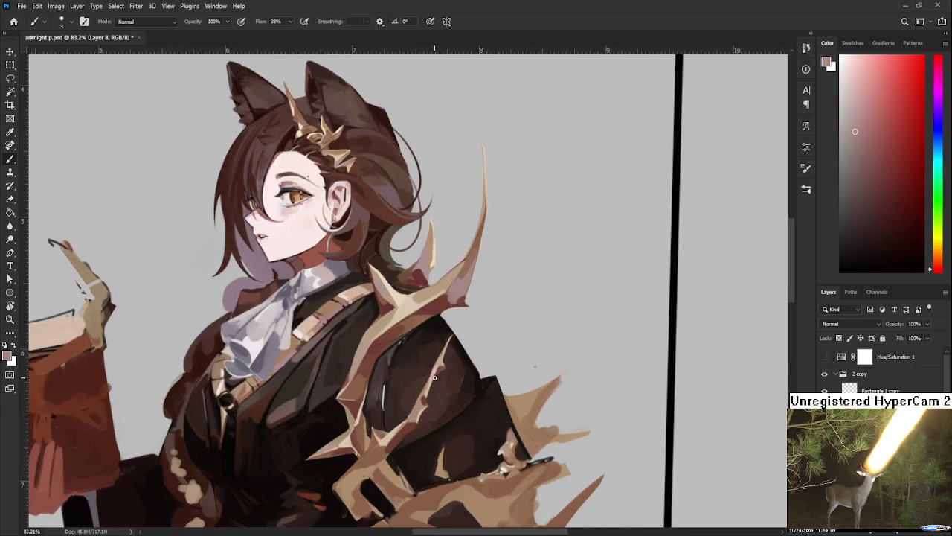
{"action": "scroll", "coordinate": [514, 313], "scroll_direction": "down", "scroll_amount": 1}
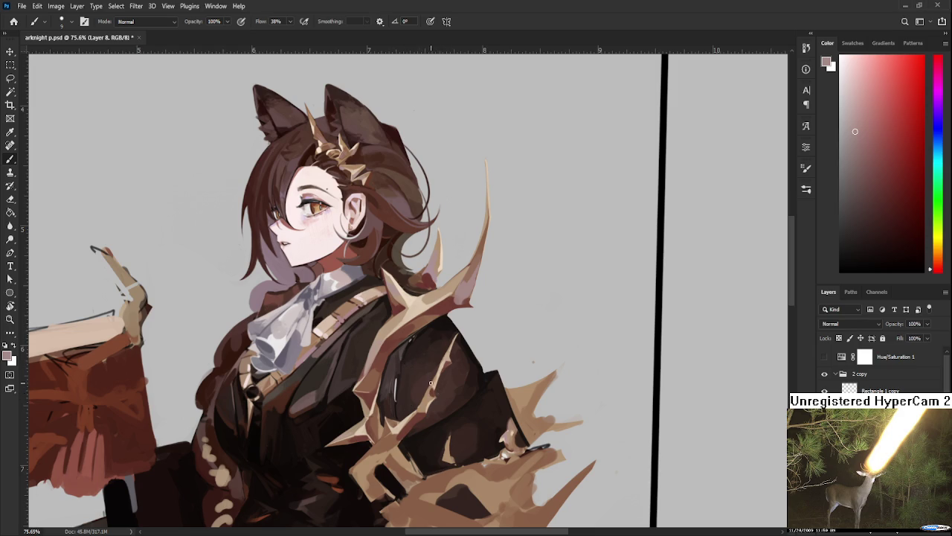
Repaint the spike overlap on the coat with dark red and orange-brown tones
{"action": "left_click_drag", "start_coordinate": [395, 422], "coordinate": [408, 404]}
{"action": "left_click", "coordinate": [409, 404], "text": "alt"}
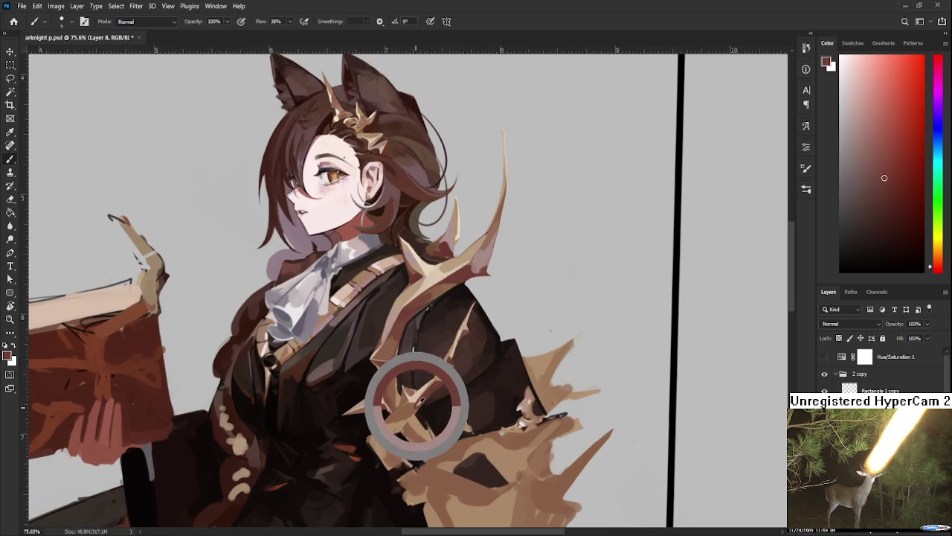
{"action": "left_click", "coordinate": [409, 404], "text": "alt"}
{"action": "left_click", "coordinate": [408, 403], "text": "alt"}
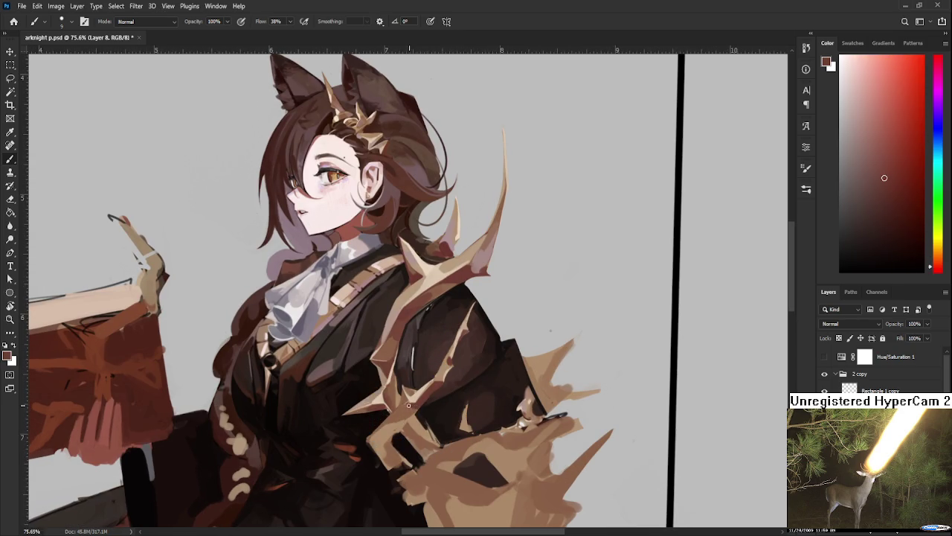
{"action": "left_click", "coordinate": [409, 404], "text": "alt"}
{"action": "left_click_drag", "start_coordinate": [408, 404], "coordinate": [418, 401]}
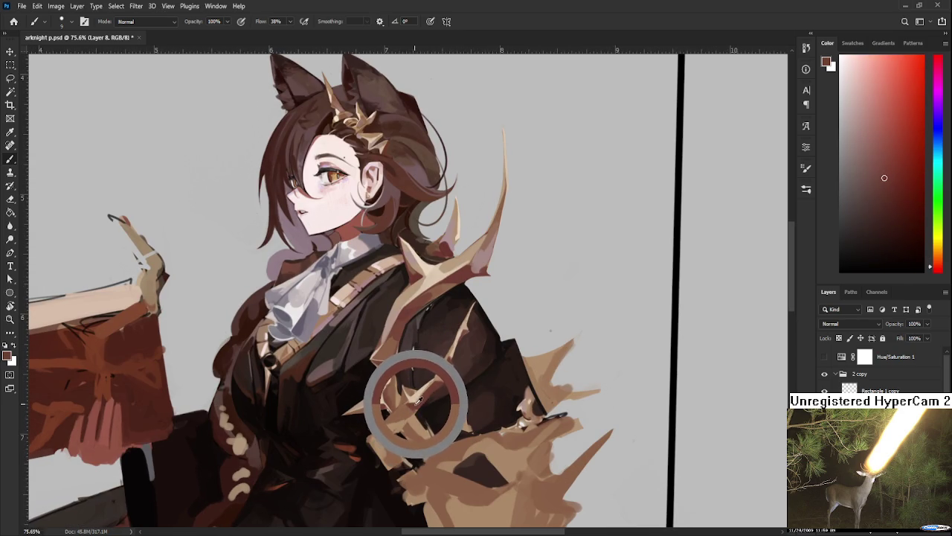
{"action": "left_click_drag", "start_coordinate": [418, 401], "coordinate": [457, 363]}
{"action": "scroll", "coordinate": [452, 378], "scroll_direction": "down", "scroll_amount": 3}
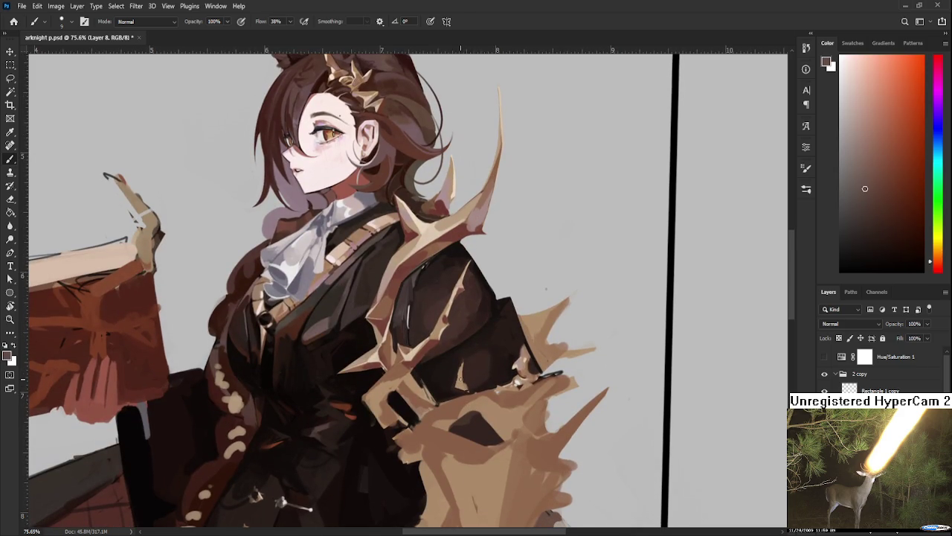
{"action": "scroll", "coordinate": [461, 378], "scroll_direction": "down", "scroll_amount": 2}
{"action": "scroll", "coordinate": [460, 376], "scroll_direction": "down", "scroll_amount": 2}
{"action": "scroll", "coordinate": [457, 372], "scroll_direction": "down", "scroll_amount": 1}
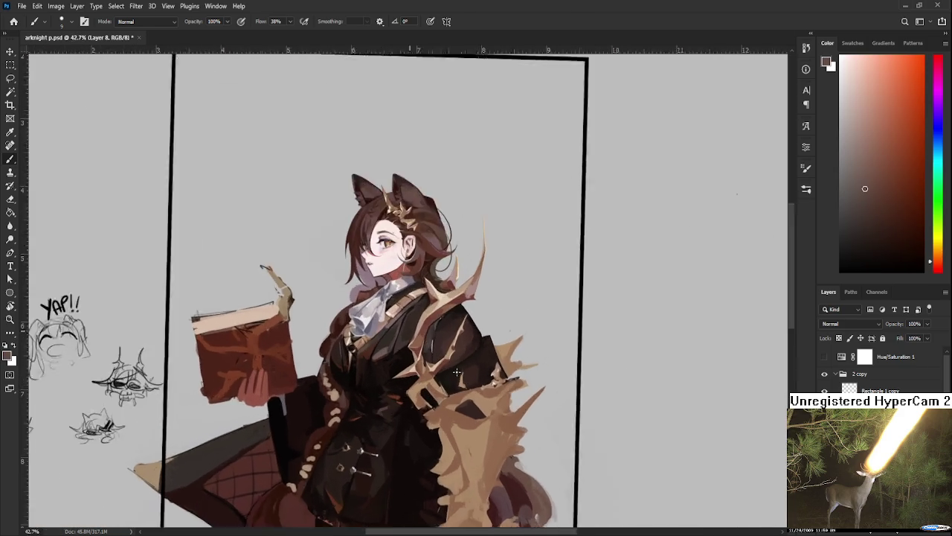
{"action": "scroll", "coordinate": [457, 372], "scroll_direction": "up", "scroll_amount": 5}
{"action": "scroll", "coordinate": [456, 372], "scroll_direction": "up", "scroll_amount": 1}
{"action": "scroll", "coordinate": [456, 371], "scroll_direction": "down", "scroll_amount": 1}
{"action": "scroll", "coordinate": [455, 371], "scroll_direction": "down", "scroll_amount": 2}
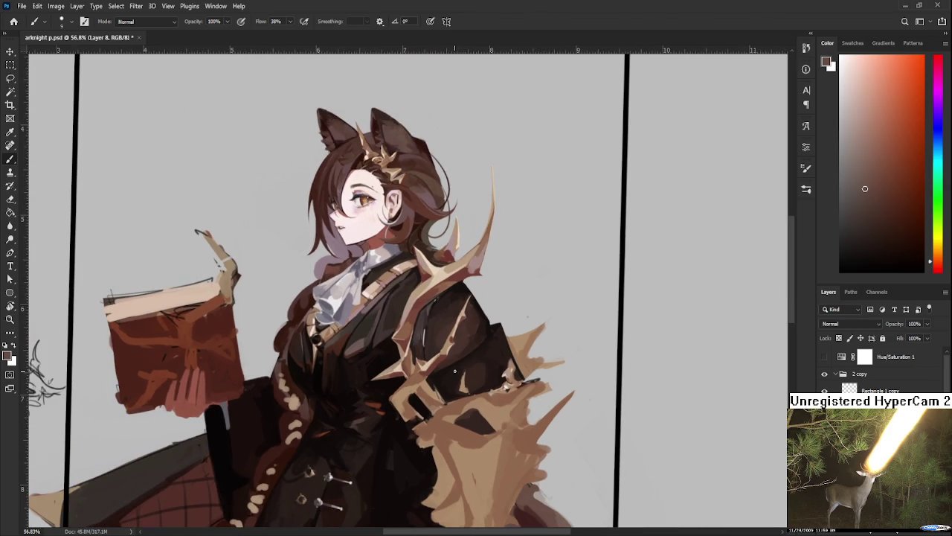
Alternate tan and reddish-brown strokes to reshape the spike across the coat
{"action": "left_click", "coordinate": [421, 366], "text": "alt"}
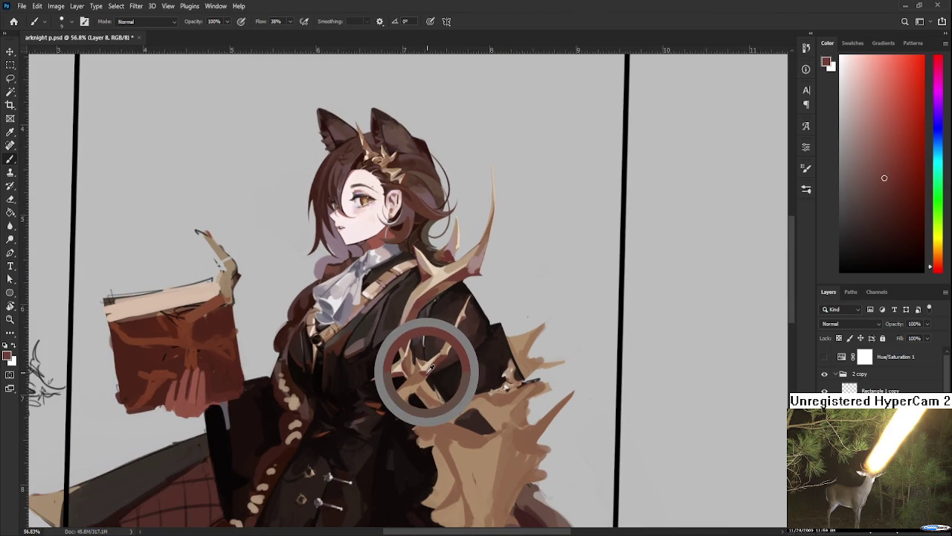
{"action": "left_click_drag", "start_coordinate": [429, 366], "coordinate": [425, 379]}
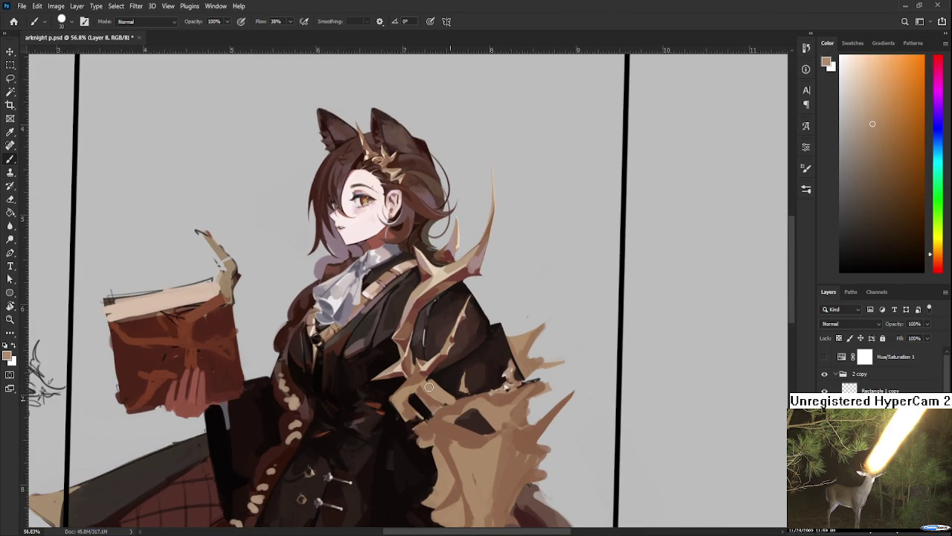
{"action": "left_click_drag", "start_coordinate": [426, 407], "coordinate": [444, 400]}
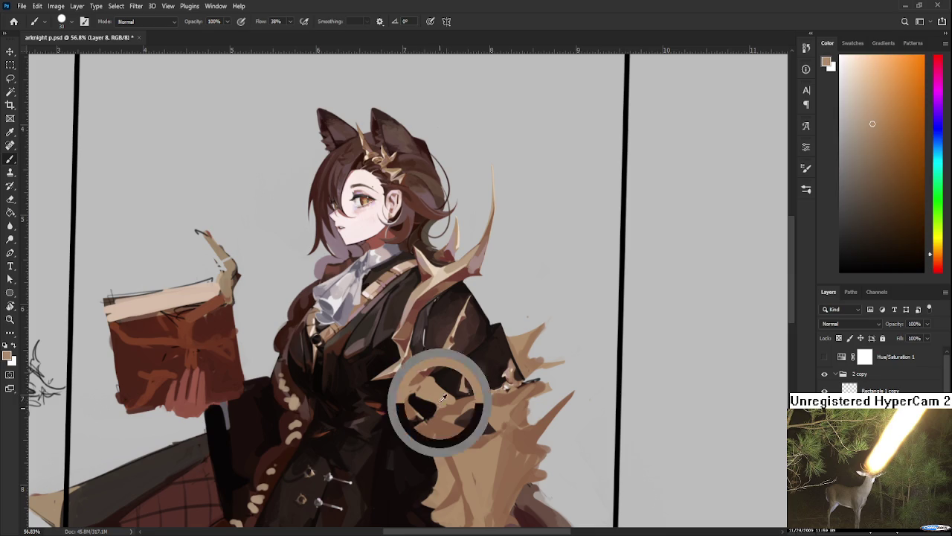
{"action": "left_click", "coordinate": [448, 409], "text": "alt"}
{"action": "left_click", "coordinate": [449, 411], "text": "alt"}
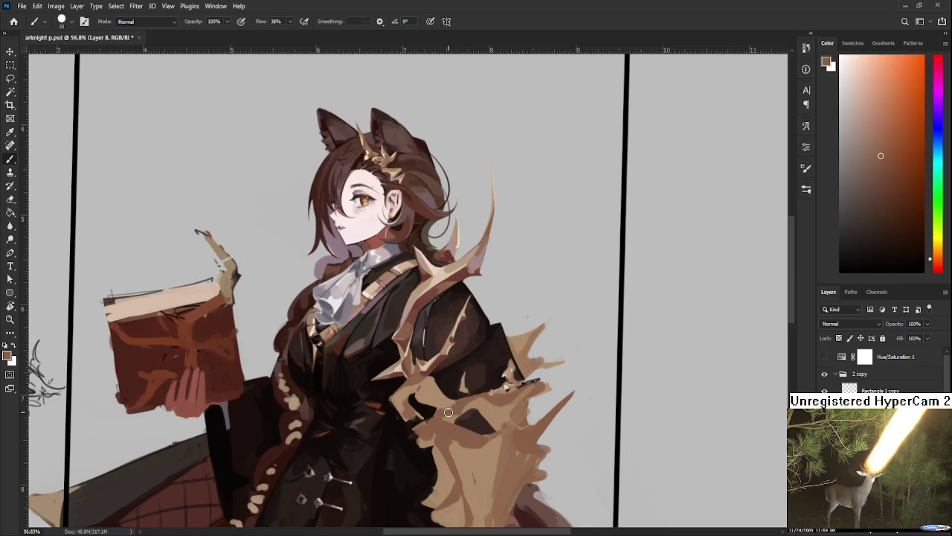
{"action": "left_click", "coordinate": [451, 406], "text": "alt"}
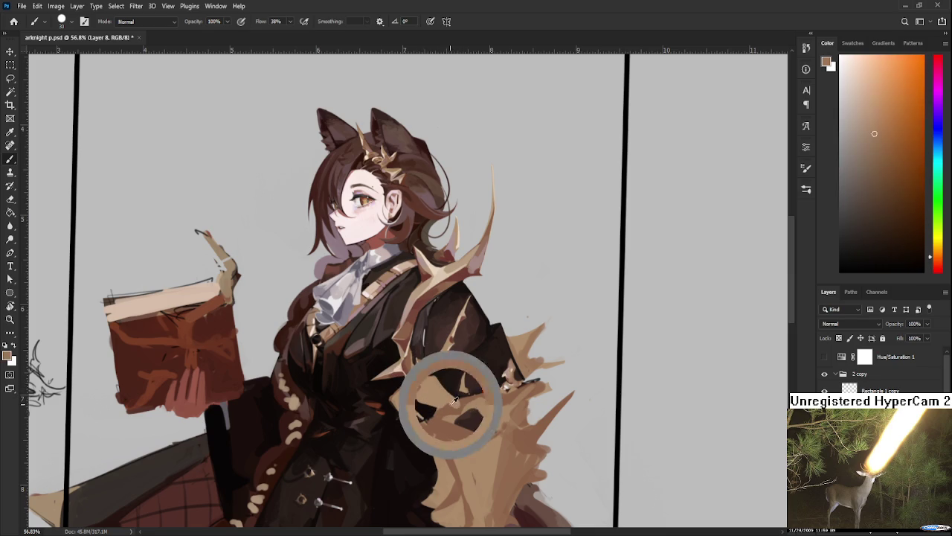
{"action": "left_click", "coordinate": [448, 406], "text": "alt"}
{"action": "left_click_drag", "start_coordinate": [449, 389], "coordinate": [411, 398]}
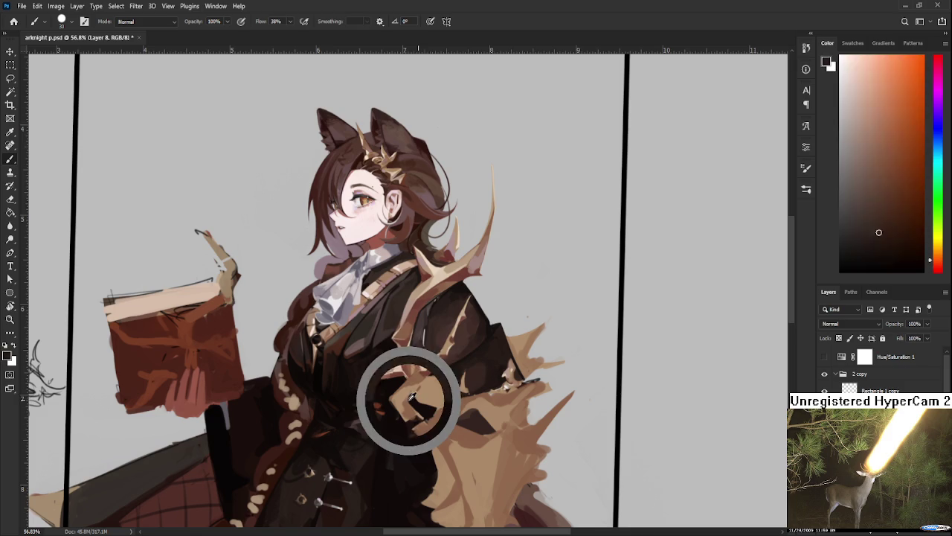
{"action": "mouse_move", "coordinate": [412, 398]}
{"action": "left_mouse_down"}
{"action": "mouse_move", "coordinate": [426, 370]}
{"action": "mouse_move", "coordinate": [410, 392]}
{"action": "mouse_move", "coordinate": [399, 383]}
{"action": "left_mouse_up"}
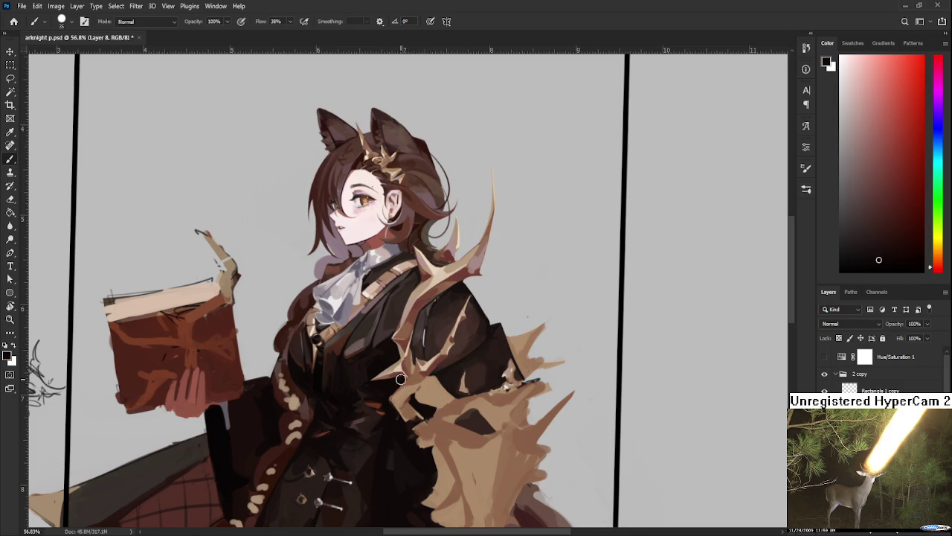
At brush size 15, notch the tan spike points on the chest with dark red-brown
{"action": "key", "text": "bracketleft"}
{"action": "key", "text": "bracketleft"}
{"action": "key", "text": "bracketleft"}
{"action": "left_click", "coordinate": [403, 410], "text": "alt"}
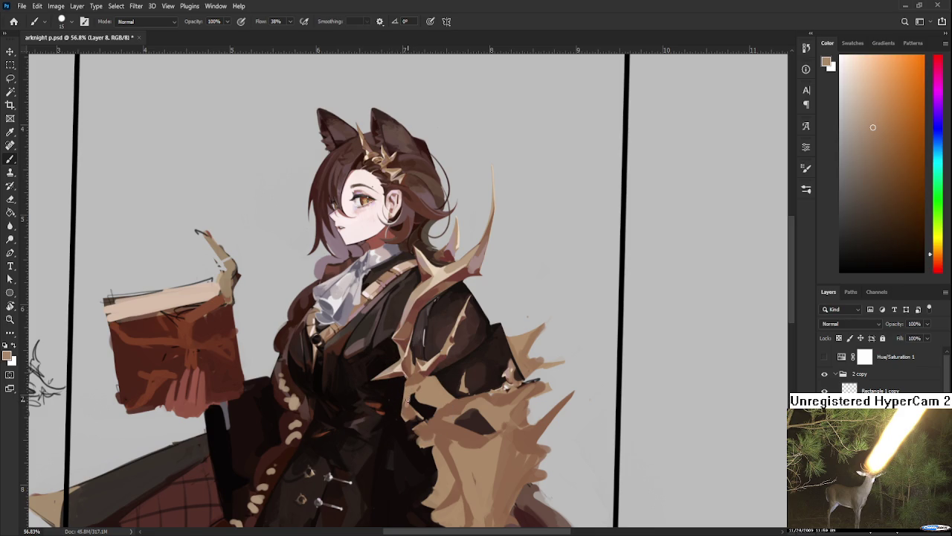
{"action": "left_click", "coordinate": [408, 410], "text": "alt"}
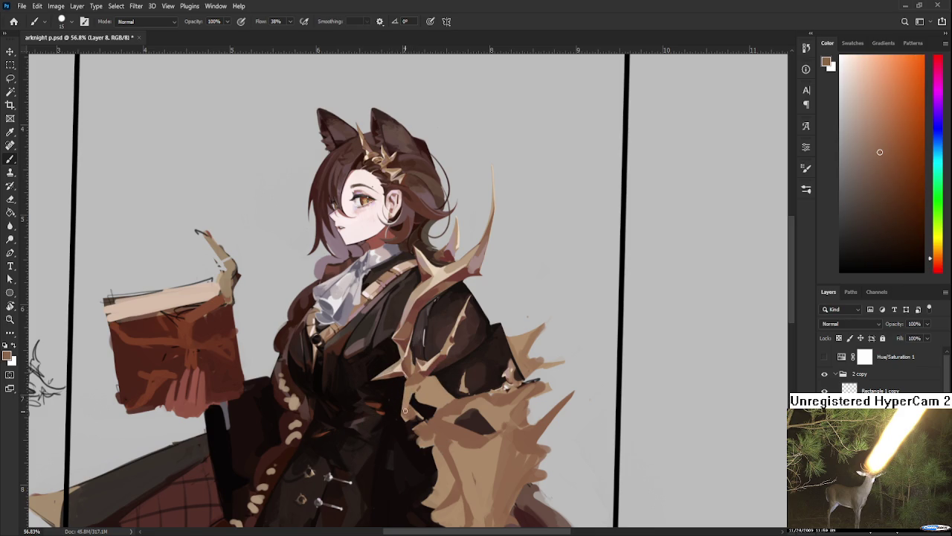
{"action": "left_click", "coordinate": [407, 396], "text": "alt"}
{"action": "left_click", "coordinate": [432, 367], "text": "alt"}
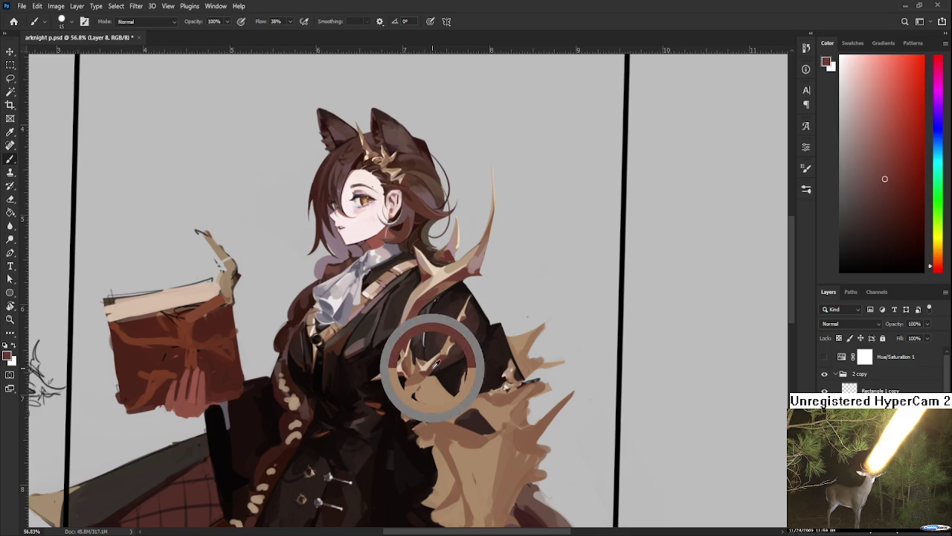
{"action": "left_click_drag", "start_coordinate": [407, 414], "coordinate": [412, 394]}
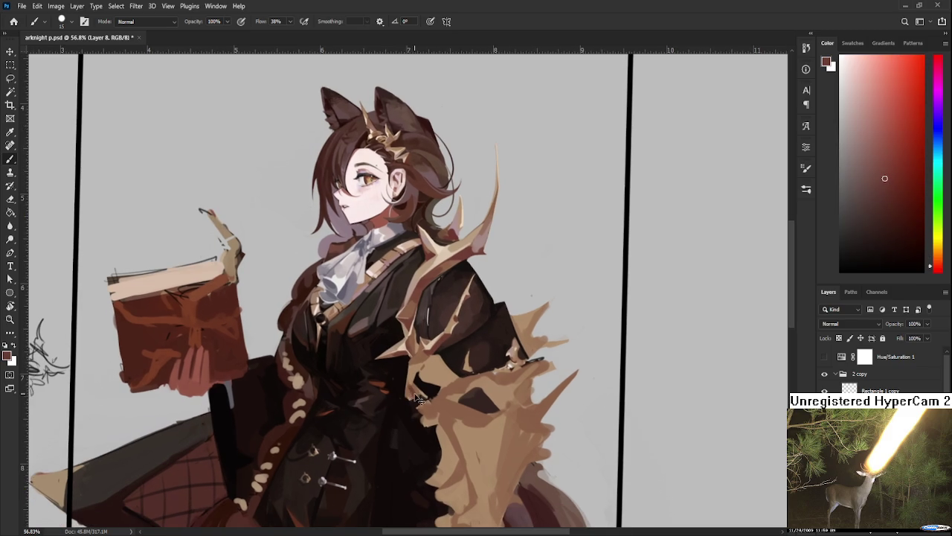
Paint dark coat brown around the spikes near the chest
{"action": "left_click", "coordinate": [412, 378], "text": "alt"}
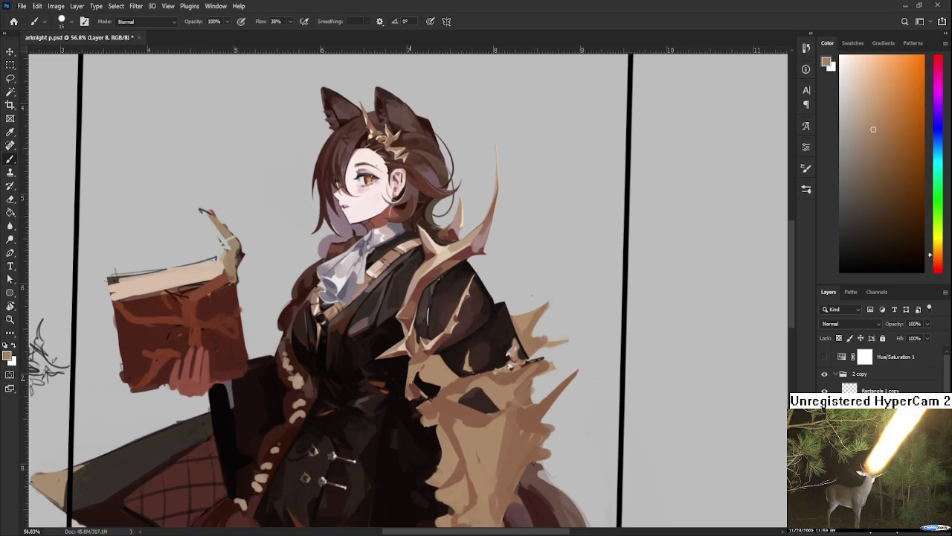
{"action": "left_click", "coordinate": [414, 389], "text": "alt"}
{"action": "left_click", "coordinate": [416, 391], "text": "alt"}
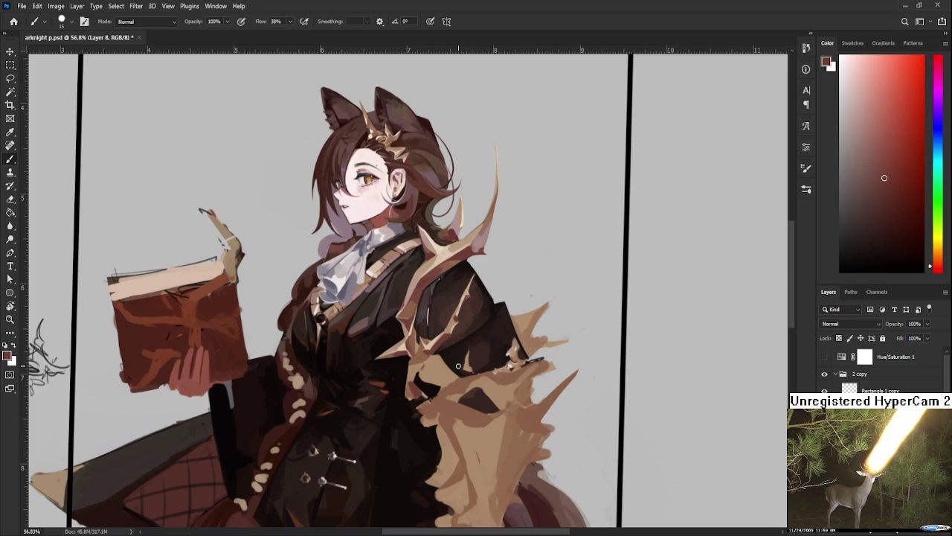
{"action": "left_click", "coordinate": [417, 380], "text": "alt"}
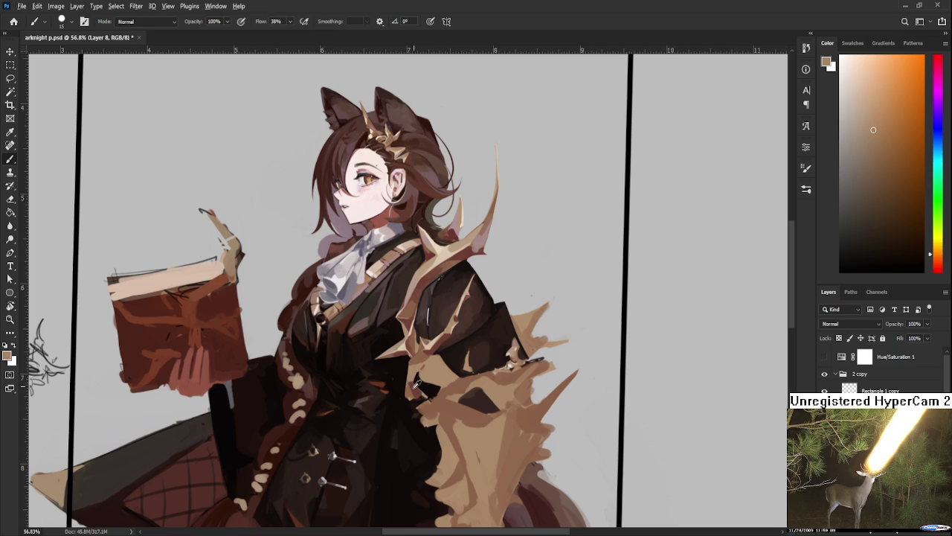
{"action": "left_click", "coordinate": [416, 378], "text": "alt"}
{"action": "left_click_drag", "start_coordinate": [415, 378], "coordinate": [418, 383]}
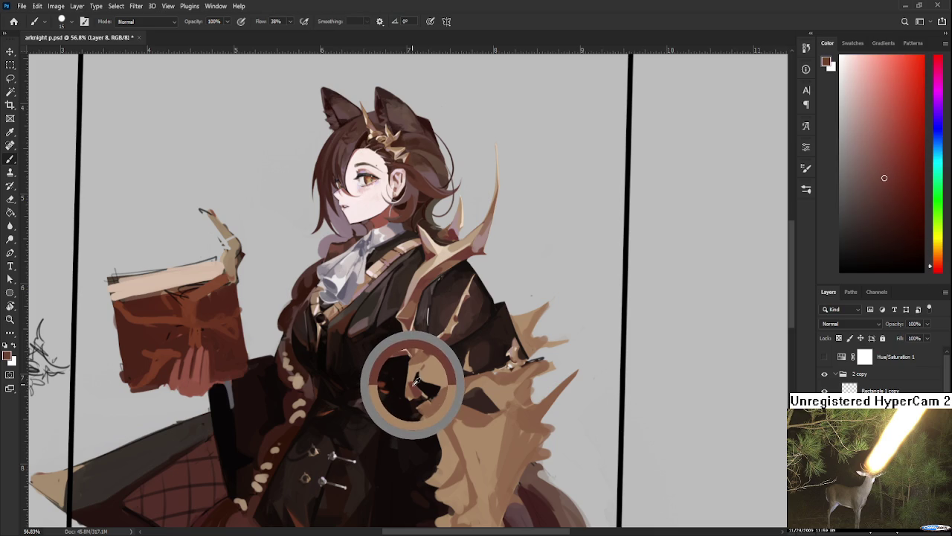
{"action": "left_click_drag", "start_coordinate": [418, 384], "coordinate": [417, 381]}
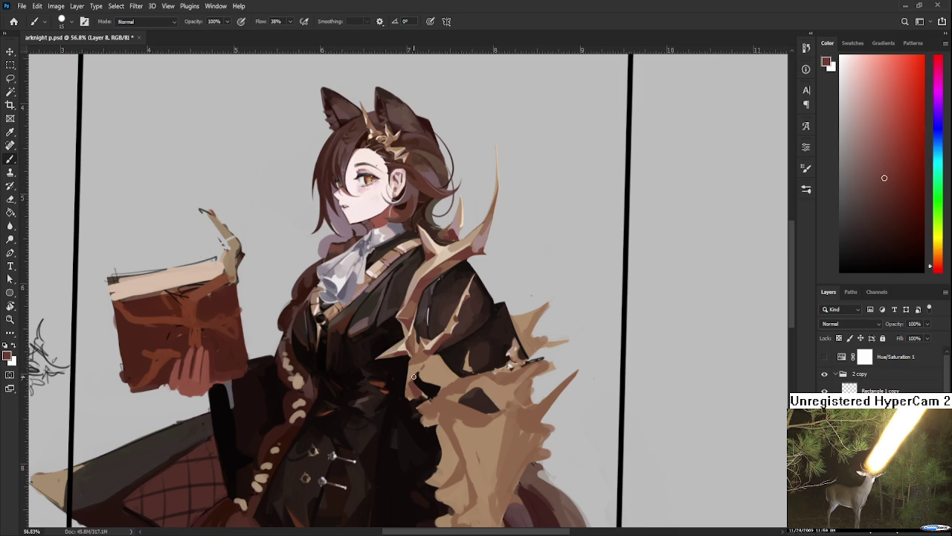
{"action": "left_click", "coordinate": [412, 379]}
Refine the spike edges across the coat with lighter tan and blended brown strokes
{"action": "left_click", "coordinate": [414, 379], "text": "alt"}
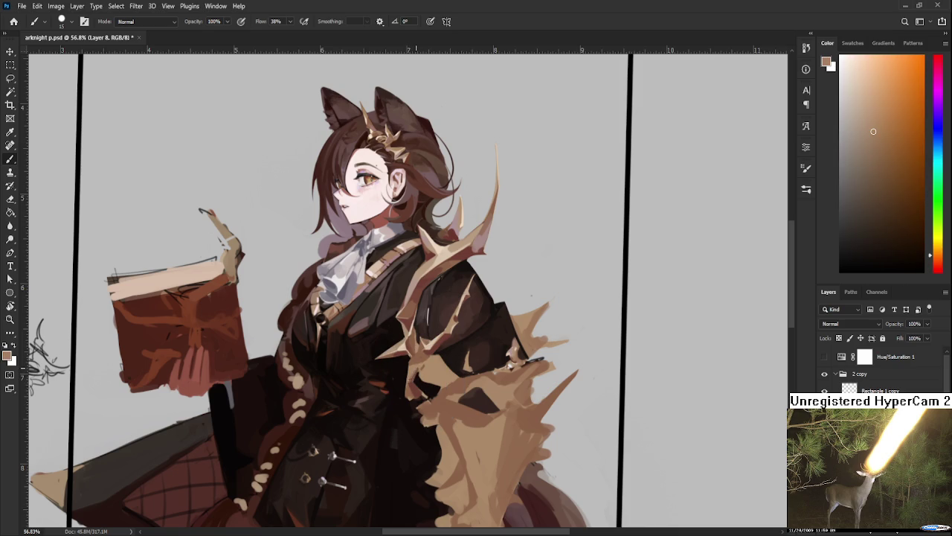
{"action": "left_click", "coordinate": [411, 372], "text": "alt"}
{"action": "left_click", "coordinate": [410, 372], "text": "alt"}
{"action": "left_click", "coordinate": [406, 361], "text": "alt"}
{"action": "left_click", "coordinate": [413, 380], "text": "alt"}
{"action": "left_click", "coordinate": [414, 376], "text": "alt"}
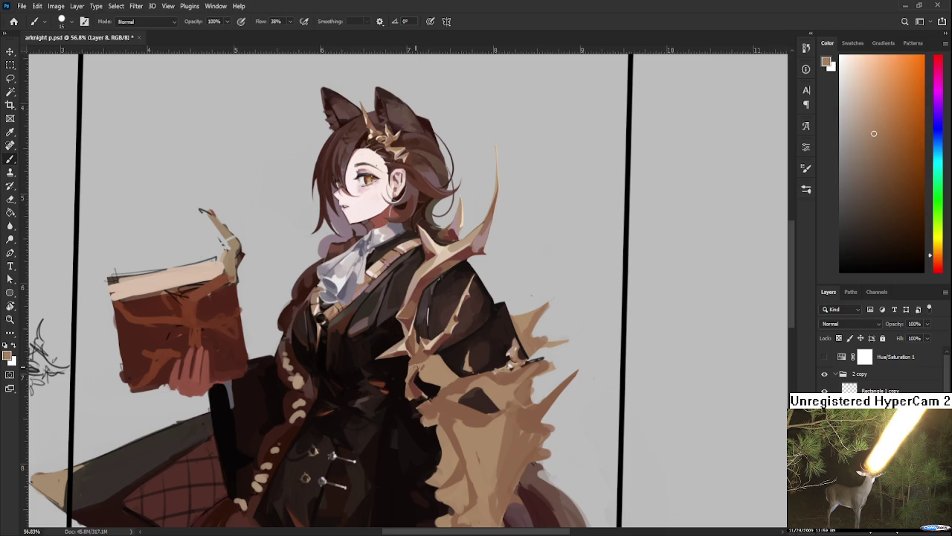
{"action": "left_click", "coordinate": [412, 383], "text": "alt"}
{"action": "left_click", "coordinate": [415, 369], "text": "alt"}
{"action": "left_click", "coordinate": [428, 364], "text": "alt"}
{"action": "left_click", "coordinate": [436, 364], "text": "alt"}
{"action": "left_click", "coordinate": [450, 369], "text": "alt"}
Deepen the near-black coat shadows beside the spikes and retouch the tan
{"action": "left_click", "coordinate": [425, 368], "text": "alt"}
{"action": "left_click", "coordinate": [400, 373], "text": "alt"}
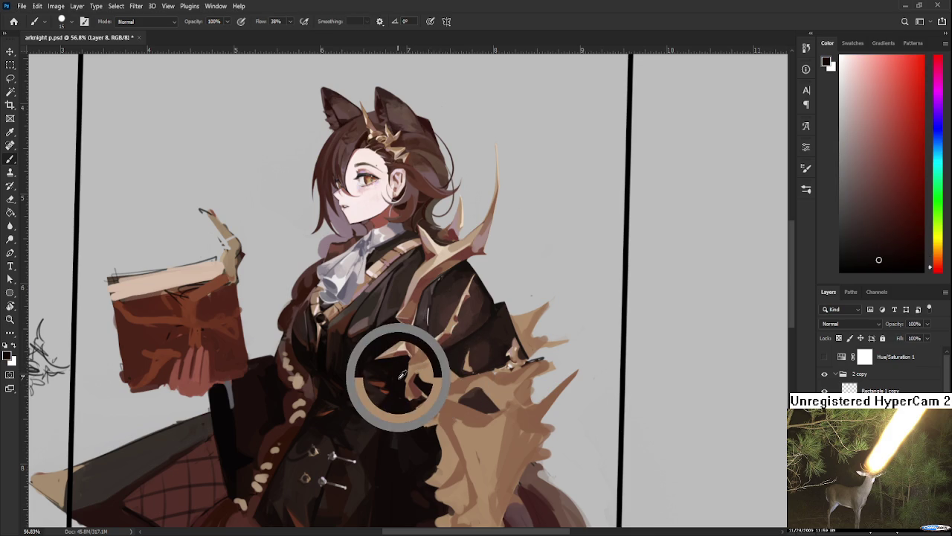
{"action": "left_click", "coordinate": [403, 371], "text": "alt"}
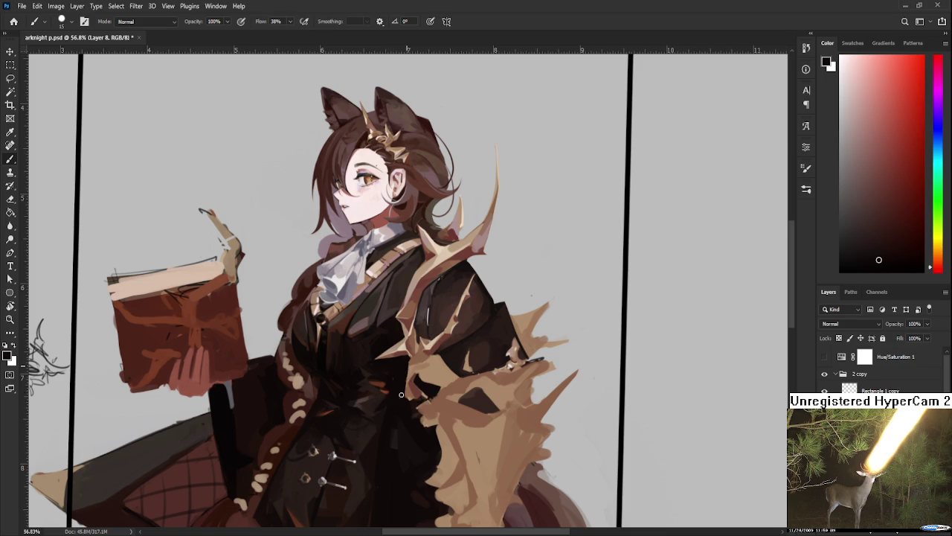
{"action": "left_click", "coordinate": [427, 372], "text": "alt"}
{"action": "left_click", "coordinate": [426, 368], "text": "alt"}
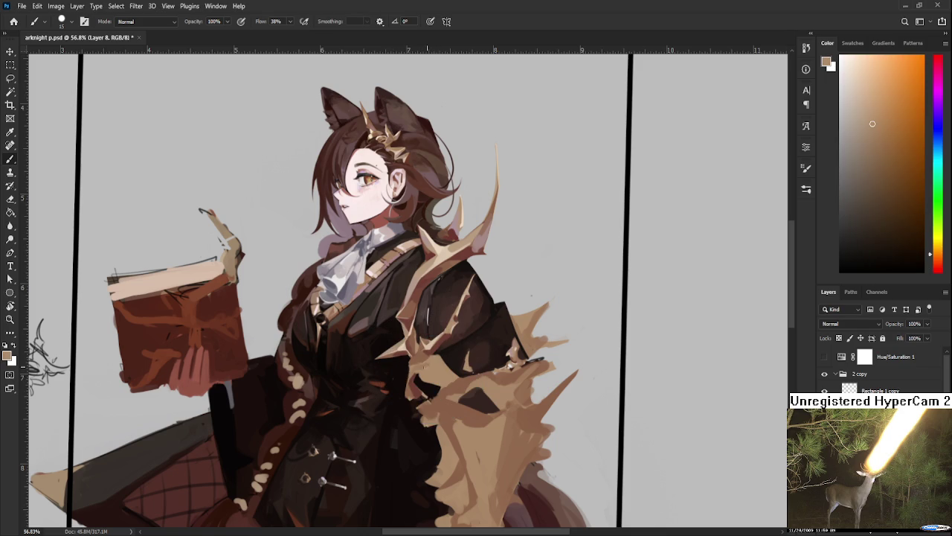
{"action": "left_click", "coordinate": [436, 361], "text": "alt"}
{"action": "left_click", "coordinate": [421, 361], "text": "alt"}
{"action": "left_click", "coordinate": [405, 364], "text": "alt"}
{"action": "left_click", "coordinate": [418, 366], "text": "alt"}
Repaint dark red coat tones around the jagged spike points
{"action": "left_click", "coordinate": [422, 363], "text": "alt"}
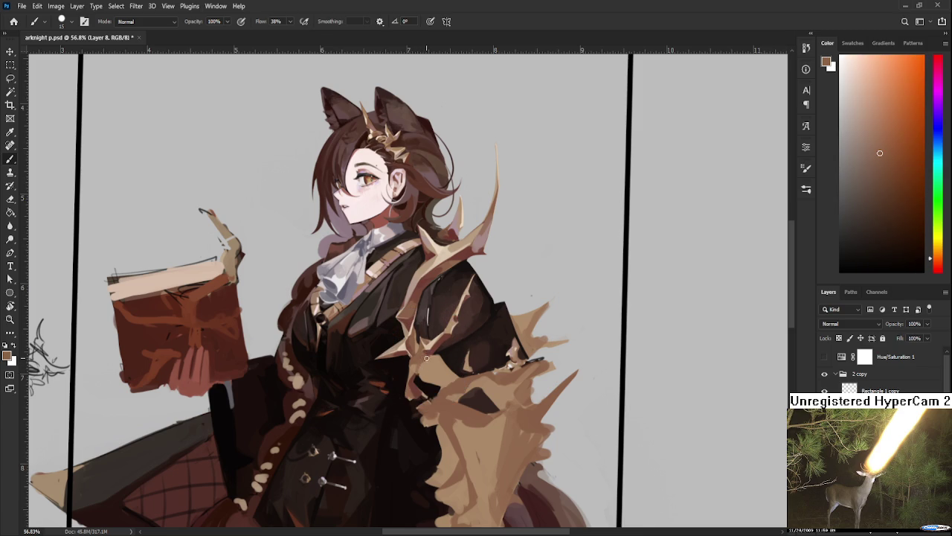
{"action": "left_click", "coordinate": [425, 364], "text": "alt"}
{"action": "left_click", "coordinate": [435, 361], "text": "alt"}
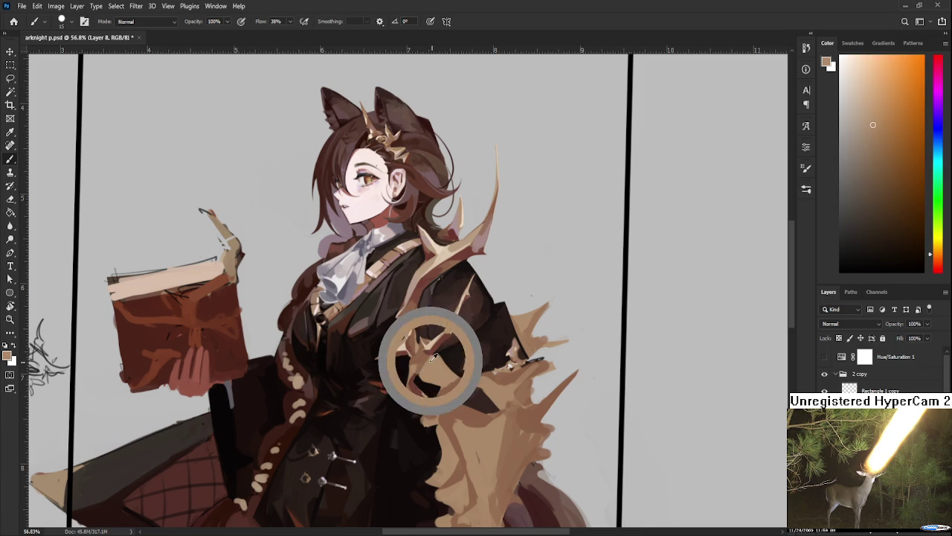
{"action": "left_click", "coordinate": [416, 369], "text": "alt"}
{"action": "left_click", "coordinate": [413, 362], "text": "alt"}
{"action": "left_click", "coordinate": [423, 361], "text": "alt"}
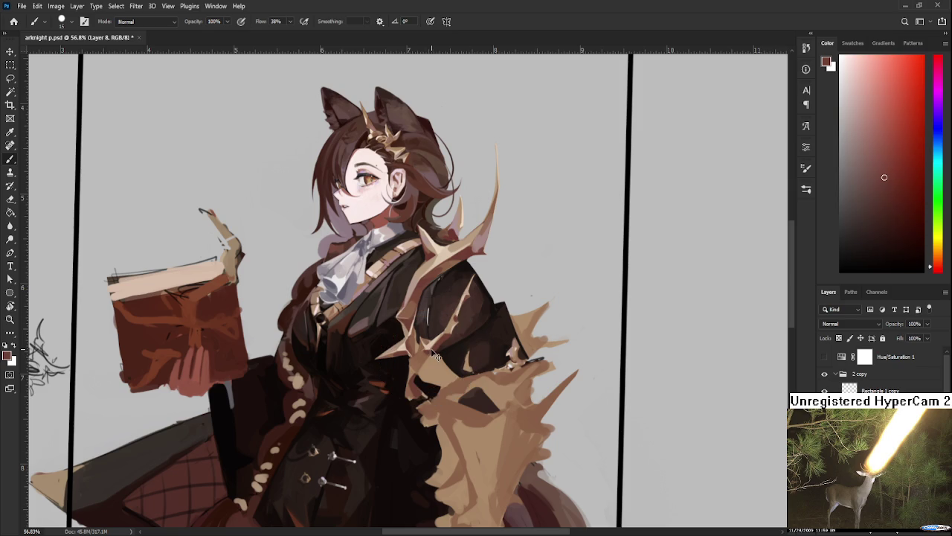
{"action": "left_click", "coordinate": [435, 351], "text": "alt"}
{"action": "left_click_drag", "start_coordinate": [435, 351], "coordinate": [424, 340]}
Add a thin light orange-brown highlight where the spikes meet the coat
{"action": "left_click", "coordinate": [423, 359], "text": "alt"}
{"action": "left_click", "coordinate": [435, 349], "text": "alt"}
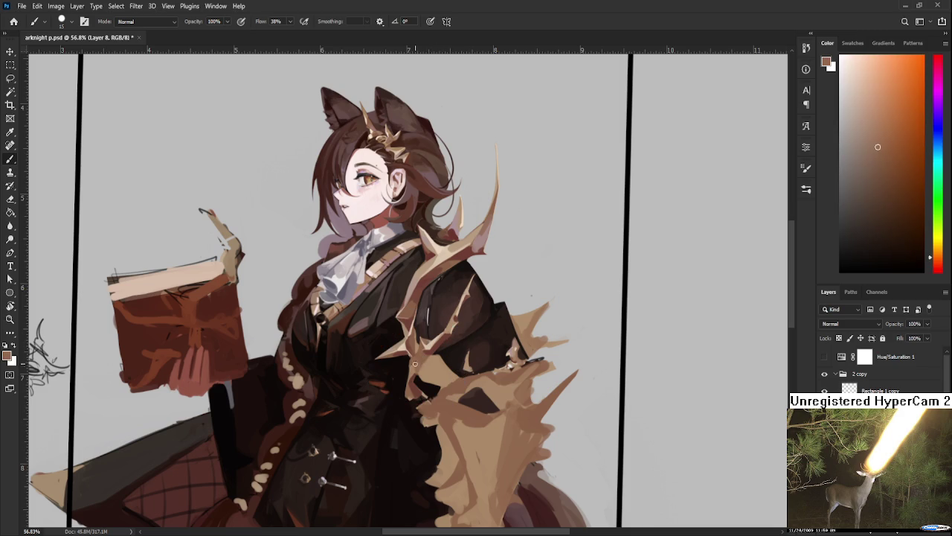
{"action": "left_click", "coordinate": [425, 351], "text": "alt"}
{"action": "left_click", "coordinate": [430, 347], "text": "alt"}
{"action": "left_click", "coordinate": [419, 365], "text": "alt"}
{"action": "left_click", "coordinate": [427, 362], "text": "alt"}
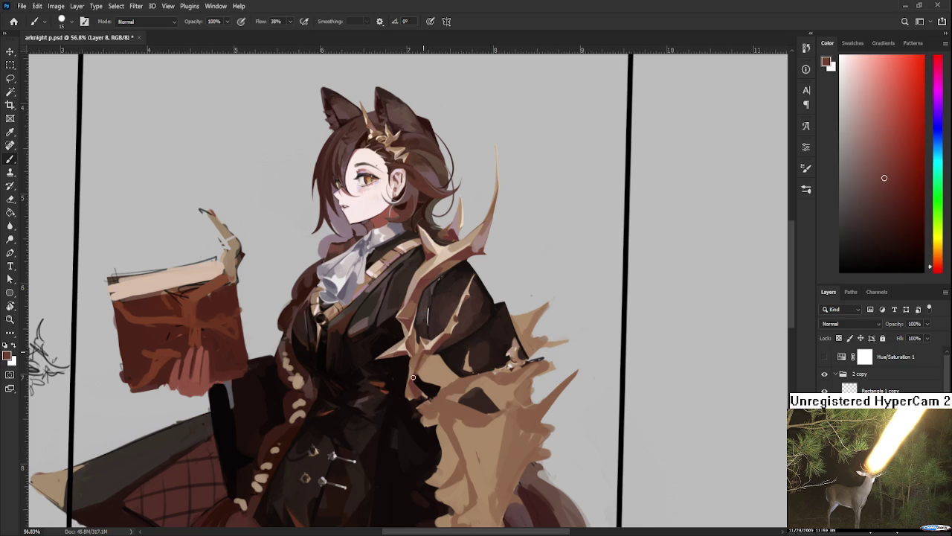
{"action": "left_click", "coordinate": [423, 353], "text": "alt"}
{"action": "left_click", "coordinate": [426, 361], "text": "alt"}
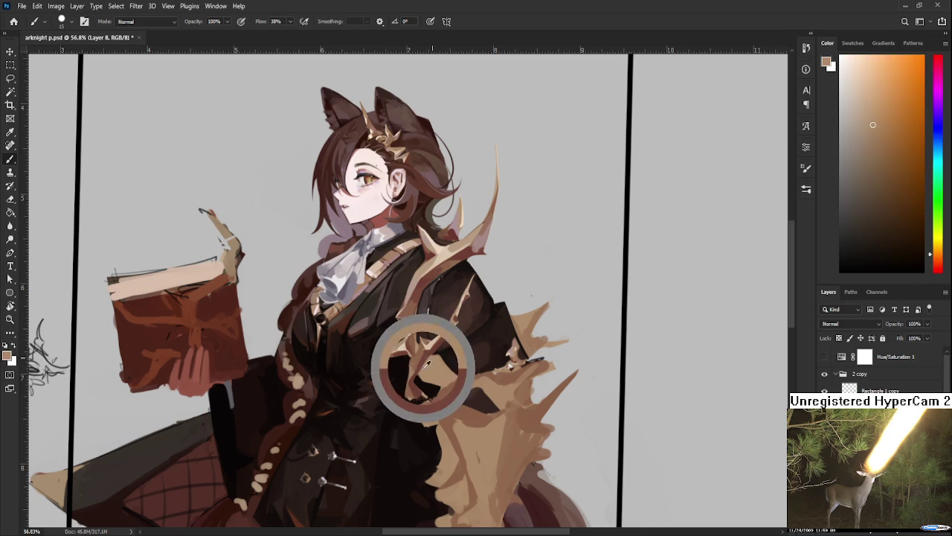
{"action": "left_click", "coordinate": [429, 360], "text": "alt"}
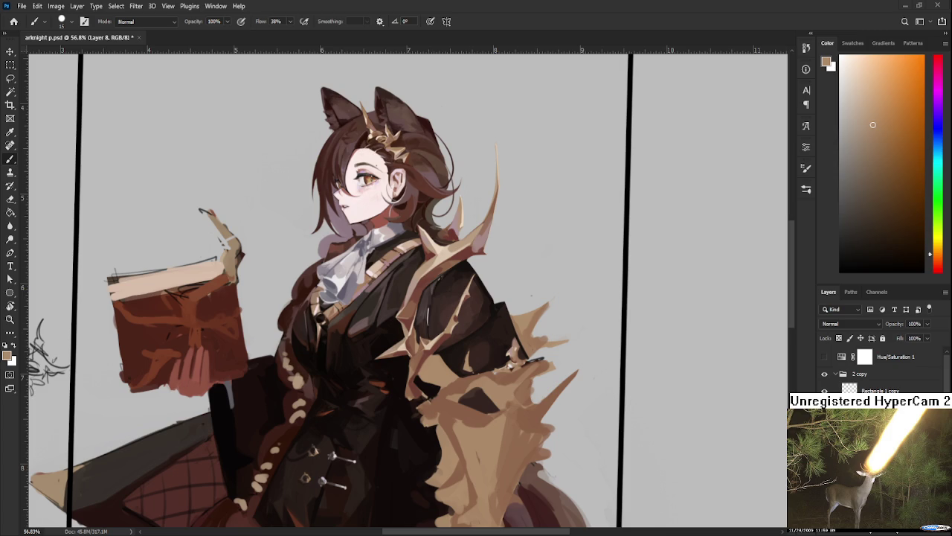
{"action": "scroll", "coordinate": [440, 386], "scroll_direction": "up", "scroll_amount": 2}
Rotate the canvas clockwise and paint coat-coloured strokes between the lower spikes
{"action": "key", "text": "r"}
{"action": "left_click", "coordinate": [484, 396]}
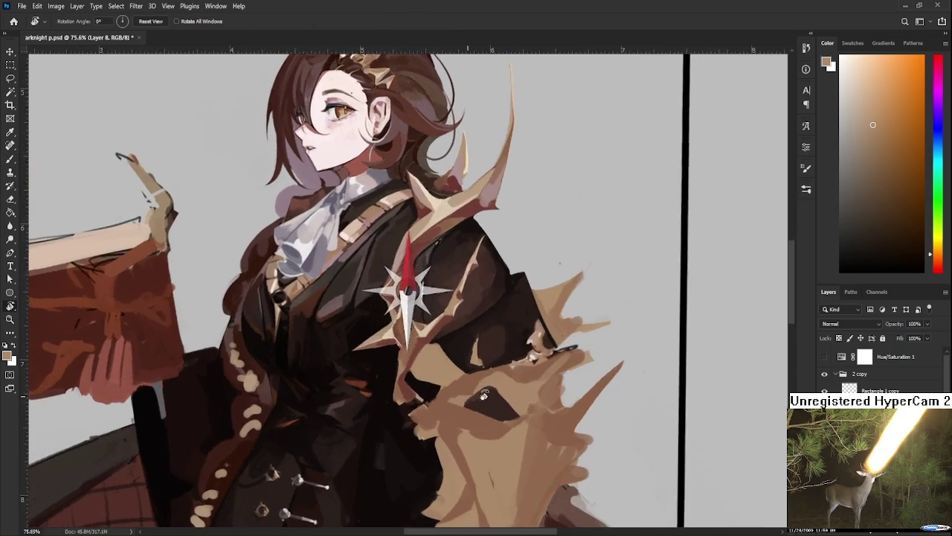
{"action": "left_click_drag", "start_coordinate": [484, 396], "coordinate": [442, 415]}
{"action": "key", "text": "b"}
{"action": "left_click", "coordinate": [367, 392], "text": "alt"}
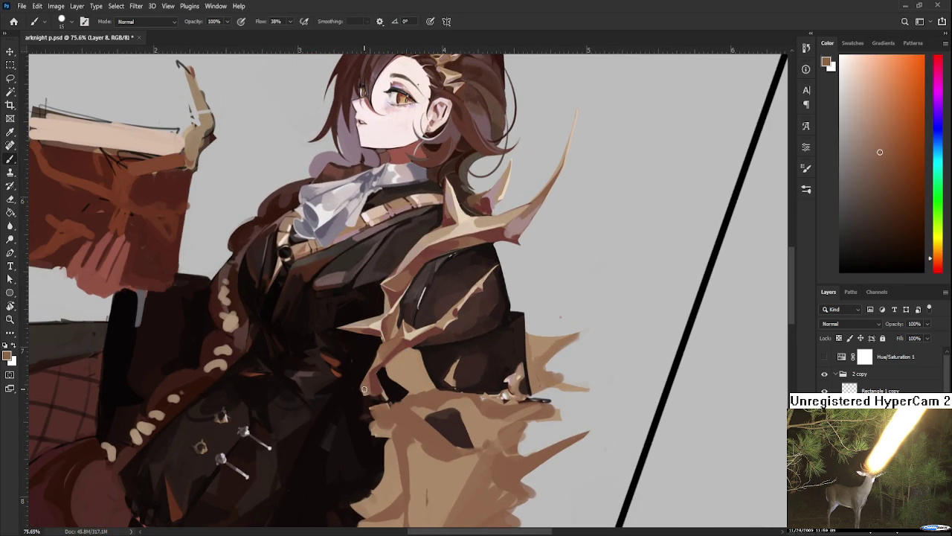
{"action": "left_click", "coordinate": [363, 381], "text": "alt"}
{"action": "left_click", "coordinate": [353, 381], "text": "alt"}
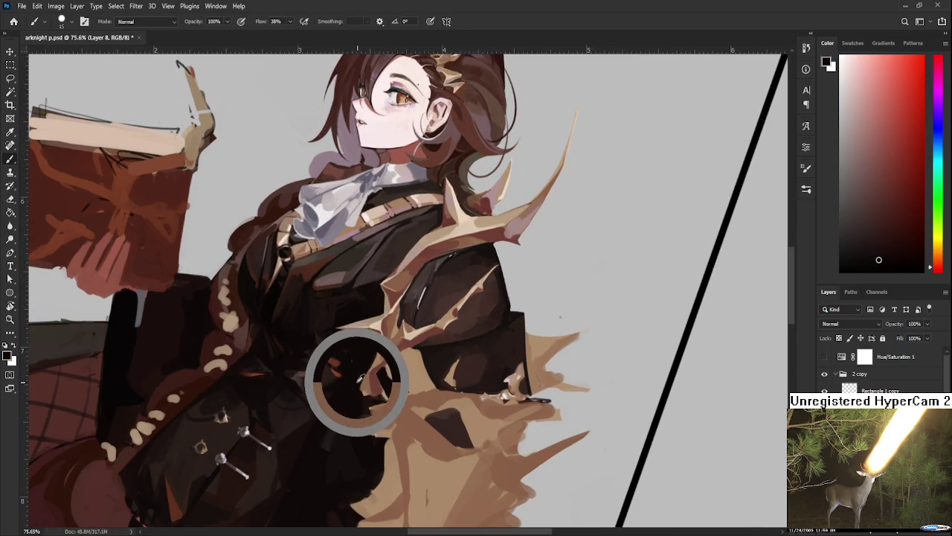
{"action": "left_click", "coordinate": [368, 389], "text": "alt"}
Deepen the near-black shadows of the coat between the lower tan spikes
{"action": "left_click", "coordinate": [359, 380], "text": "alt"}
{"action": "left_click", "coordinate": [357, 383], "text": "alt"}
{"action": "left_click", "coordinate": [360, 375], "text": "alt"}
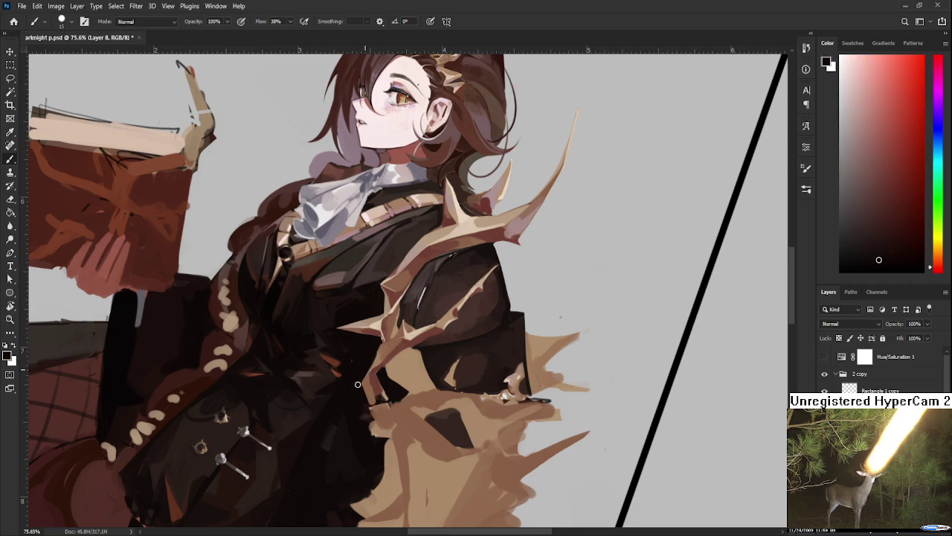
{"action": "scroll", "coordinate": [401, 328], "scroll_direction": "down", "scroll_amount": 5, "text": "alt"}
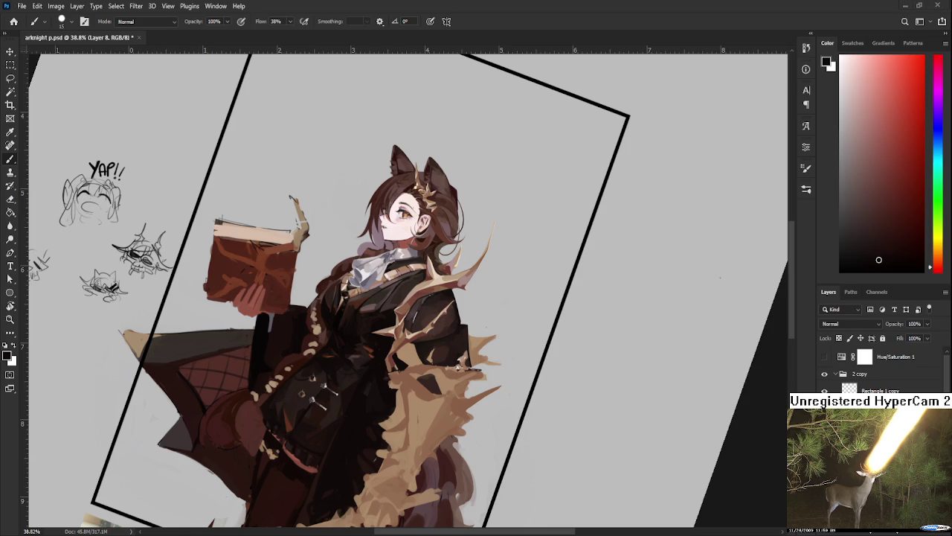
{"action": "scroll", "coordinate": [403, 381], "scroll_direction": "up", "scroll_amount": 1}
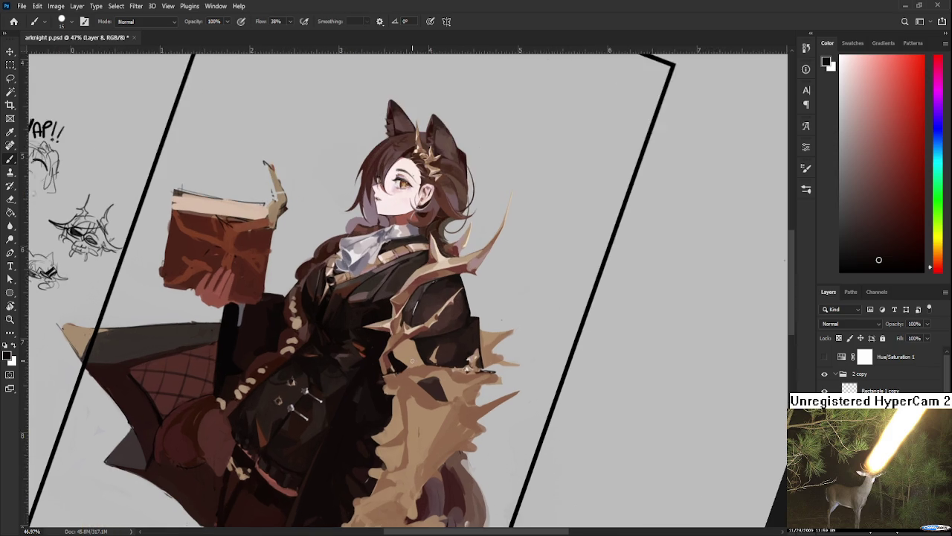
Zoom in and paint small dark reddish-brown strokes on the coat by the lower arm
{"action": "scroll", "coordinate": [405, 376], "scroll_direction": "up", "scroll_amount": 1}
{"action": "scroll", "coordinate": [409, 369], "scroll_direction": "up", "scroll_amount": 1}
{"action": "scroll", "coordinate": [413, 355], "scroll_direction": "up", "scroll_amount": 1}
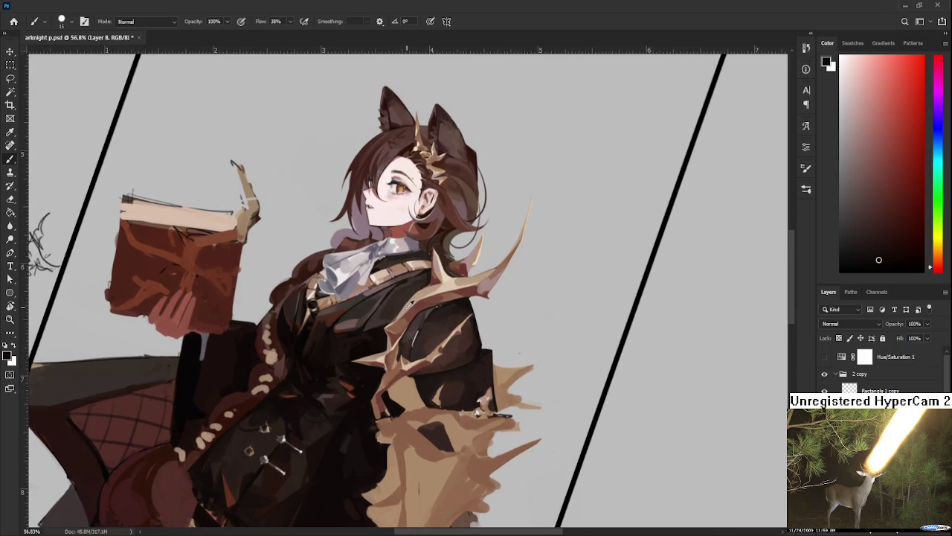
{"action": "left_click", "coordinate": [413, 361], "text": "alt"}
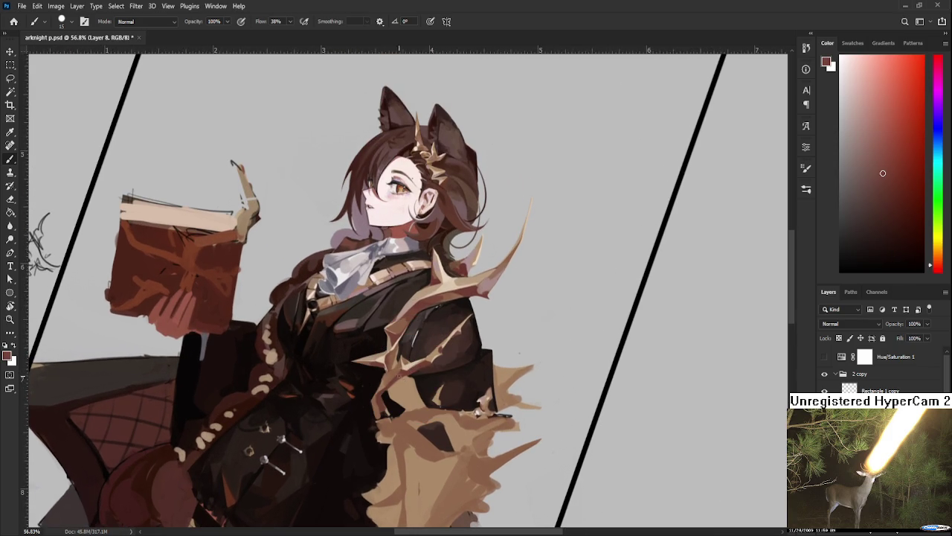
{"action": "mouse_move", "coordinate": [408, 387]}
{"action": "left_mouse_down"}
{"action": "mouse_move", "coordinate": [399, 385]}
{"action": "mouse_move", "coordinate": [409, 380]}
{"action": "left_mouse_up"}
Alternate tan spike and dark red-brown coat colours along the lower spike edge
{"action": "left_click", "coordinate": [402, 397], "text": "alt"}
{"action": "left_click_drag", "start_coordinate": [414, 388], "coordinate": [418, 379]}
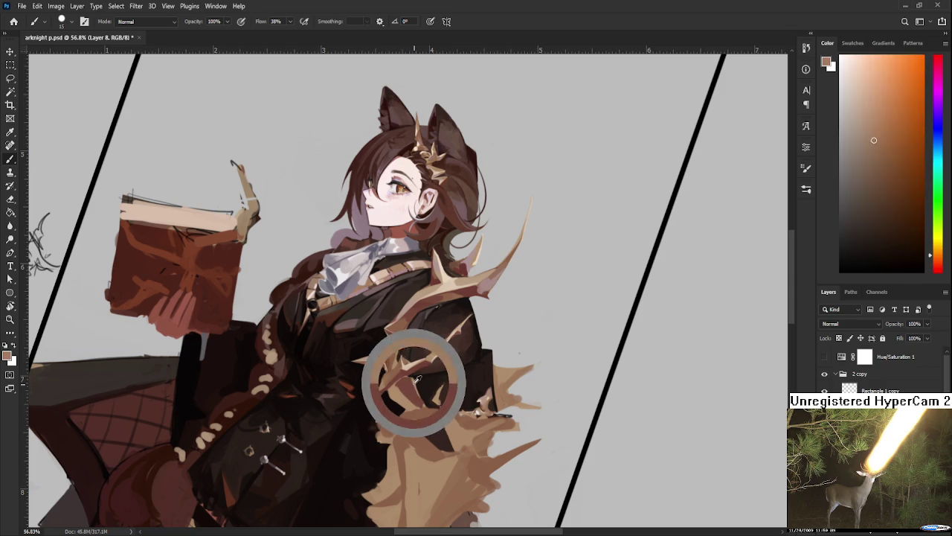
{"action": "left_click", "coordinate": [412, 399], "text": "alt"}
{"action": "left_click", "coordinate": [413, 394], "text": "alt"}
{"action": "left_click", "coordinate": [414, 398], "text": "alt"}
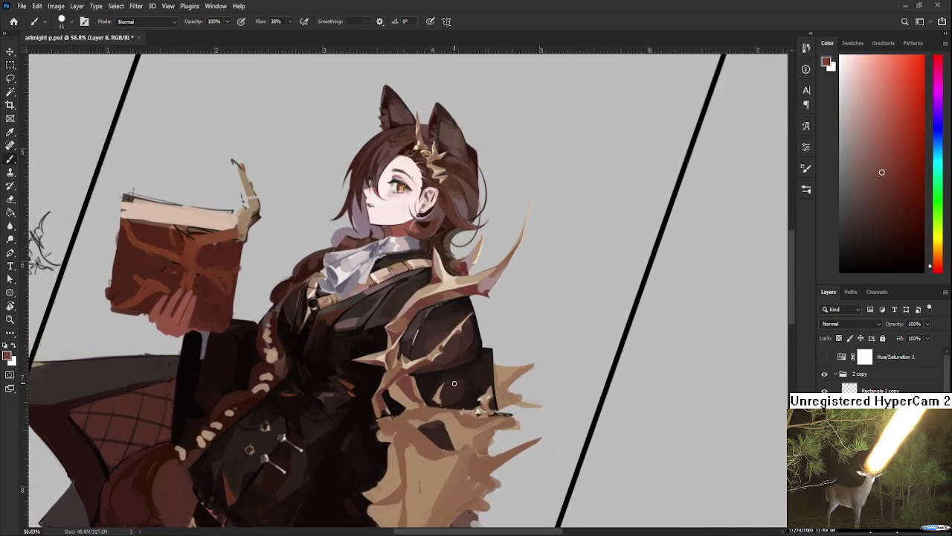
{"action": "scroll", "coordinate": [454, 383], "scroll_direction": "up", "scroll_amount": 1}
Paint light tan highlights along the edges of the lower spikes
{"action": "left_click", "coordinate": [404, 356], "text": "alt"}
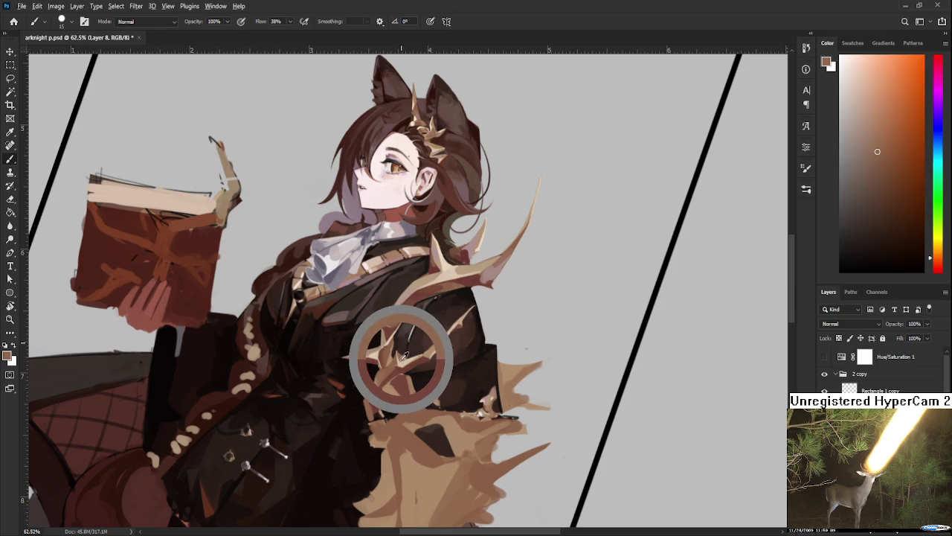
{"action": "left_click_drag", "start_coordinate": [404, 355], "coordinate": [391, 381]}
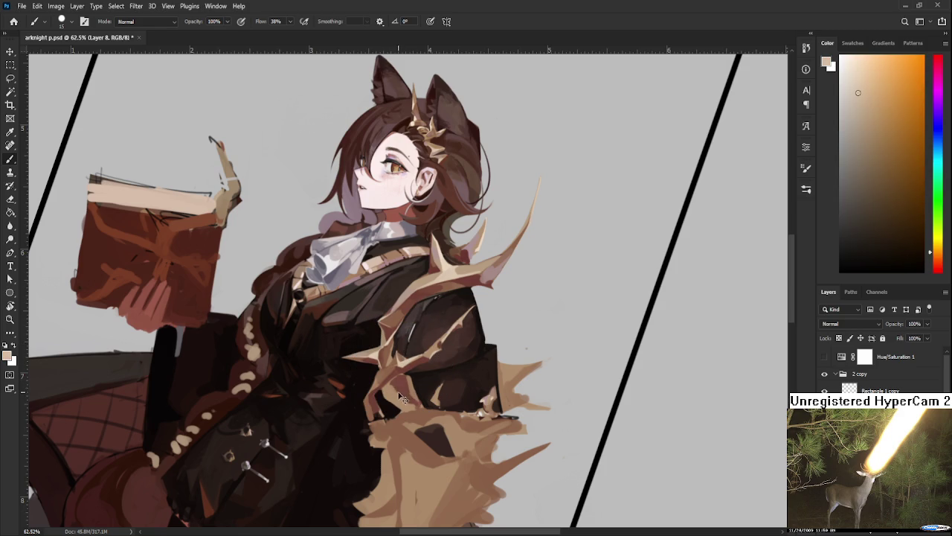
{"action": "left_click", "coordinate": [391, 387], "text": "alt"}
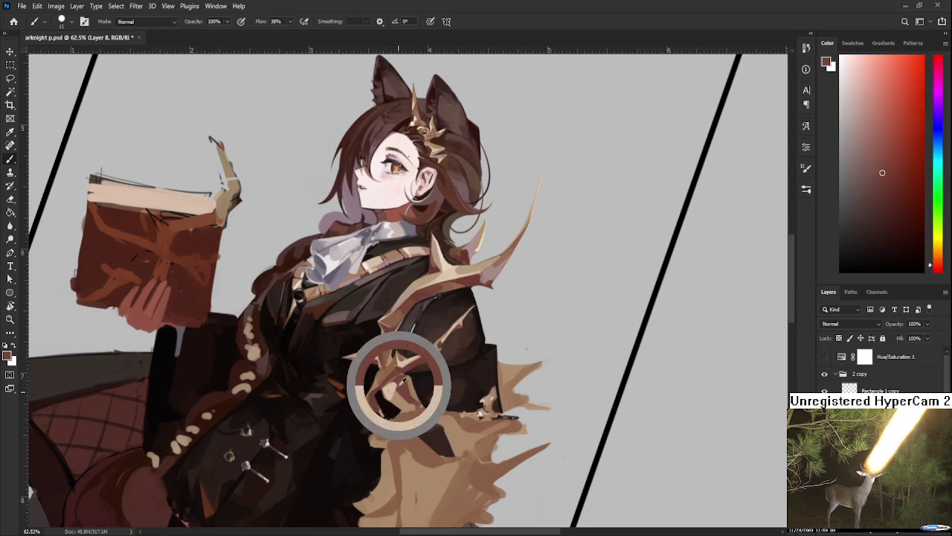
{"action": "left_click", "coordinate": [393, 399], "text": "alt"}
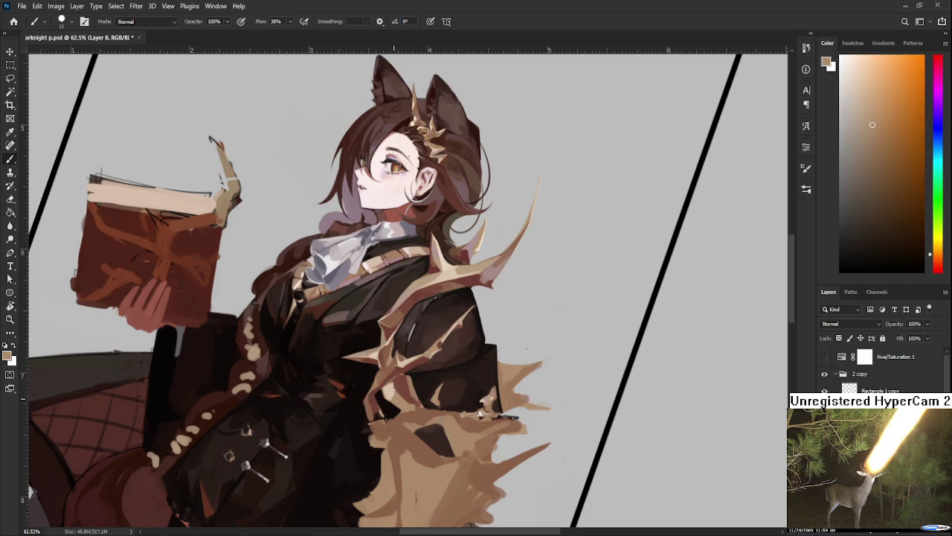
{"action": "left_click", "coordinate": [399, 390], "text": "alt"}
{"action": "left_click", "coordinate": [391, 388], "text": "alt"}
Carve the spike points with alternating dark reddish-brown coat and light tan strokes
{"action": "left_click", "coordinate": [400, 378], "text": "alt"}
{"action": "left_click", "coordinate": [400, 381], "text": "alt"}
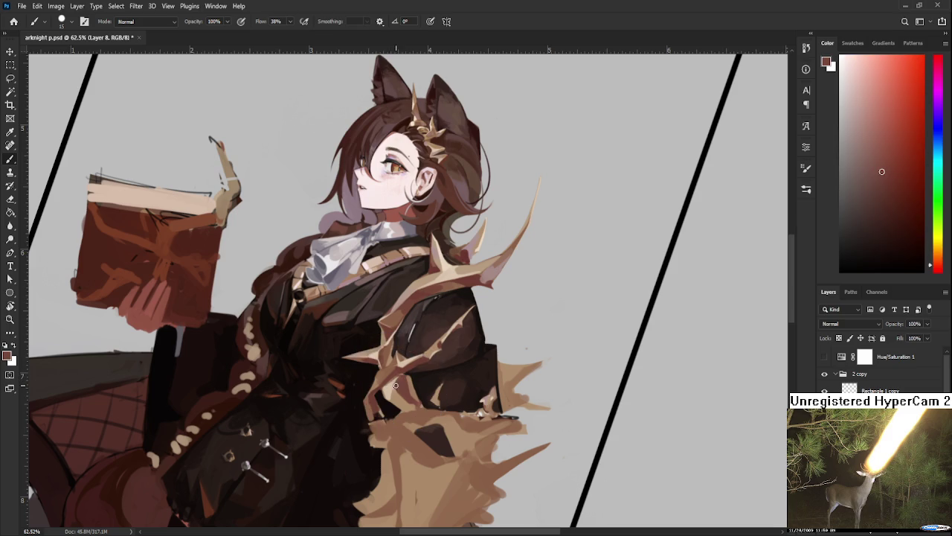
{"action": "left_click", "coordinate": [400, 389], "text": "alt"}
{"action": "left_click", "coordinate": [395, 381], "text": "alt"}
{"action": "left_click", "coordinate": [404, 390], "text": "alt"}
{"action": "left_click", "coordinate": [396, 388], "text": "alt"}
{"action": "left_click", "coordinate": [398, 384], "text": "alt"}
{"action": "scroll", "coordinate": [437, 366], "scroll_direction": "up", "scroll_amount": 1}
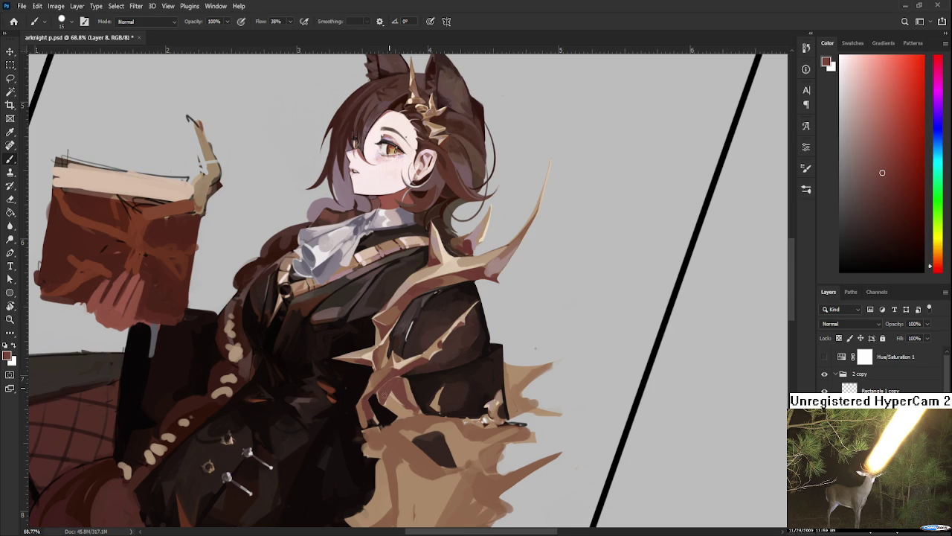
Add near-black coat shadows just below the tan spike mass
{"action": "left_click", "coordinate": [386, 391], "text": "alt"}
{"action": "left_click", "coordinate": [393, 407], "text": "alt"}
{"action": "left_click", "coordinate": [392, 405], "text": "alt"}
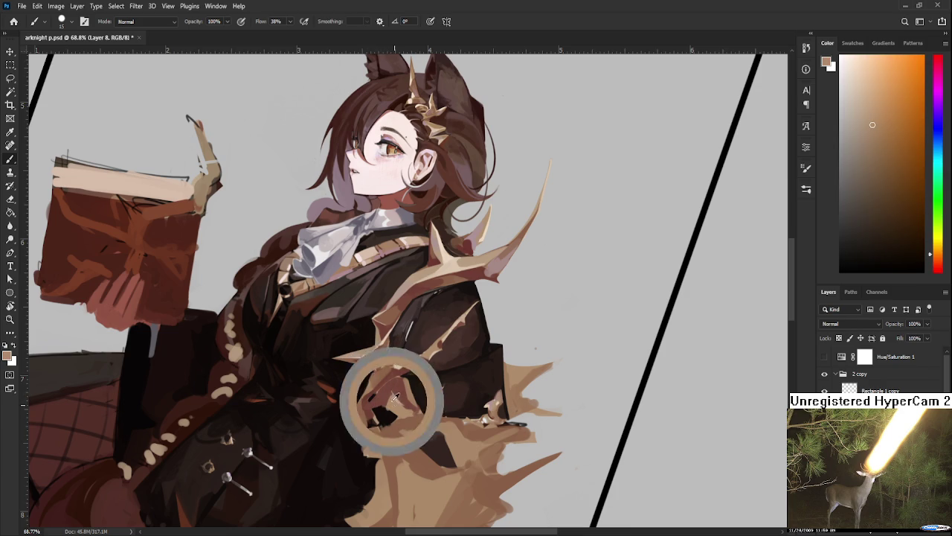
{"action": "left_click", "coordinate": [387, 414], "text": "alt"}
Refine the spikes with light, mid and darker beige shades against the reddish-brown coat
{"action": "left_click", "coordinate": [400, 362], "text": "alt"}
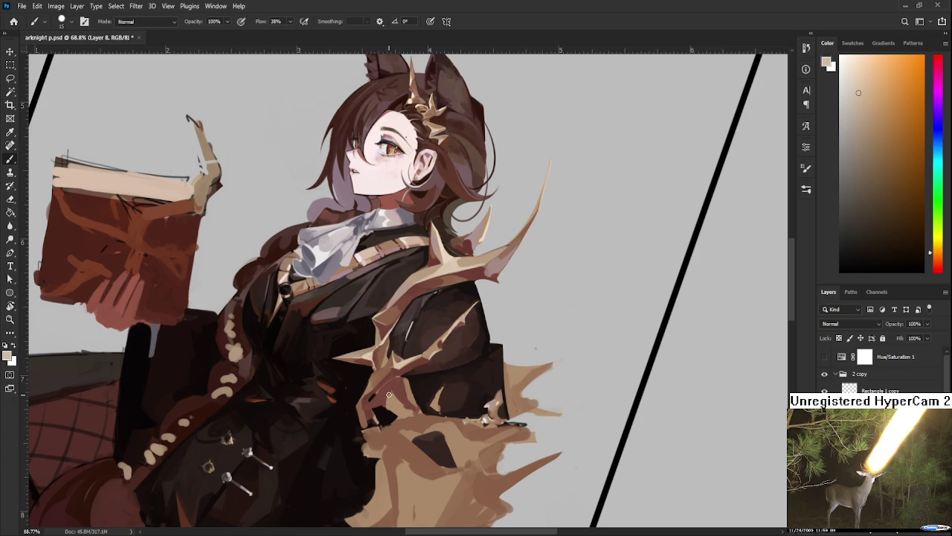
{"action": "left_click", "coordinate": [388, 393], "text": "alt"}
{"action": "left_click", "coordinate": [398, 389], "text": "alt"}
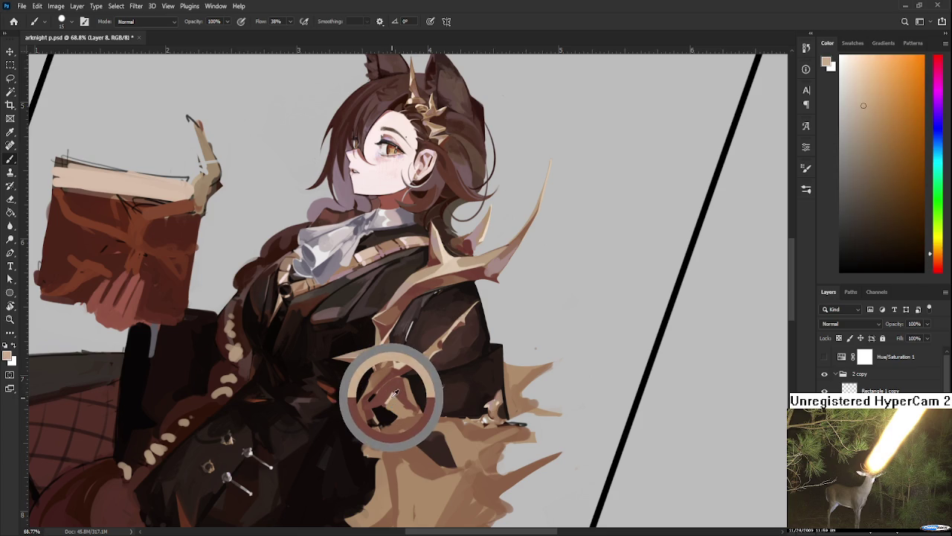
{"action": "left_click", "coordinate": [396, 397], "text": "alt"}
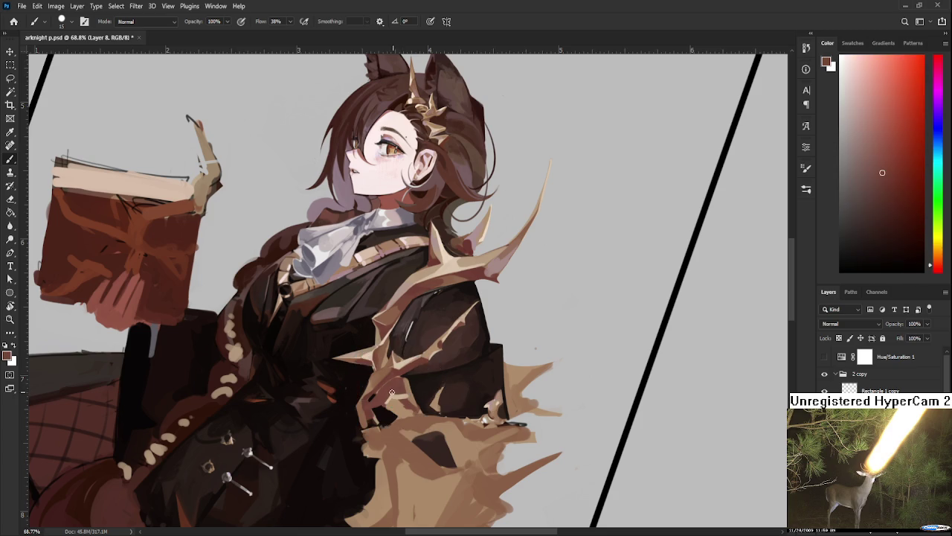
{"action": "left_click", "coordinate": [399, 395], "text": "alt"}
{"action": "left_click", "coordinate": [405, 392], "text": "alt"}
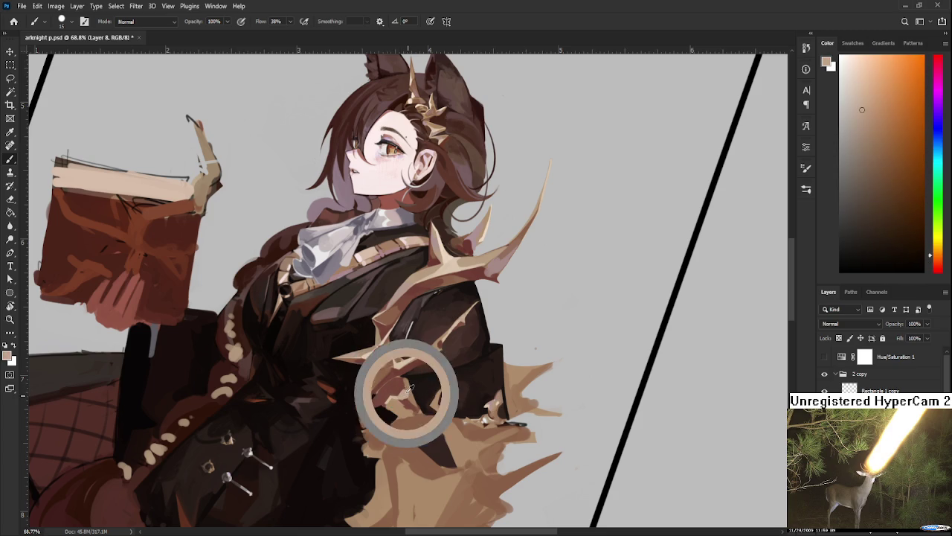
{"action": "left_click", "coordinate": [409, 389], "text": "alt"}
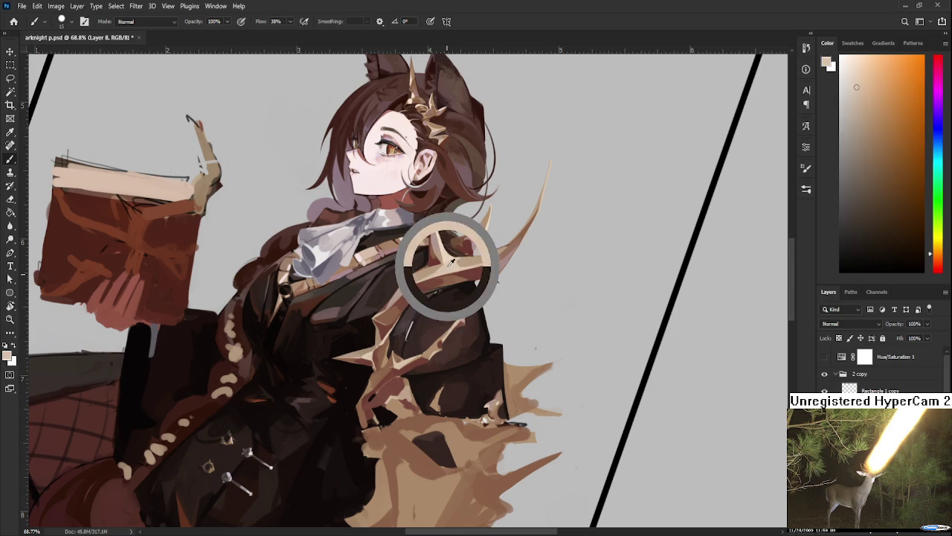
{"action": "left_click", "coordinate": [409, 384], "text": "alt"}
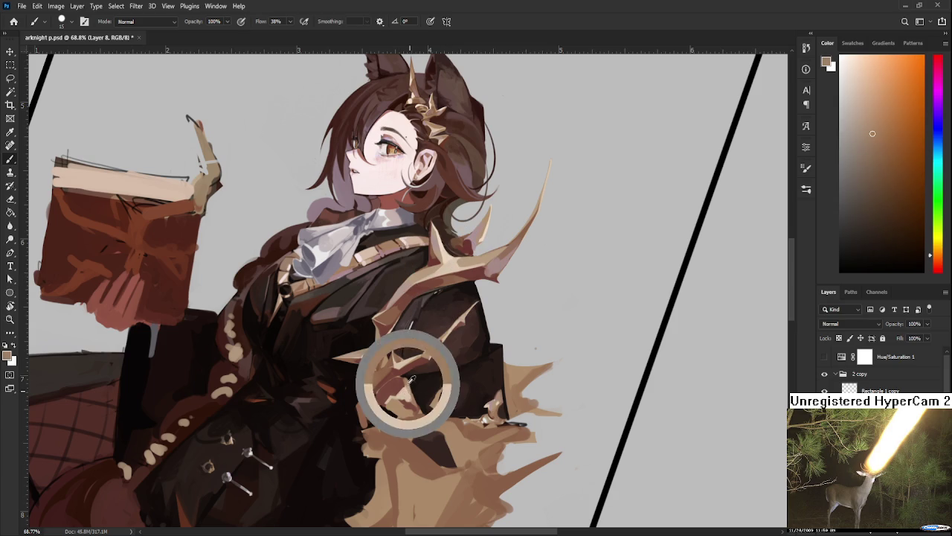
{"action": "left_click", "coordinate": [404, 396], "text": "alt"}
Cut dark reddish-brown coat shapes into the spikes, then restore light beige and orange-brown edges
{"action": "left_click", "coordinate": [402, 397], "text": "alt"}
{"action": "left_click", "coordinate": [402, 394], "text": "alt"}
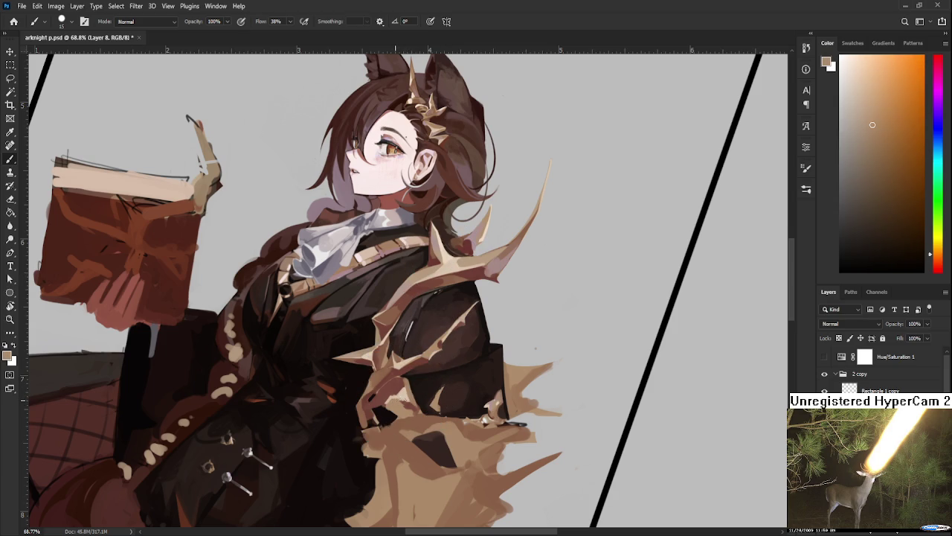
{"action": "left_click", "coordinate": [401, 397], "text": "alt"}
{"action": "left_click", "coordinate": [397, 403], "text": "alt"}
{"action": "left_click", "coordinate": [392, 395], "text": "alt"}
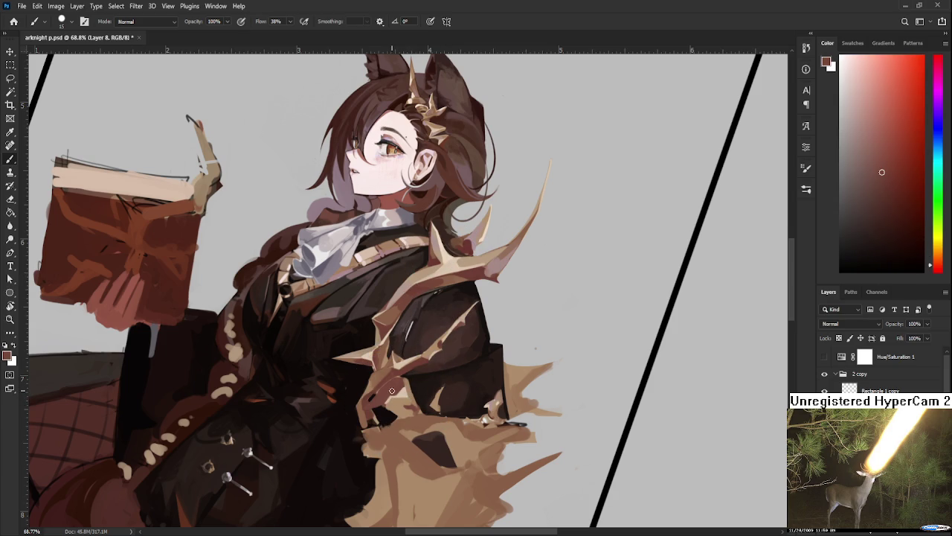
{"action": "left_click", "coordinate": [405, 382], "text": "alt"}
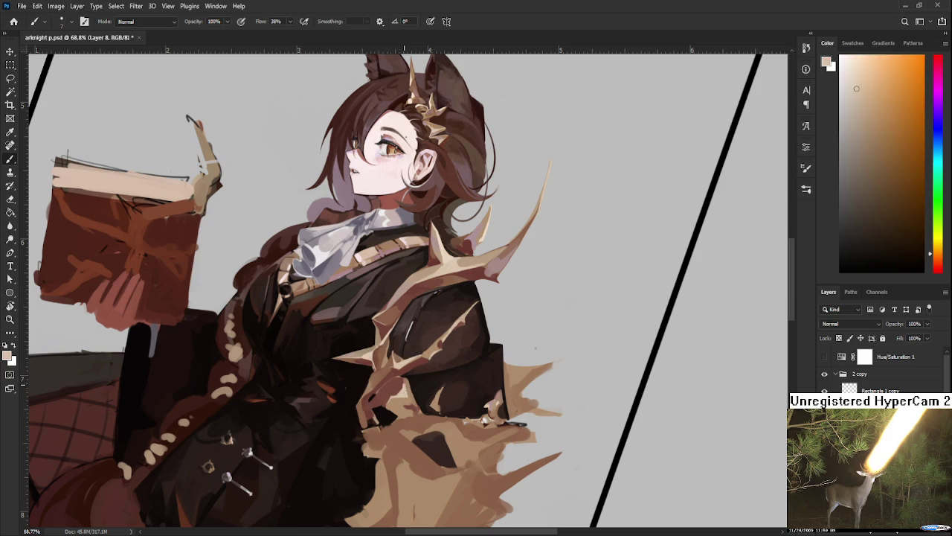
{"action": "left_click", "coordinate": [404, 384], "text": "alt"}
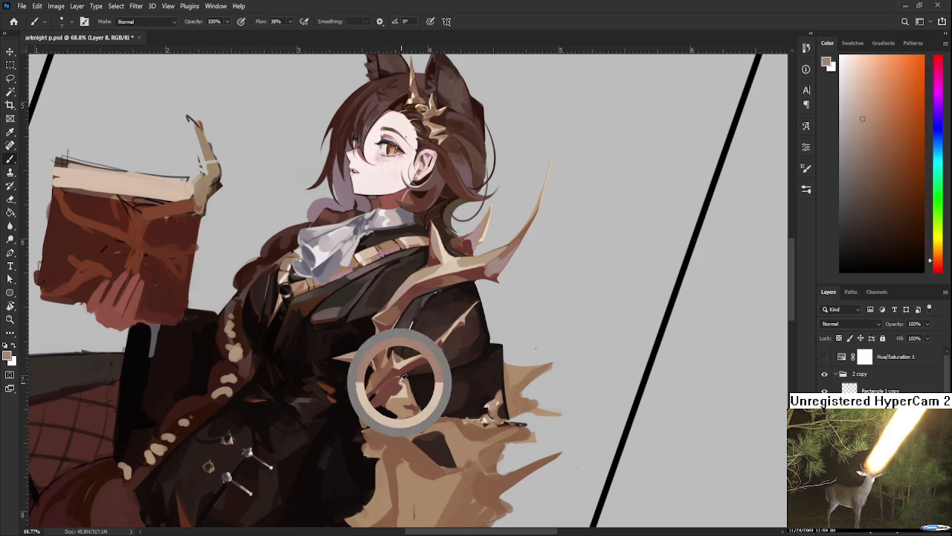
{"action": "left_click", "coordinate": [408, 379], "text": "alt"}
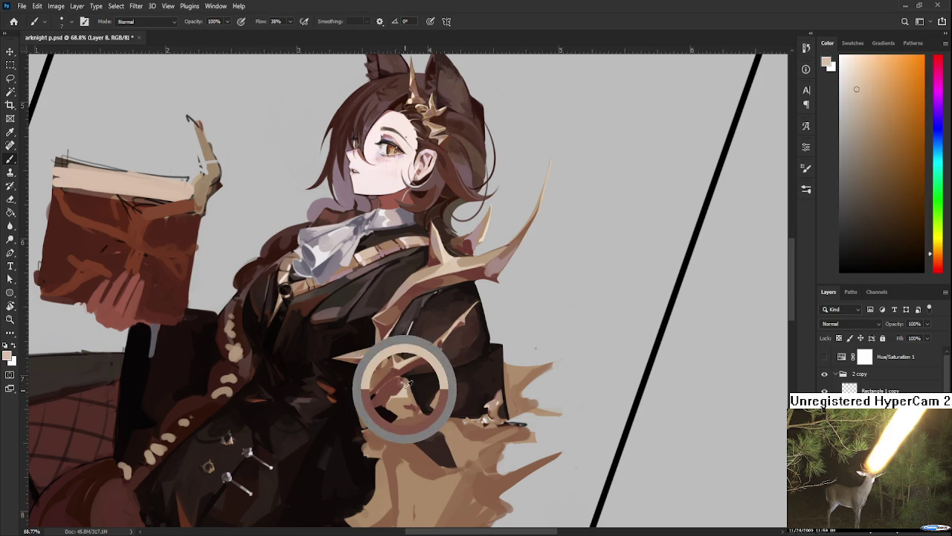
{"action": "left_click", "coordinate": [403, 384], "text": "alt"}
{"action": "left_click", "coordinate": [403, 383], "text": "alt"}
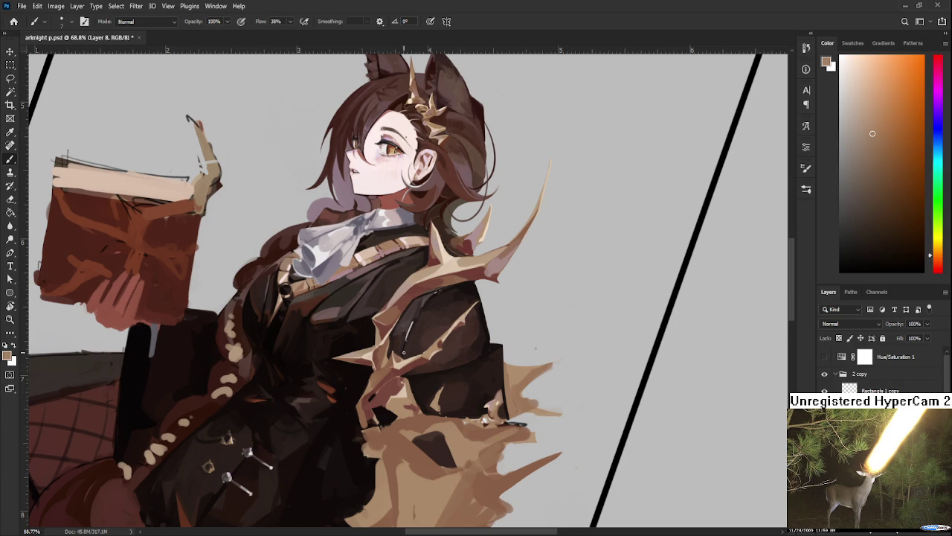
Blend slightly lighter and darker shades where the spike points meet the coat
{"action": "left_click", "coordinate": [394, 383], "text": "alt"}
{"action": "left_click", "coordinate": [403, 384], "text": "alt"}
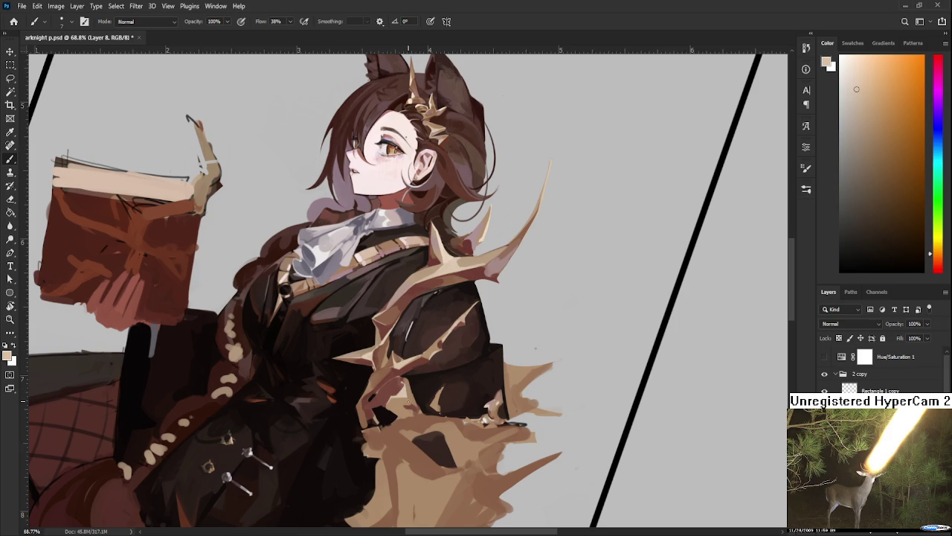
{"action": "left_click", "coordinate": [413, 408], "text": "alt"}
{"action": "left_click", "coordinate": [408, 395], "text": "alt"}
{"action": "left_click", "coordinate": [406, 388], "text": "alt"}
{"action": "left_click", "coordinate": [404, 384], "text": "alt"}
{"action": "left_click", "coordinate": [406, 406], "text": "alt"}
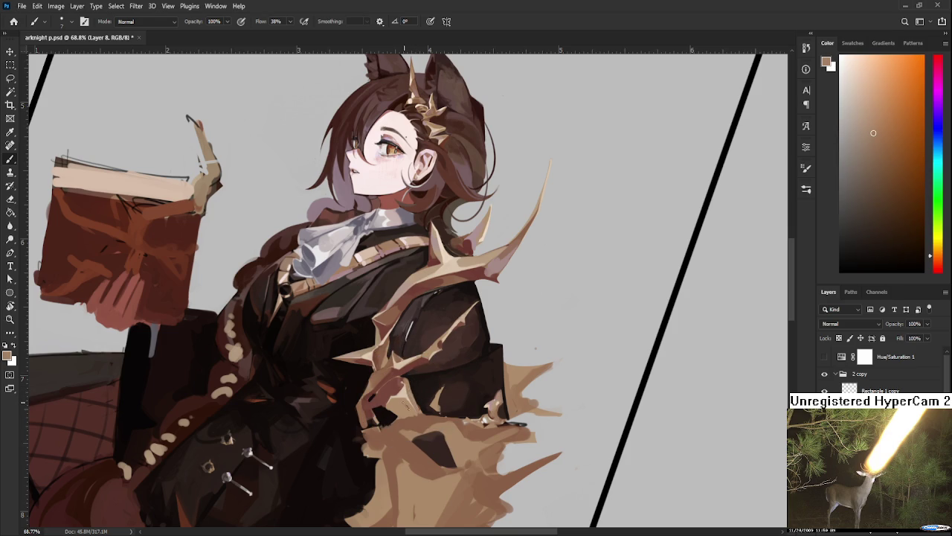
{"action": "left_click", "coordinate": [407, 406], "text": "alt"}
Add light and darker tan touches at the spike bases beside the coat
{"action": "left_click", "coordinate": [406, 391], "text": "alt"}
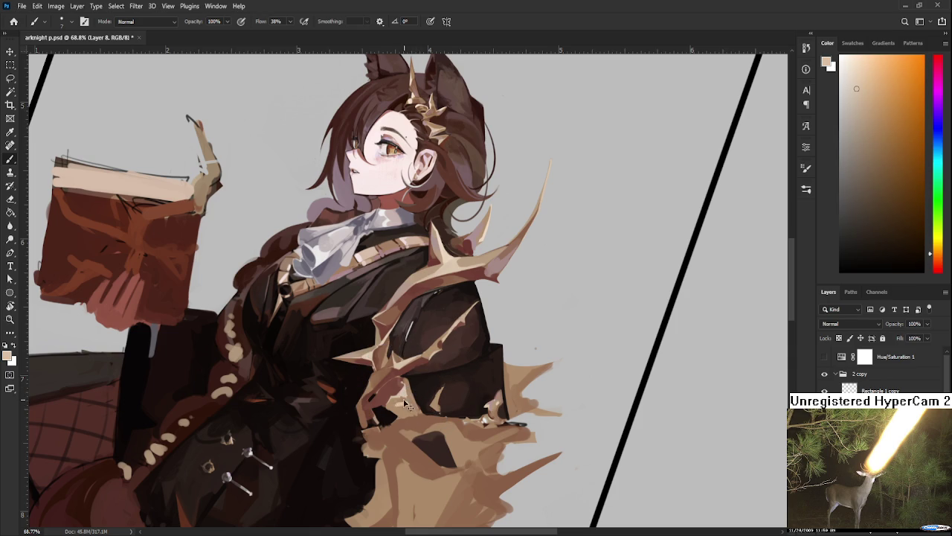
{"action": "left_click", "coordinate": [408, 392], "text": "alt"}
{"action": "left_click", "coordinate": [409, 395], "text": "alt"}
{"action": "left_click", "coordinate": [410, 387], "text": "alt"}
{"action": "left_click", "coordinate": [410, 389], "text": "alt"}
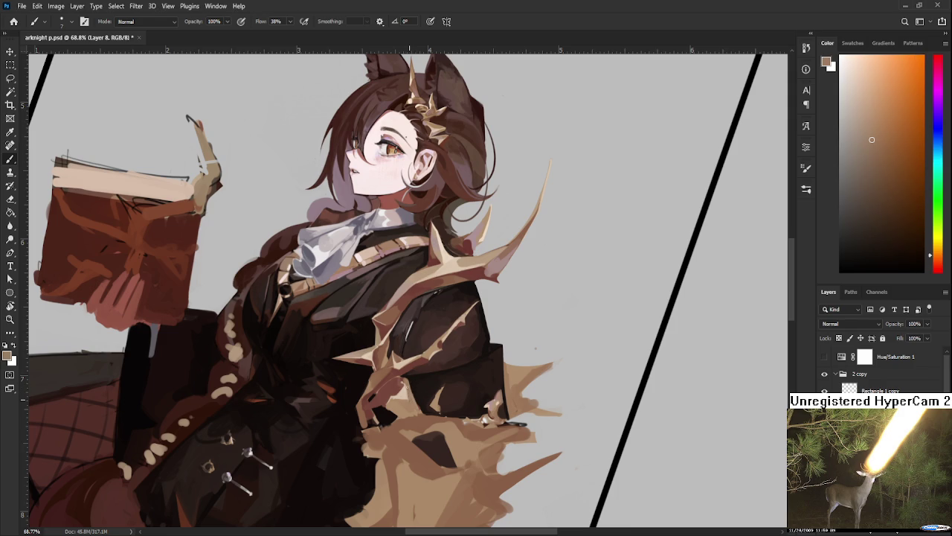
{"action": "left_click", "coordinate": [409, 393], "text": "alt"}
{"action": "left_click", "coordinate": [416, 397], "text": "alt"}
Paint near-black shadows and reddish-brown coat tones around the spike bases
{"action": "left_click", "coordinate": [384, 400], "text": "alt"}
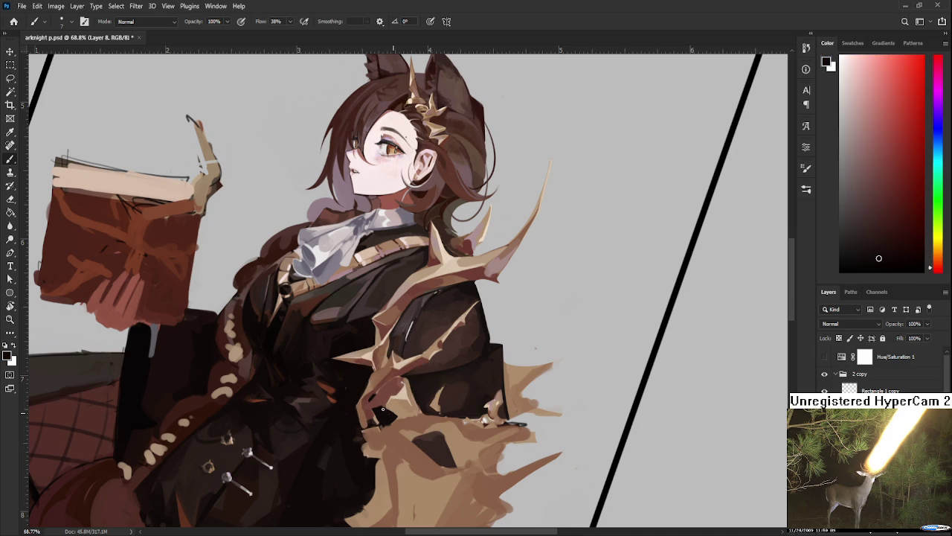
{"action": "left_click", "coordinate": [401, 394], "text": "alt"}
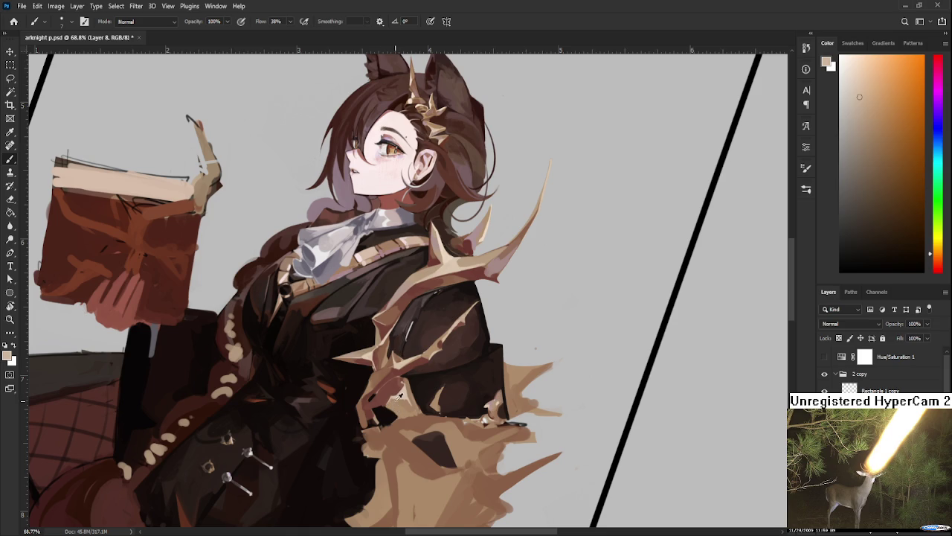
{"action": "left_click", "coordinate": [397, 402], "text": "alt"}
{"action": "left_click", "coordinate": [390, 390], "text": "alt"}
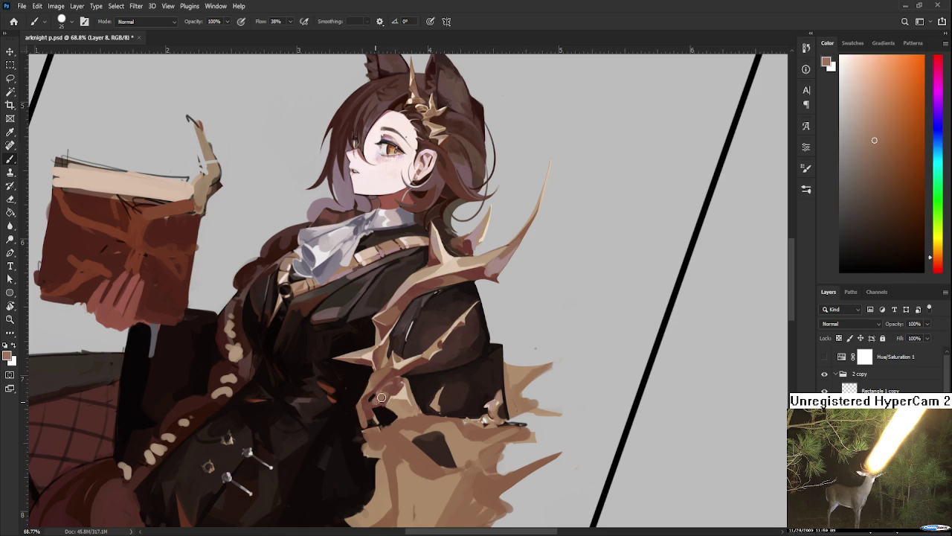
{"action": "left_click", "coordinate": [388, 396], "text": "alt"}
{"action": "left_click", "coordinate": [389, 394], "text": "alt"}
Dab orange and cloak shades onto the coat next to the spike, then sample the thorn colour
{"action": "left_click", "coordinate": [393, 383], "text": "alt"}
{"action": "left_click", "coordinate": [397, 388], "text": "alt"}
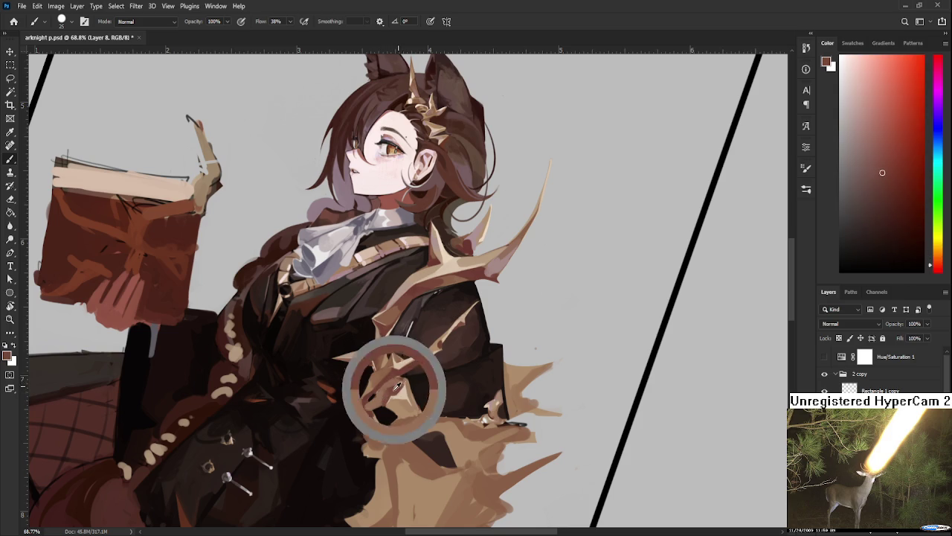
{"action": "left_click", "coordinate": [406, 383], "text": "alt"}
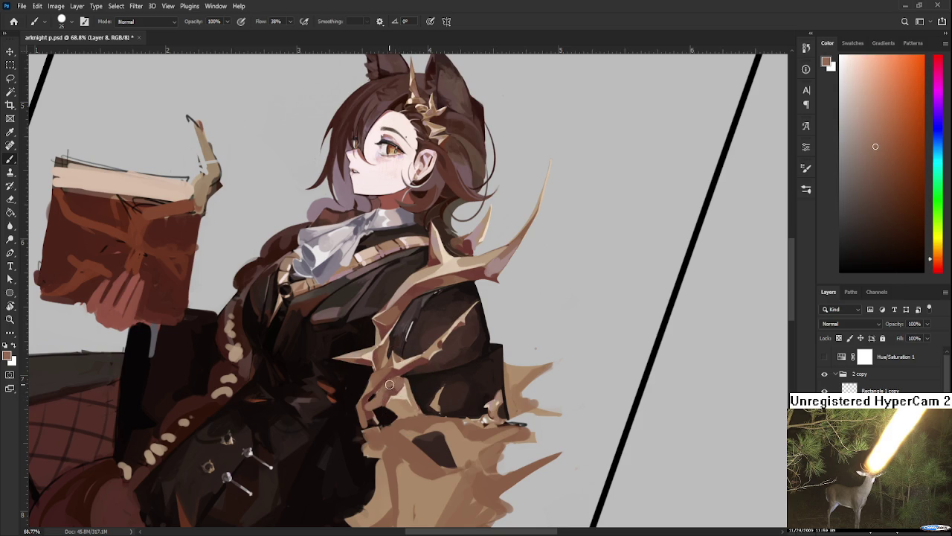
{"action": "left_click", "coordinate": [375, 395], "text": "alt"}
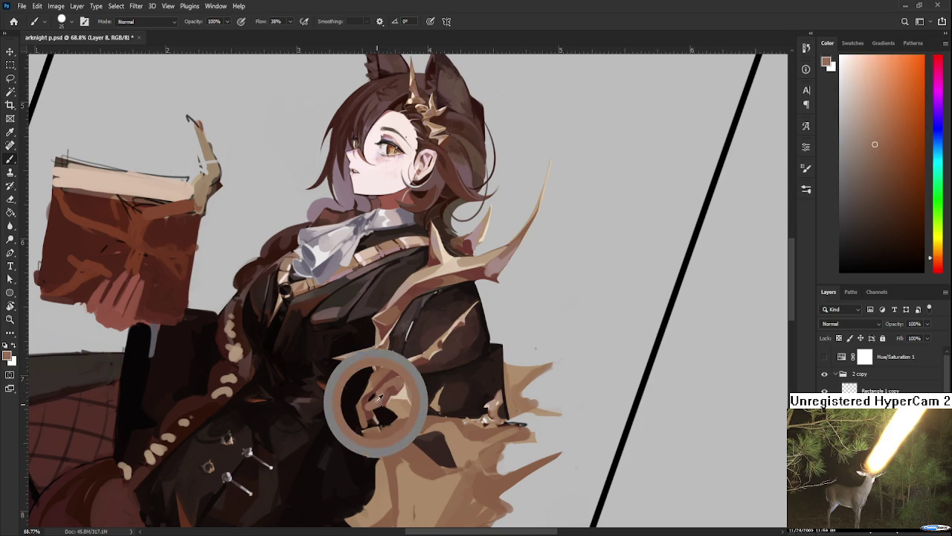
{"action": "left_click", "coordinate": [416, 399], "text": "alt"}
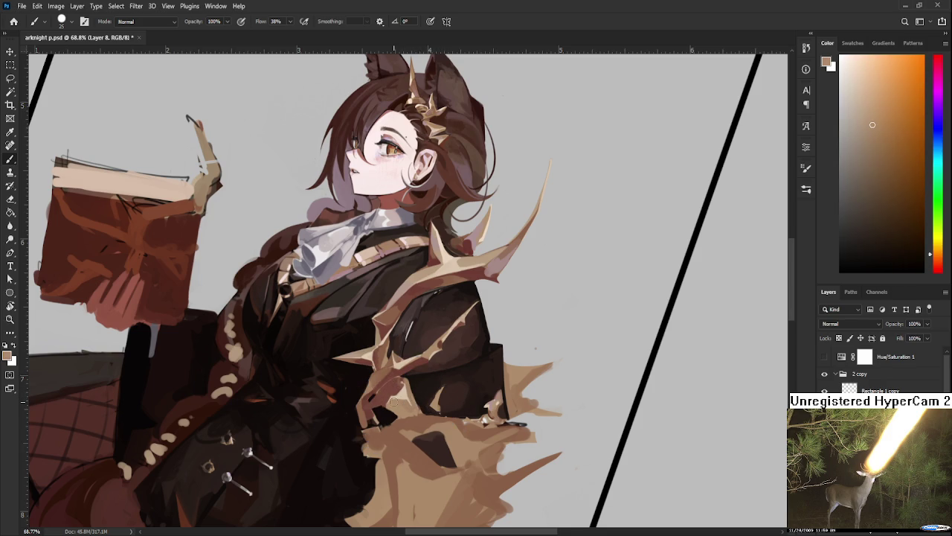
{"action": "left_click", "coordinate": [375, 393]}
{"action": "left_click", "coordinate": [483, 261], "text": "alt"}
Rotate the canvas back upright and paint near-black strokes into the tan tail
{"action": "key", "text": "r"}
{"action": "mouse_move", "coordinate": [401, 373]}
{"action": "left_mouse_down"}
{"action": "mouse_move", "coordinate": [415, 419]}
{"action": "mouse_move", "coordinate": [436, 391]}
{"action": "left_mouse_up"}
{"action": "key", "text": "b"}
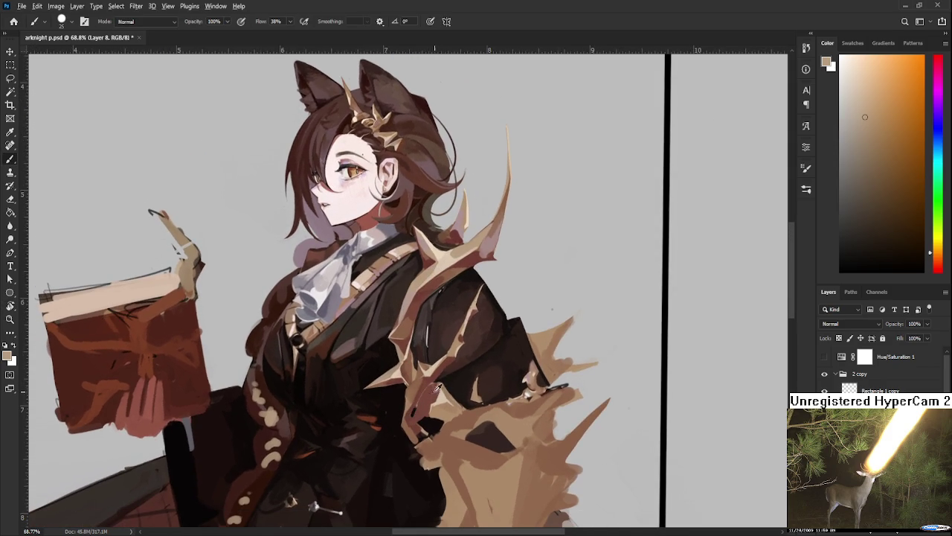
{"action": "left_click", "coordinate": [439, 394], "text": "alt"}
{"action": "left_click", "coordinate": [422, 409], "text": "alt"}
{"action": "left_click", "coordinate": [432, 424], "text": "alt"}
{"action": "left_click_drag", "start_coordinate": [430, 422], "coordinate": [435, 418]}
Sample warm brown shades from the canvas, settling on an orange-brown
{"action": "left_click", "coordinate": [470, 408], "text": "alt"}
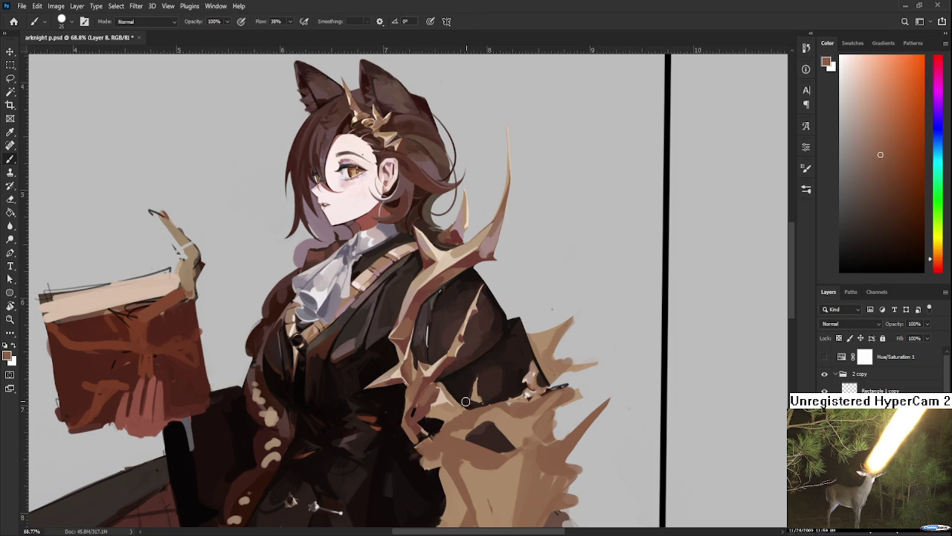
{"action": "left_click", "coordinate": [436, 389], "text": "alt"}
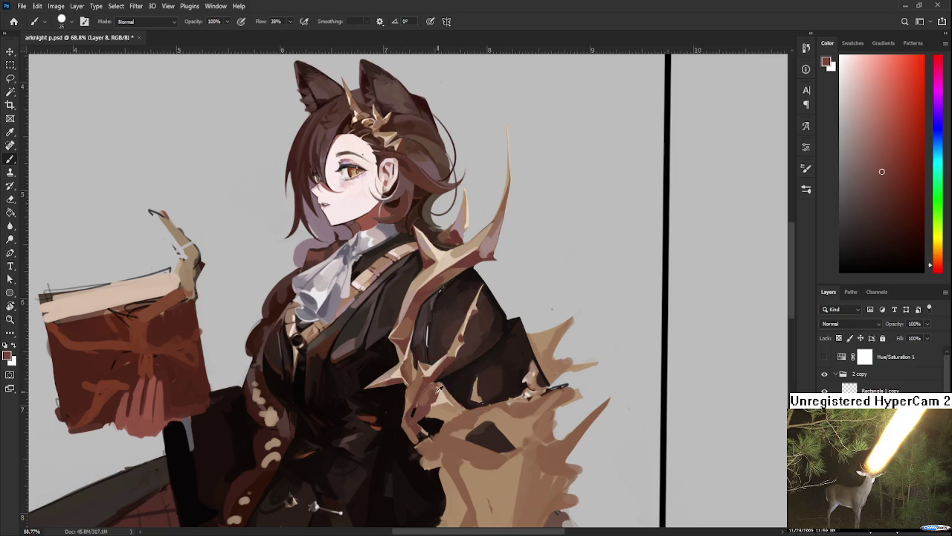
{"action": "left_click", "coordinate": [411, 393], "text": "alt"}
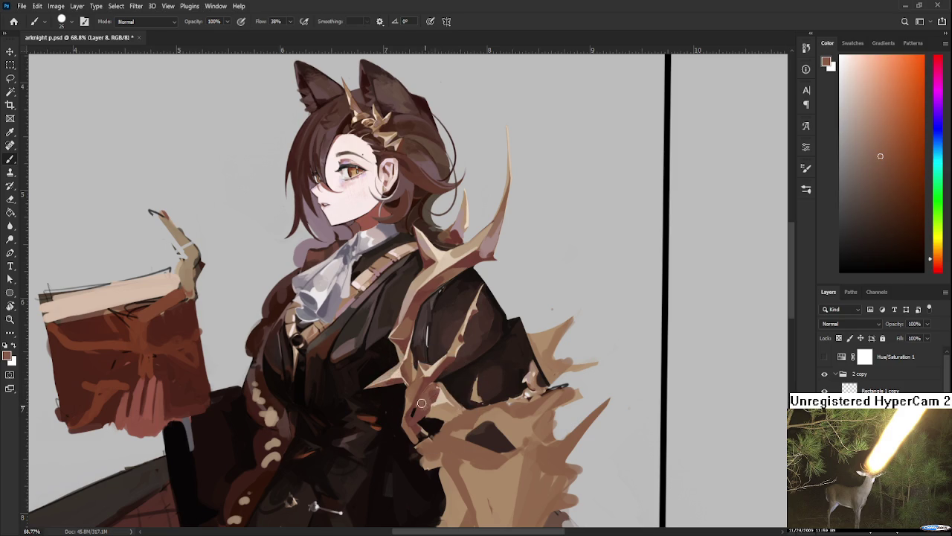
{"action": "left_click", "coordinate": [432, 393], "text": "alt"}
{"action": "left_click", "coordinate": [435, 392], "text": "alt"}
{"action": "left_click", "coordinate": [436, 390], "text": "alt"}
{"action": "left_click", "coordinate": [425, 414], "text": "alt"}
{"action": "left_click", "coordinate": [446, 408], "text": "alt"}
Shrink the brush and paint fine reddish-brown and tan details into the tail
{"action": "key", "text": "bracketleft"}
{"action": "key", "text": "bracketleft"}
{"action": "key", "text": "bracketleft"}
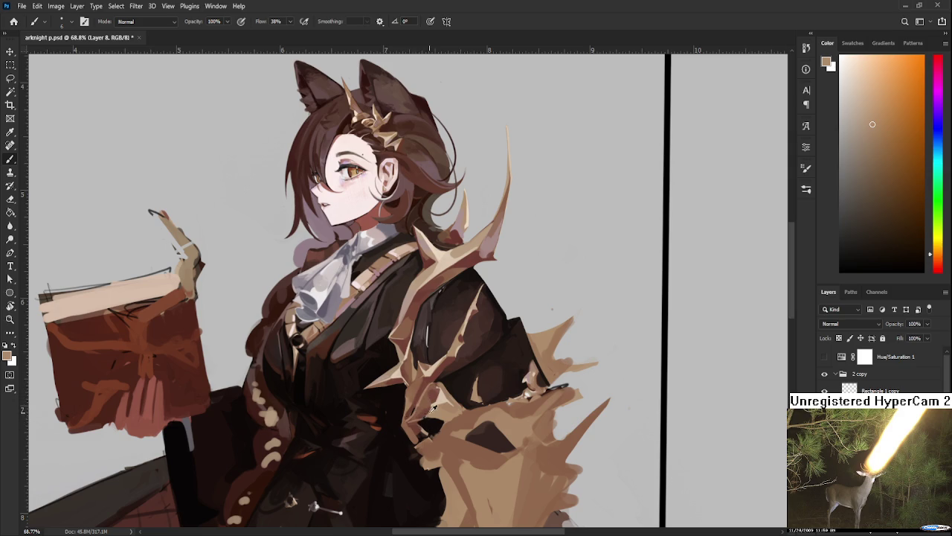
{"action": "left_click", "coordinate": [418, 417], "text": "alt"}
{"action": "left_click", "coordinate": [411, 418], "text": "alt"}
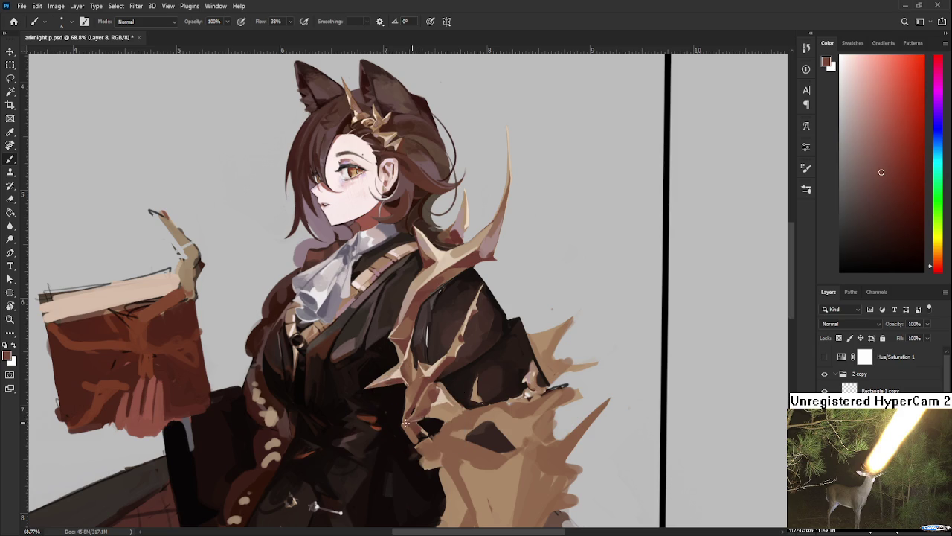
{"action": "left_click", "coordinate": [417, 417], "text": "alt"}
{"action": "left_click", "coordinate": [430, 411], "text": "alt"}
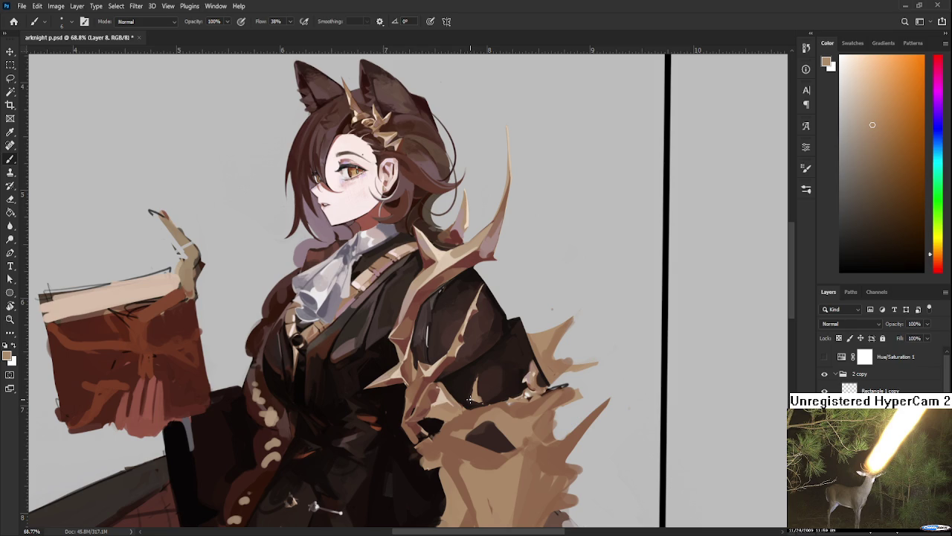
{"action": "left_click", "coordinate": [424, 393], "text": "alt"}
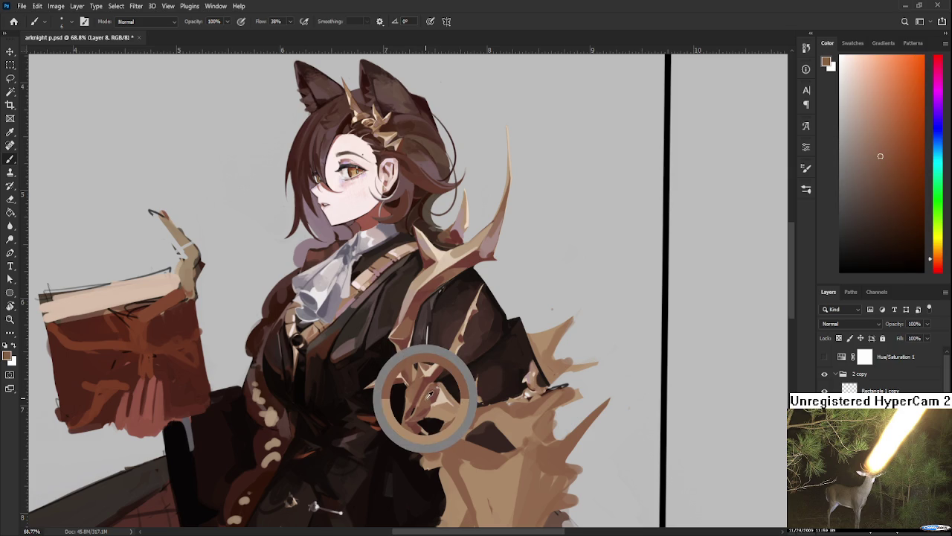
Enlarge the brush and paint orange-brown and darker red-brown over the spike junctions
{"action": "left_click_drag", "start_coordinate": [428, 395], "coordinate": [426, 401]}
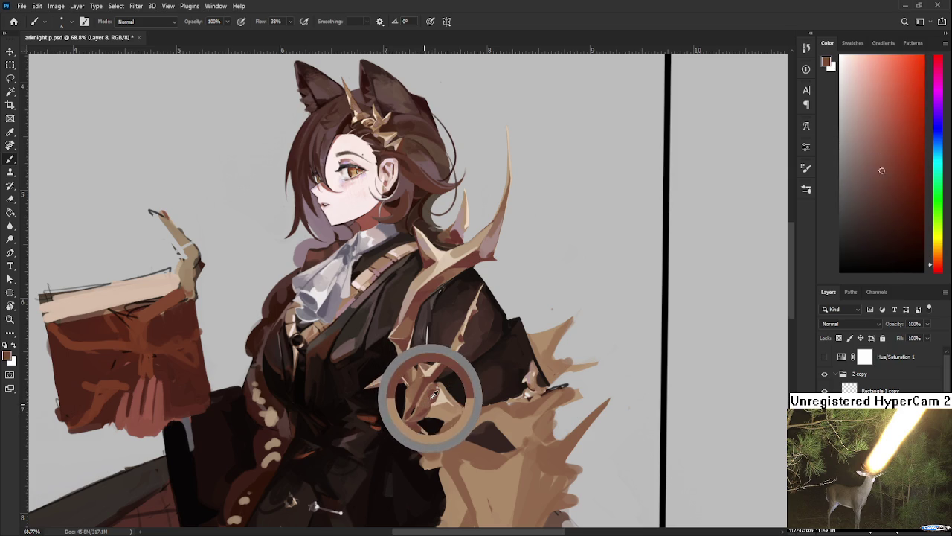
{"action": "left_click_drag", "start_coordinate": [426, 400], "coordinate": [427, 393]}
{"action": "key", "text": "bracketright"}
{"action": "left_click", "coordinate": [427, 398], "text": "alt"}
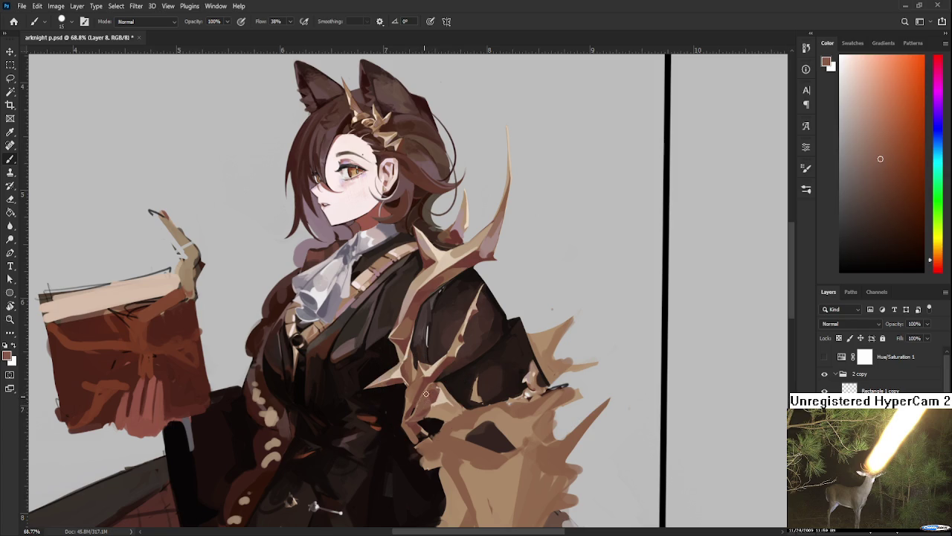
{"action": "left_click", "coordinate": [414, 409], "text": "alt"}
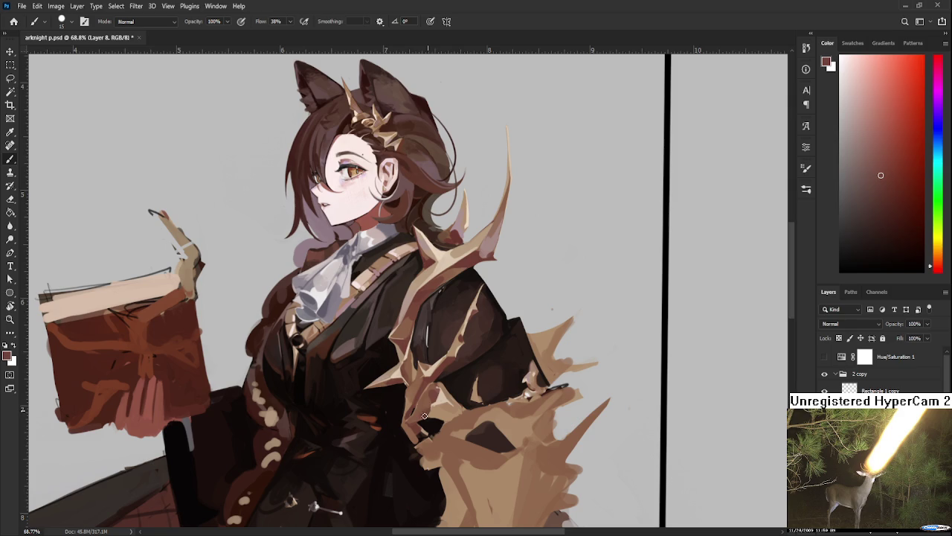
{"action": "left_click", "coordinate": [420, 406], "text": "alt"}
Shape a new left-pointing tan spike with dark shadow patches in the tan mass below
{"action": "left_click", "coordinate": [422, 416], "text": "alt"}
{"action": "left_click", "coordinate": [428, 401], "text": "alt"}
{"action": "left_click", "coordinate": [429, 398], "text": "alt"}
{"action": "left_click", "coordinate": [423, 400], "text": "alt"}
{"action": "left_click", "coordinate": [432, 396], "text": "alt"}
{"action": "left_click", "coordinate": [422, 403], "text": "alt"}
{"action": "left_click", "coordinate": [425, 414], "text": "alt"}
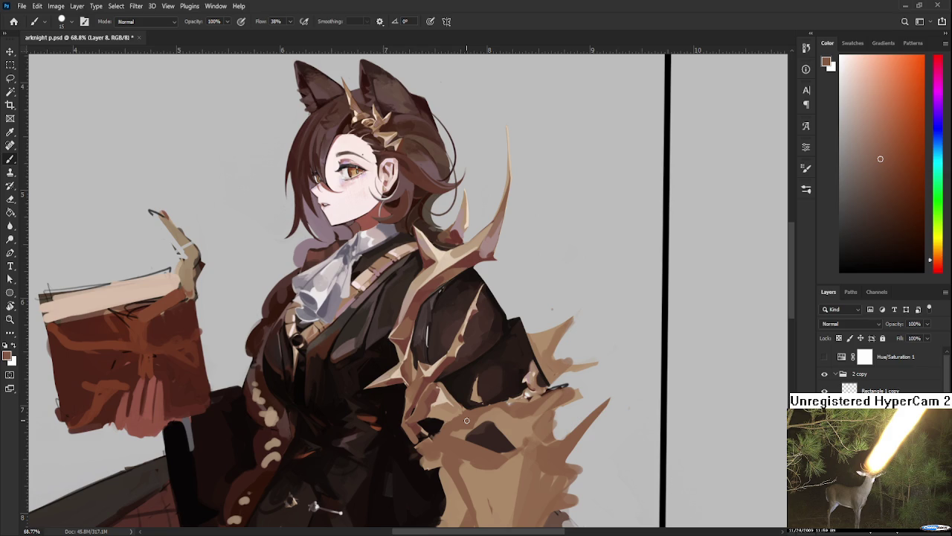
{"action": "scroll", "coordinate": [462, 361], "scroll_direction": "up", "scroll_amount": 2}
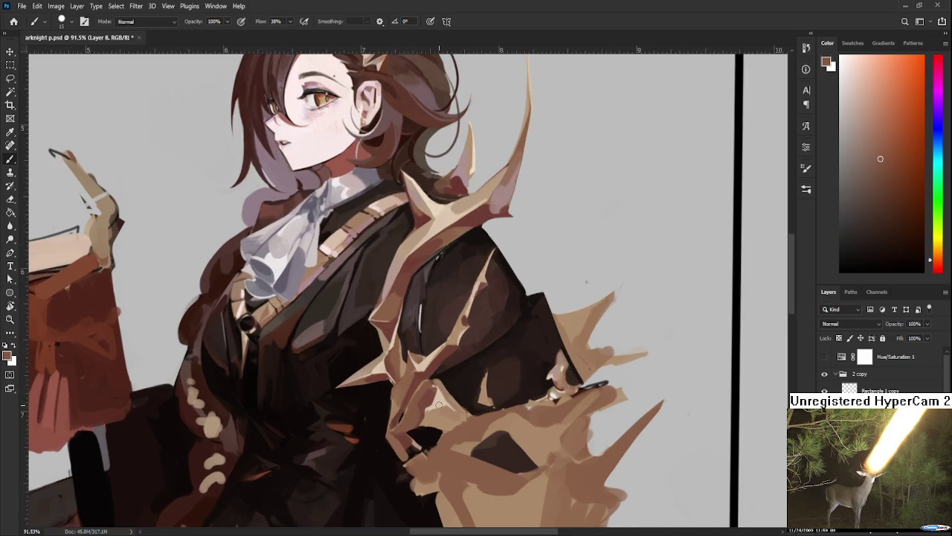
Rotate the view about 74° and paint dark red-brown into the tan fur spikes
{"action": "key", "text": "r"}
{"action": "left_click_drag", "start_coordinate": [488, 354], "coordinate": [315, 371]}
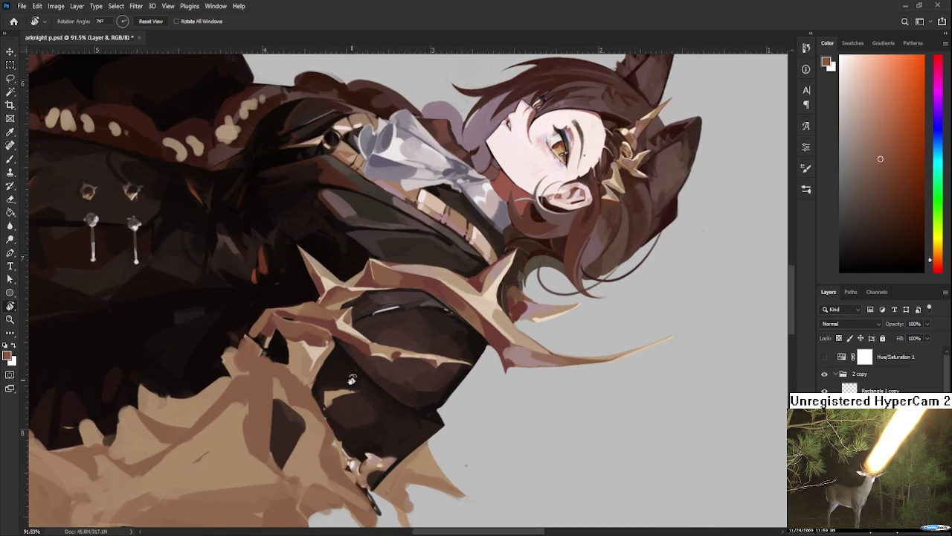
{"action": "left_click_drag", "start_coordinate": [381, 357], "coordinate": [305, 394]}
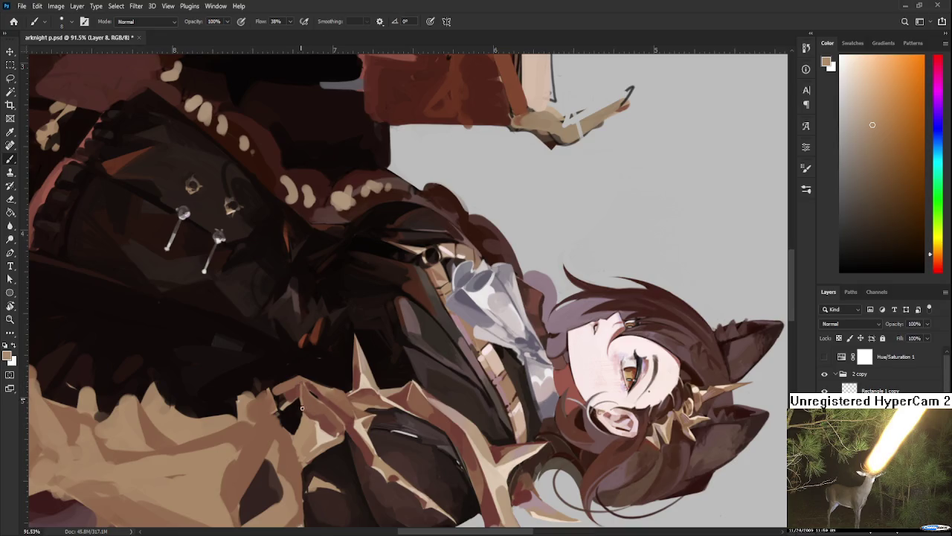
{"action": "left_click", "coordinate": [302, 405], "text": "alt"}
{"action": "left_click_drag", "start_coordinate": [315, 412], "coordinate": [326, 415]}
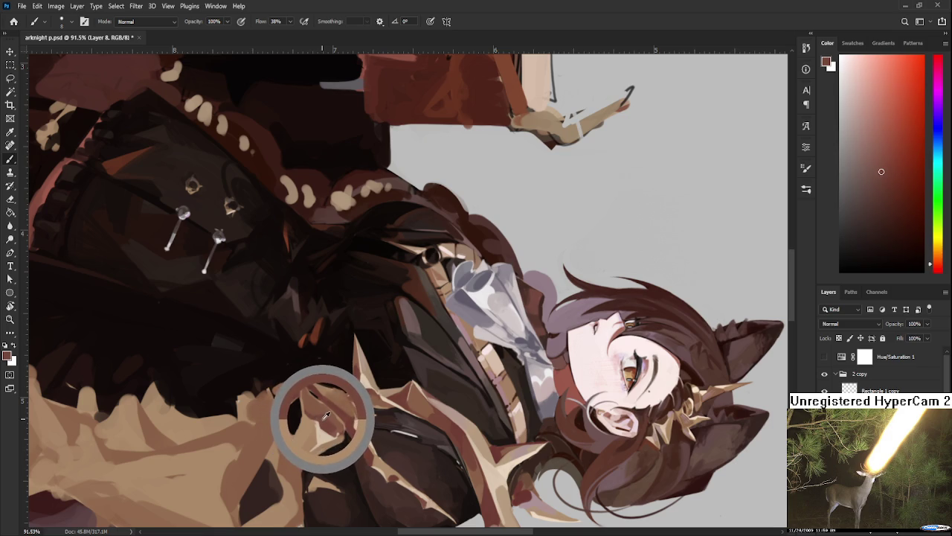
{"action": "left_click_drag", "start_coordinate": [326, 415], "coordinate": [315, 414]}
{"action": "left_click", "coordinate": [316, 414], "text": "alt"}
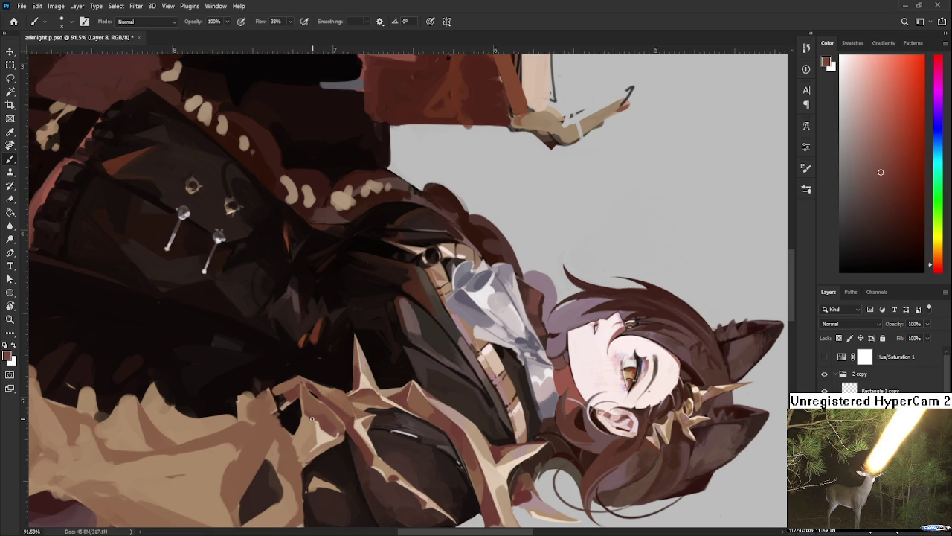
Paint dark fur shadows and light tan fur strokes below the coat
{"action": "mouse_move", "coordinate": [313, 418]}
{"action": "left_mouse_down"}
{"action": "mouse_move", "coordinate": [323, 415]}
{"action": "mouse_move", "coordinate": [314, 419]}
{"action": "mouse_move", "coordinate": [313, 398]}
{"action": "mouse_move", "coordinate": [309, 407]}
{"action": "left_mouse_up"}
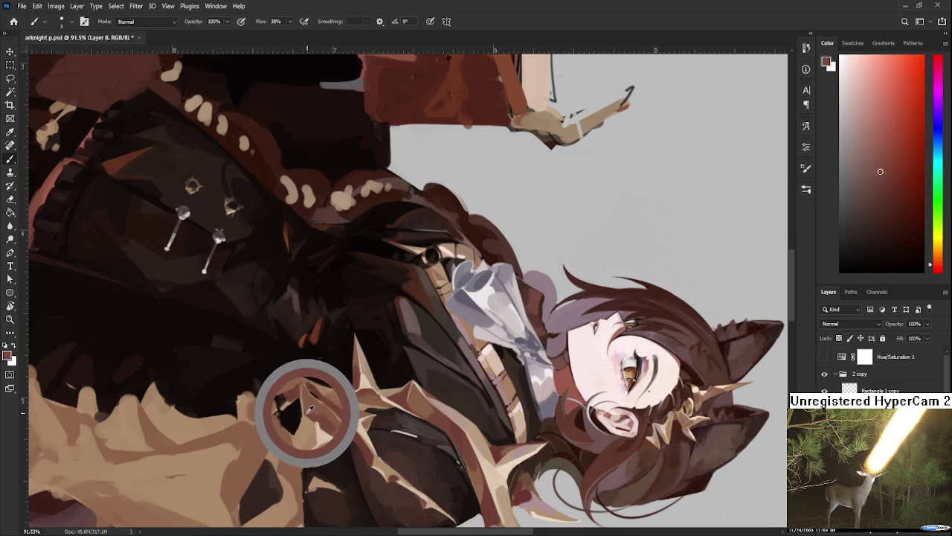
{"action": "left_click_drag", "start_coordinate": [310, 407], "coordinate": [304, 404]}
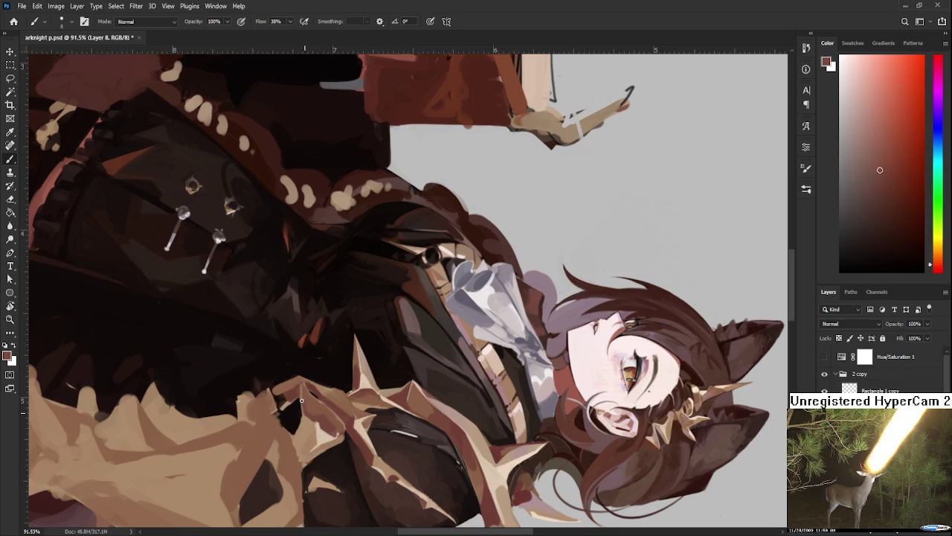
{"action": "left_click", "coordinate": [308, 401], "text": "alt"}
{"action": "left_click", "coordinate": [306, 426], "text": "alt"}
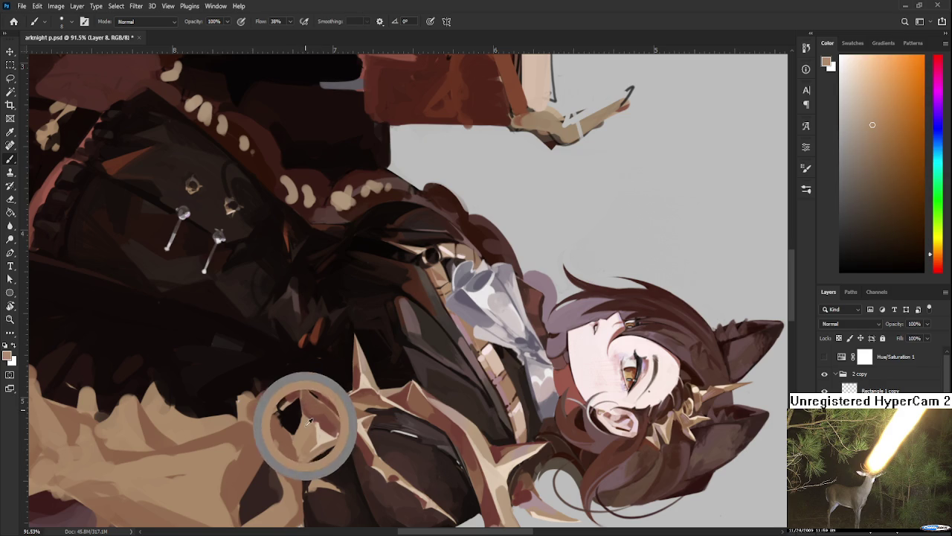
{"action": "left_click", "coordinate": [305, 407], "text": "alt"}
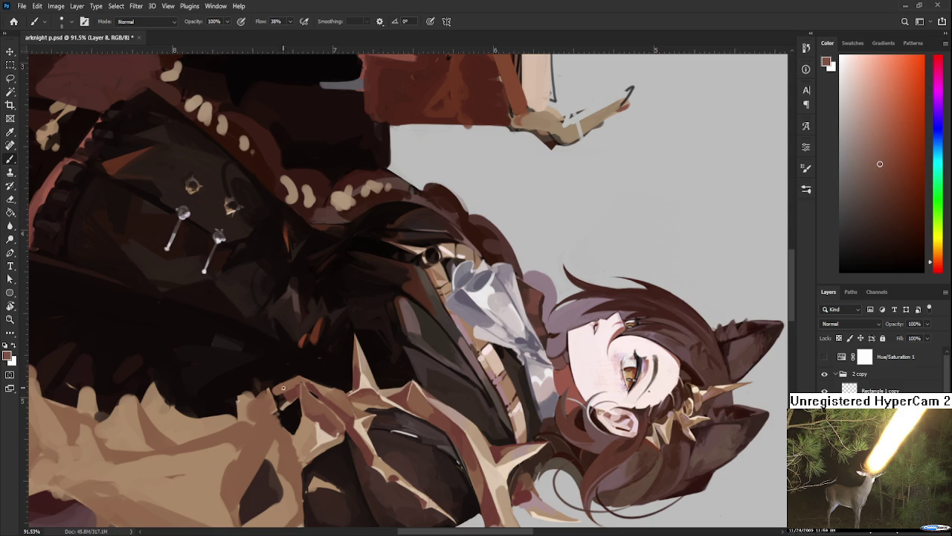
{"action": "left_click", "coordinate": [305, 404], "text": "alt"}
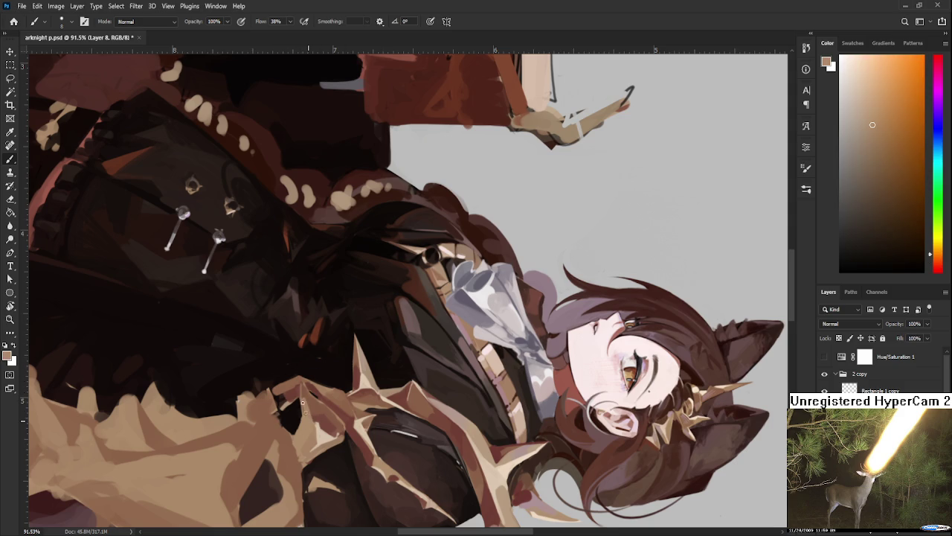
Carve dark reddish-brown shadow shapes and add orange-tan into the spiky fur
{"action": "left_click", "coordinate": [301, 399], "text": "alt"}
{"action": "left_click", "coordinate": [305, 394], "text": "alt"}
{"action": "left_click", "coordinate": [307, 389], "text": "alt"}
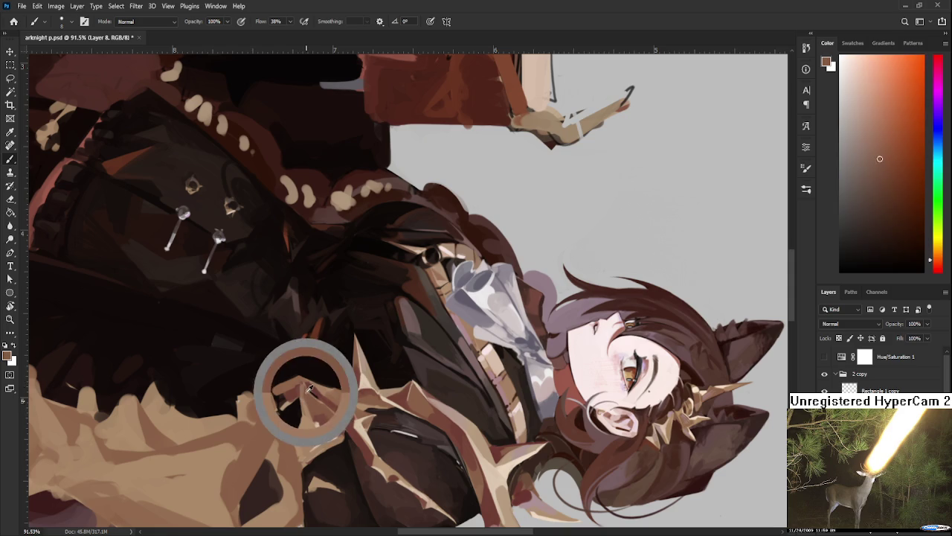
{"action": "left_click", "coordinate": [306, 393], "text": "alt"}
{"action": "left_click", "coordinate": [305, 400], "text": "alt"}
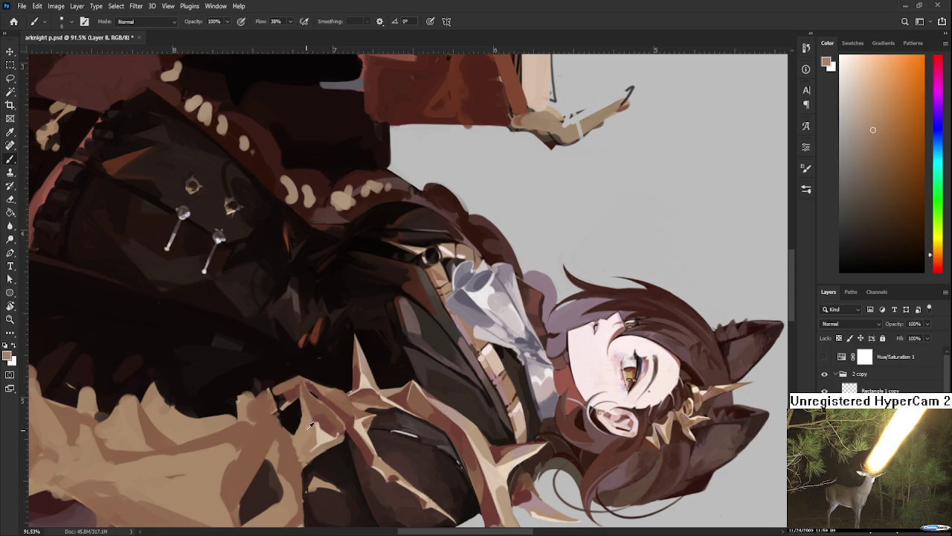
{"action": "left_click", "coordinate": [308, 409], "text": "alt"}
{"action": "left_click", "coordinate": [306, 413], "text": "alt"}
Add darker reddish-brown shading and lighter orange-tan highlights to the fur spikes
{"action": "left_click", "coordinate": [317, 417], "text": "alt"}
{"action": "left_click", "coordinate": [317, 416], "text": "alt"}
{"action": "left_click", "coordinate": [320, 416], "text": "alt"}
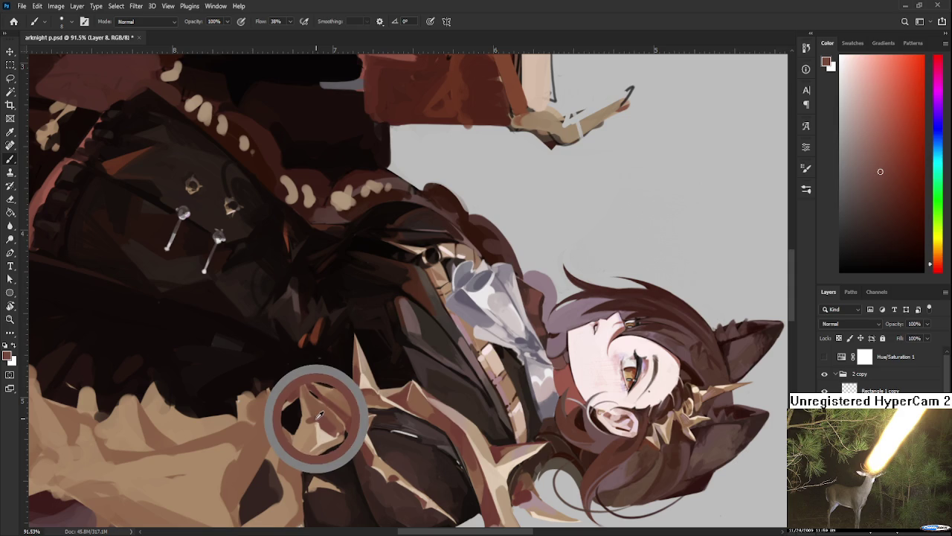
{"action": "left_click", "coordinate": [316, 415], "text": "alt"}
{"action": "left_click", "coordinate": [311, 414], "text": "alt"}
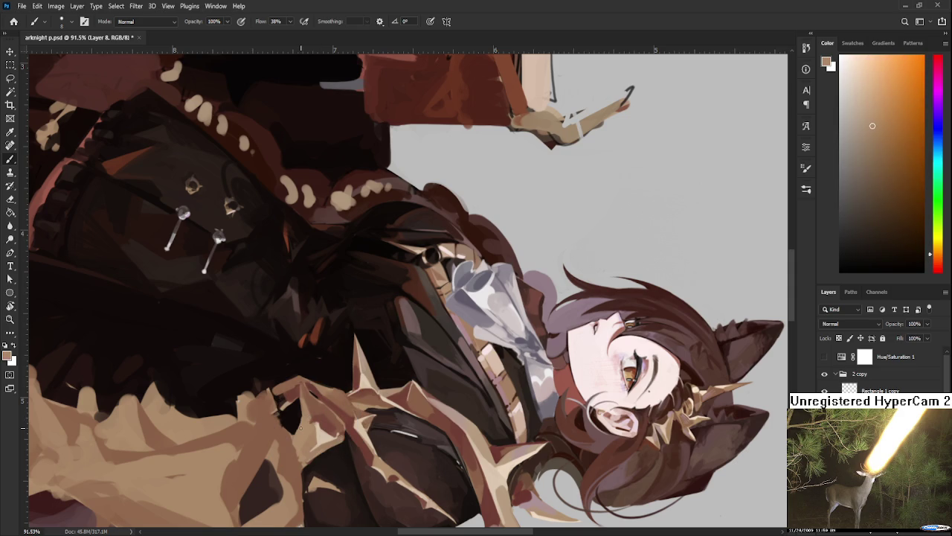
{"action": "scroll", "coordinate": [301, 428], "scroll_direction": "down", "scroll_amount": 1}
{"action": "scroll", "coordinate": [303, 429], "scroll_direction": "down", "scroll_amount": 1}
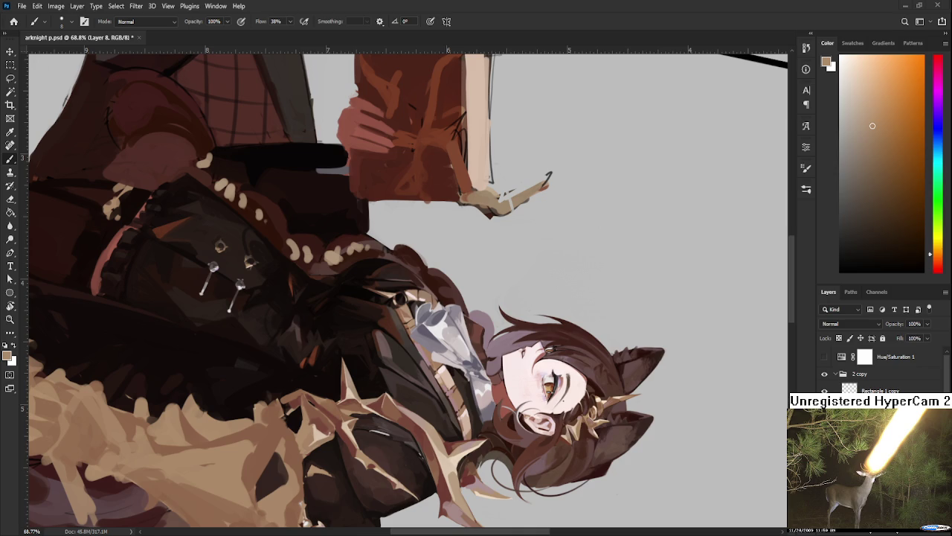
{"action": "scroll", "coordinate": [495, 465], "scroll_direction": "down", "scroll_amount": 2}
Rotate the canvas view upright and zoom in on the fur spikes
{"action": "key", "text": "r"}
{"action": "mouse_move", "coordinate": [462, 465]}
{"action": "left_mouse_down"}
{"action": "mouse_move", "coordinate": [397, 474]}
{"action": "mouse_move", "coordinate": [406, 338]}
{"action": "left_mouse_up"}
{"action": "scroll", "coordinate": [403, 346], "scroll_direction": "up", "scroll_amount": 2}
{"action": "scroll", "coordinate": [403, 346], "scroll_direction": "up", "scroll_amount": 2}
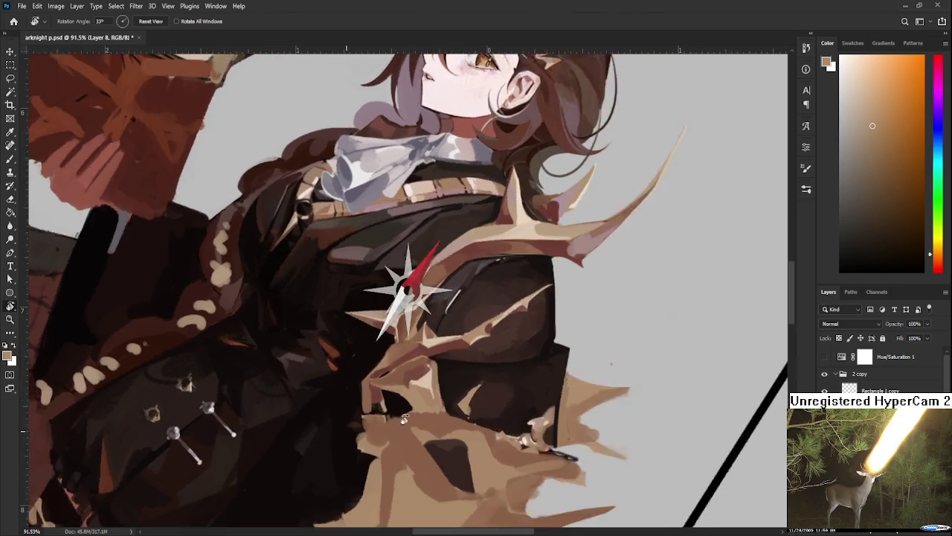
{"action": "key", "text": "b"}
Paint the fur spikes with alternating dark reddish-brown and light tan strokes
{"action": "left_click", "coordinate": [404, 340], "text": "alt"}
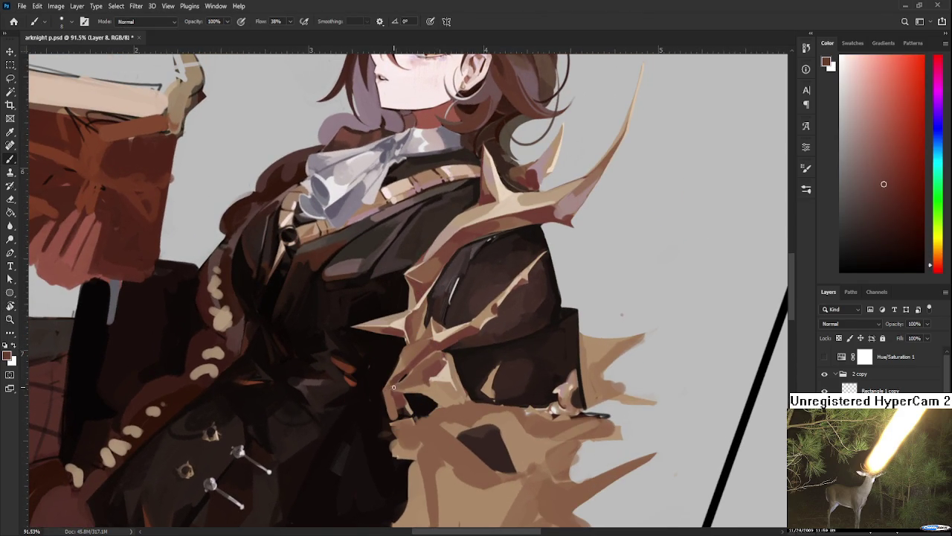
{"action": "left_click", "coordinate": [406, 385], "text": "alt"}
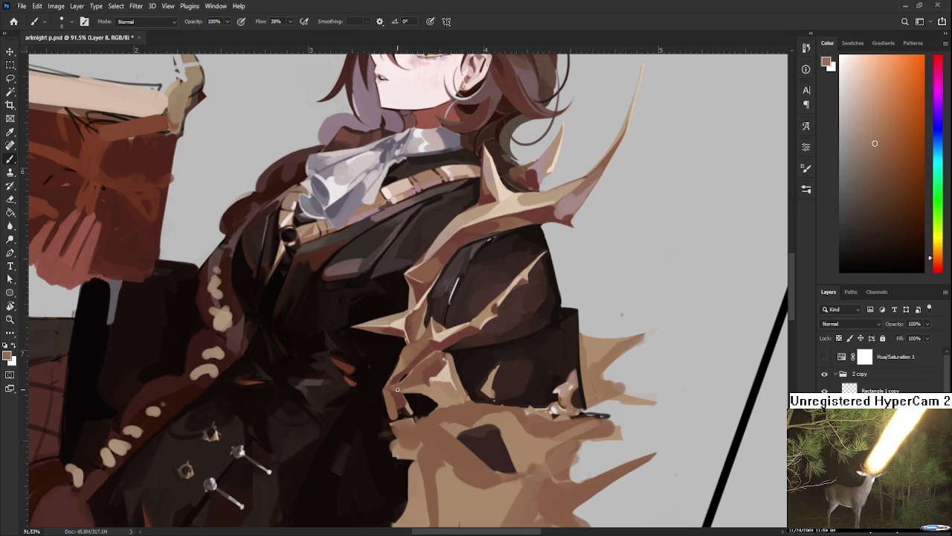
{"action": "left_click", "coordinate": [410, 385], "text": "alt"}
{"action": "left_click", "coordinate": [437, 384], "text": "alt"}
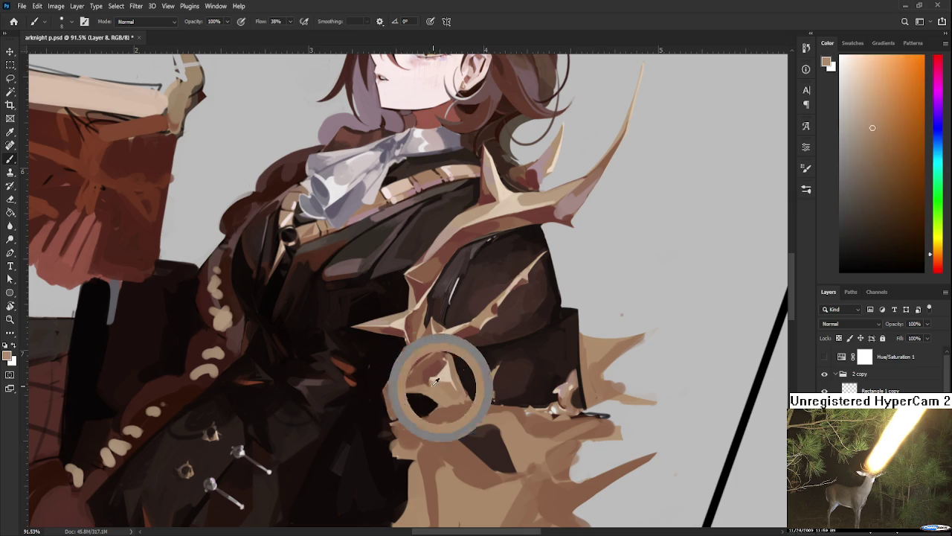
{"action": "left_click", "coordinate": [429, 378], "text": "alt"}
{"action": "left_click", "coordinate": [430, 381], "text": "alt"}
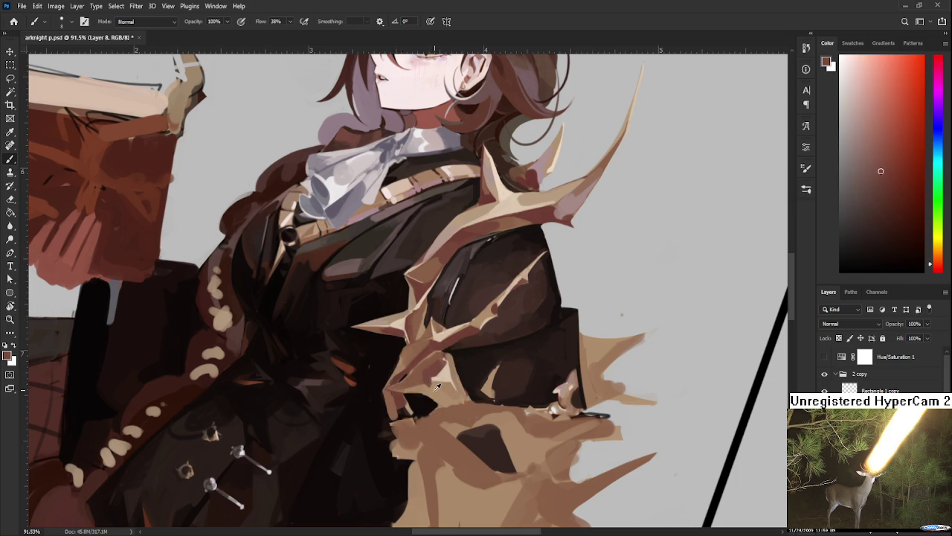
{"action": "left_click", "coordinate": [431, 384], "text": "alt"}
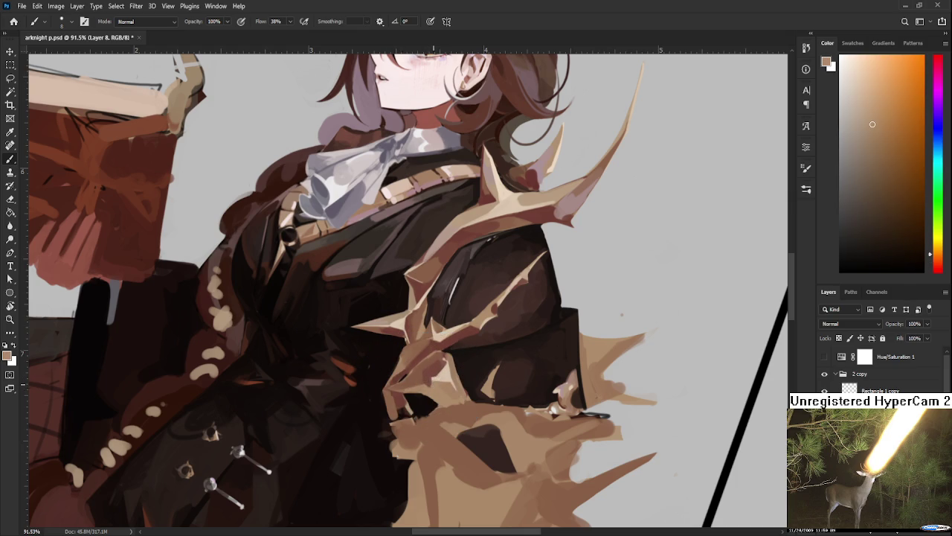
{"action": "left_click", "coordinate": [430, 375], "text": "alt"}
{"action": "left_click", "coordinate": [433, 368], "text": "alt"}
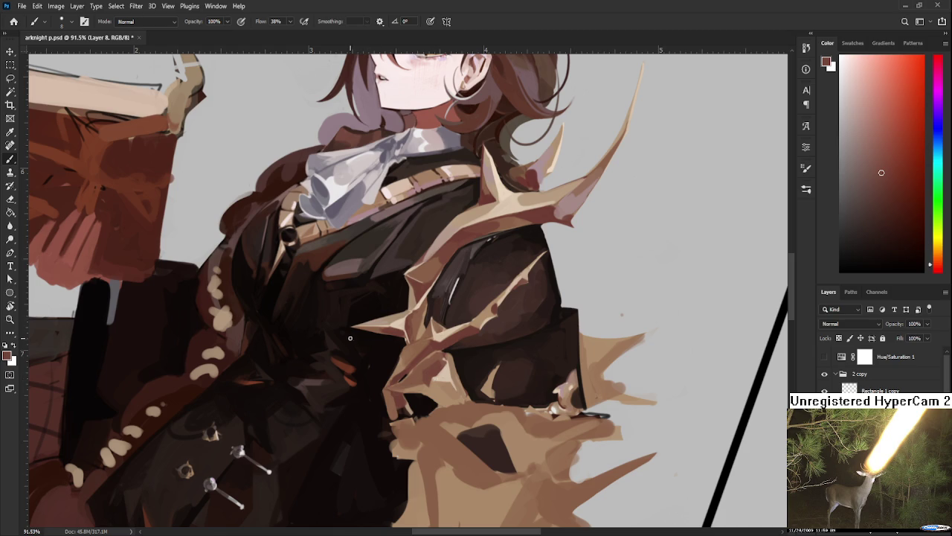
Reshape the spike around the dark notch on the lower coat with tan and darker brown strokes
{"action": "left_click", "coordinate": [428, 371], "text": "alt"}
{"action": "left_click_drag", "start_coordinate": [429, 371], "coordinate": [416, 380]}
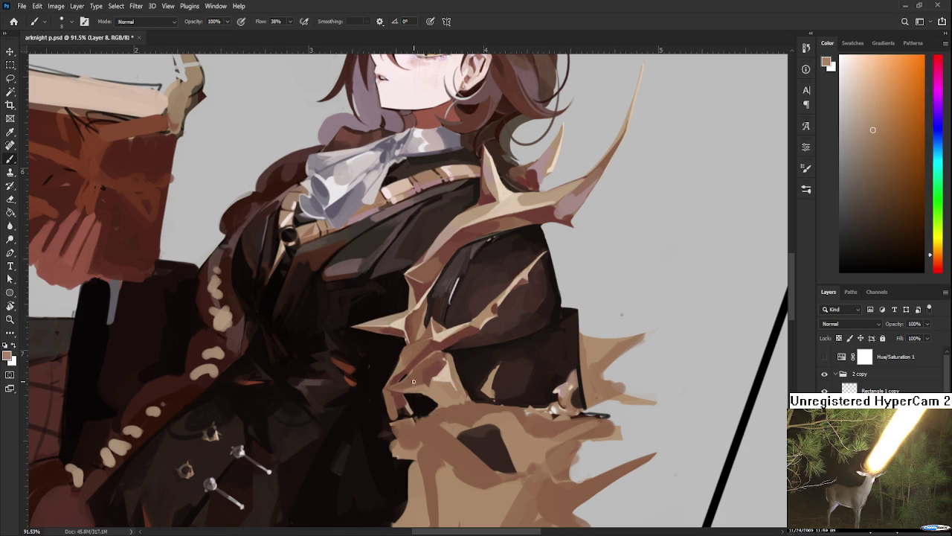
{"action": "left_click", "coordinate": [415, 383], "text": "alt"}
{"action": "left_click", "coordinate": [417, 382], "text": "alt"}
{"action": "left_click_drag", "start_coordinate": [418, 382], "coordinate": [419, 382]}
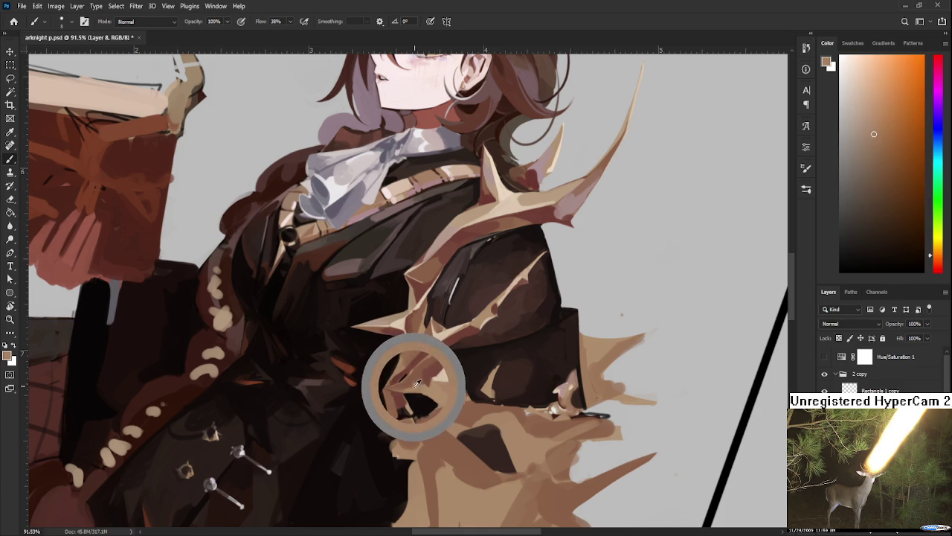
{"action": "left_click", "coordinate": [419, 382], "text": "alt"}
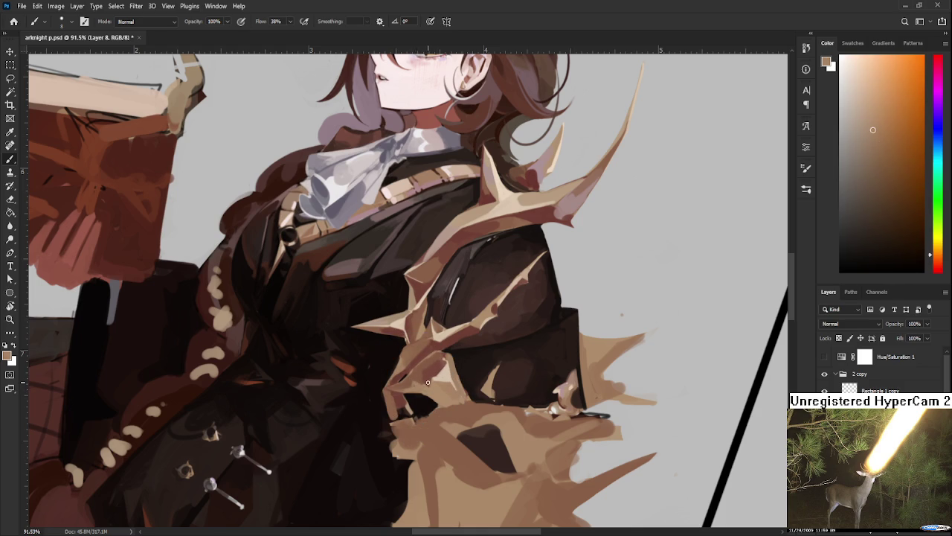
{"action": "scroll", "coordinate": [424, 387], "scroll_direction": "down", "scroll_amount": 2}
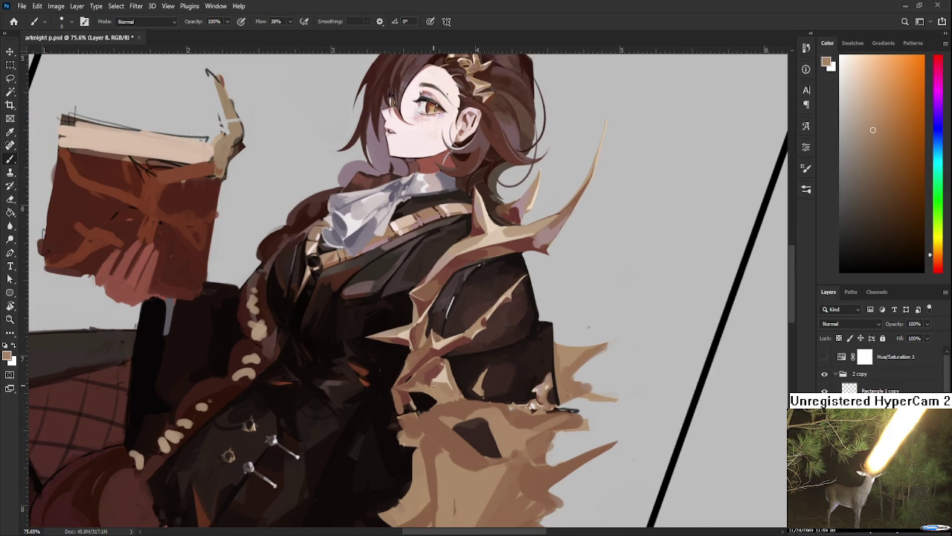
Zoom the canvas to about 122% on the tan spikes over the dark coat shoulder
{"action": "scroll", "coordinate": [430, 380], "scroll_direction": "down", "scroll_amount": 1}
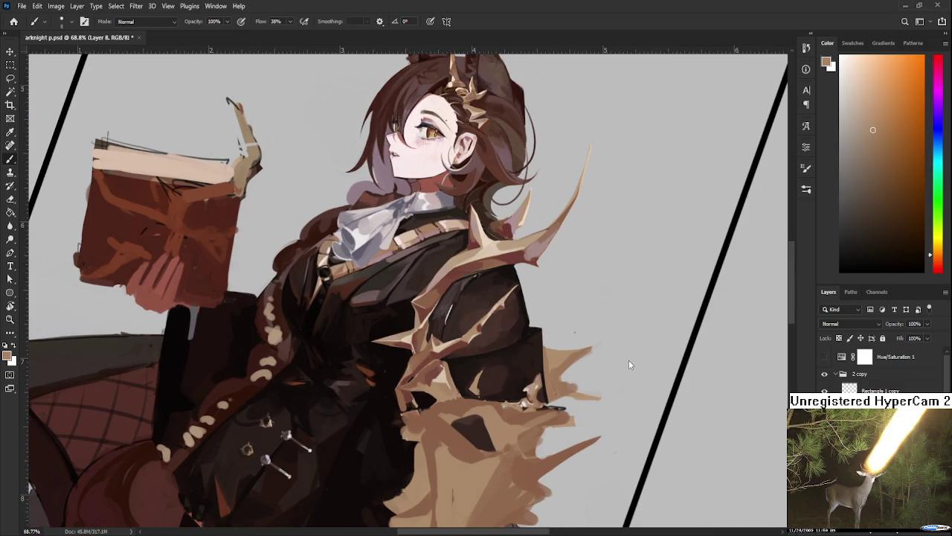
{"action": "scroll", "coordinate": [453, 367], "scroll_direction": "down", "scroll_amount": 2}
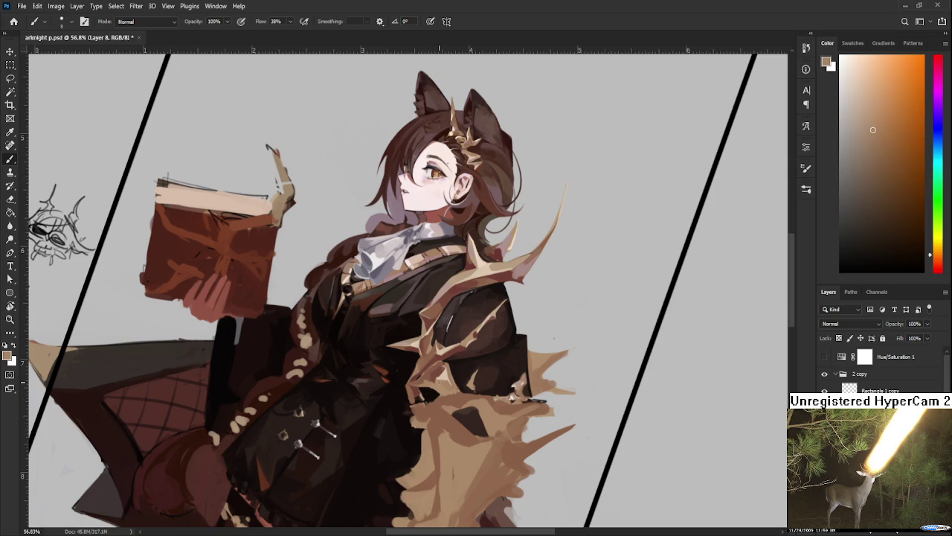
{"action": "scroll", "coordinate": [439, 382], "scroll_direction": "up", "scroll_amount": 2}
{"action": "scroll", "coordinate": [439, 382], "scroll_direction": "up", "scroll_amount": 2}
{"action": "scroll", "coordinate": [439, 383], "scroll_direction": "up", "scroll_amount": 2}
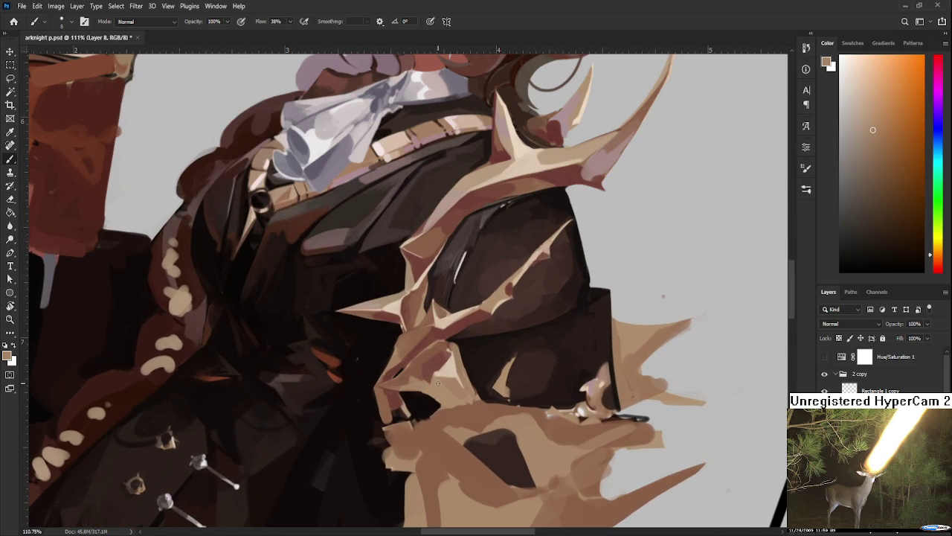
{"action": "scroll", "coordinate": [438, 382], "scroll_direction": "down", "scroll_amount": 1}
{"action": "scroll", "coordinate": [438, 382], "scroll_direction": "down", "scroll_amount": 1}
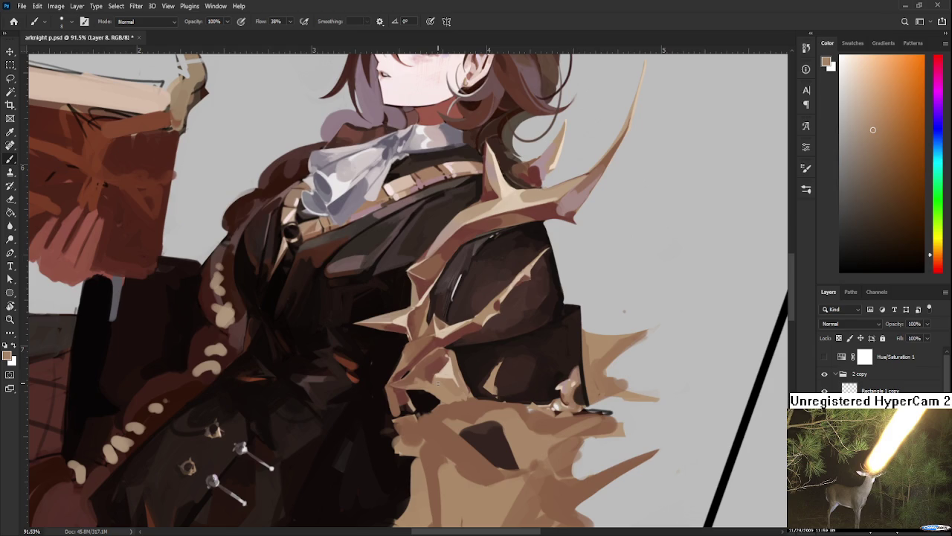
{"action": "scroll", "coordinate": [438, 382], "scroll_direction": "up", "scroll_amount": 2}
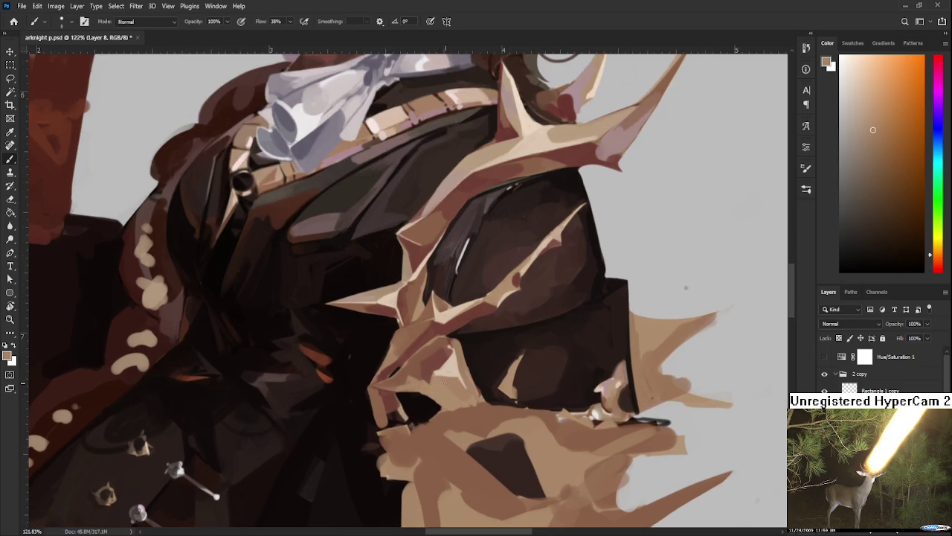
Tilt the canvas to about 57 degrees and lay a first stroke at the spike base
{"action": "key", "text": "r"}
{"action": "mouse_move", "coordinate": [459, 381]}
{"action": "left_mouse_down"}
{"action": "mouse_move", "coordinate": [365, 438]}
{"action": "mouse_move", "coordinate": [296, 322]}
{"action": "left_mouse_up"}
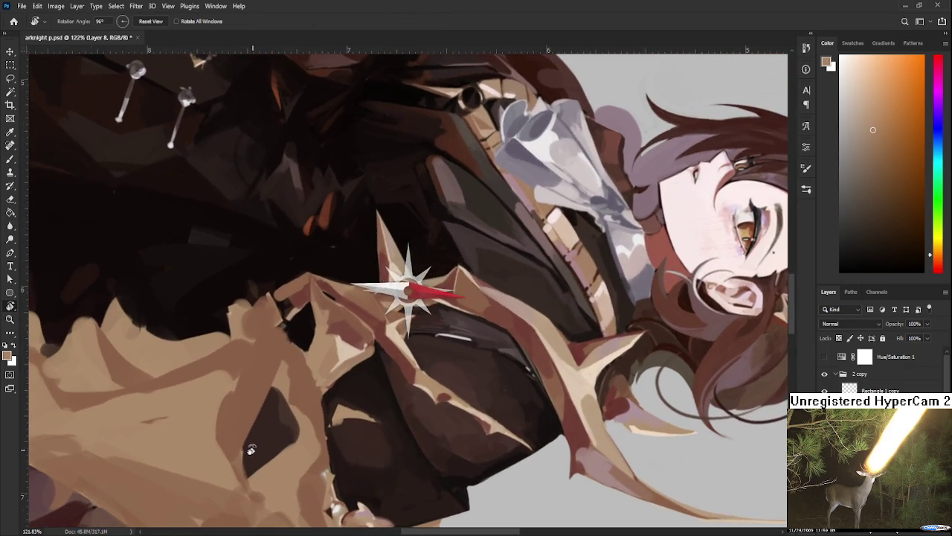
{"action": "key", "text": "b"}
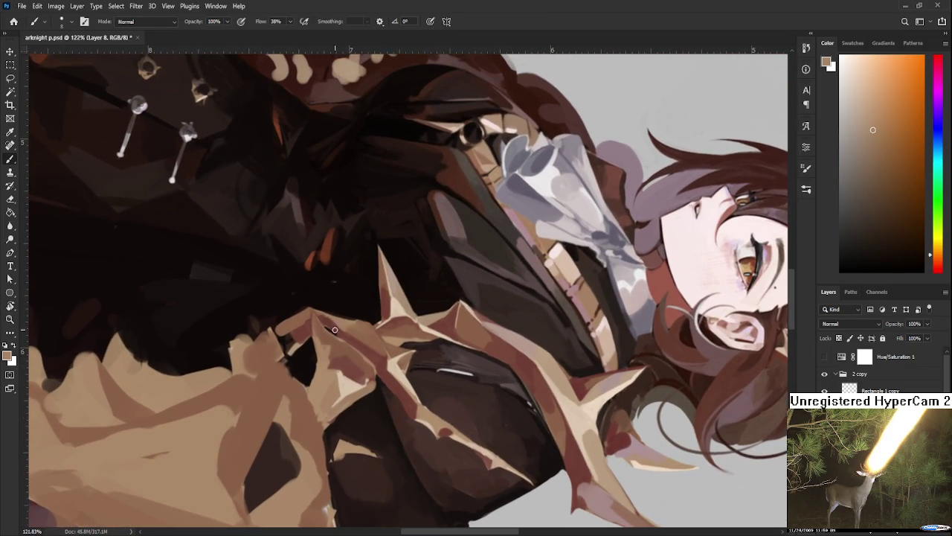
{"action": "left_click_drag", "start_coordinate": [312, 335], "coordinate": [318, 337]}
Repaint the upper spike base with nearby sampled browns
{"action": "left_click", "coordinate": [320, 348], "text": "alt"}
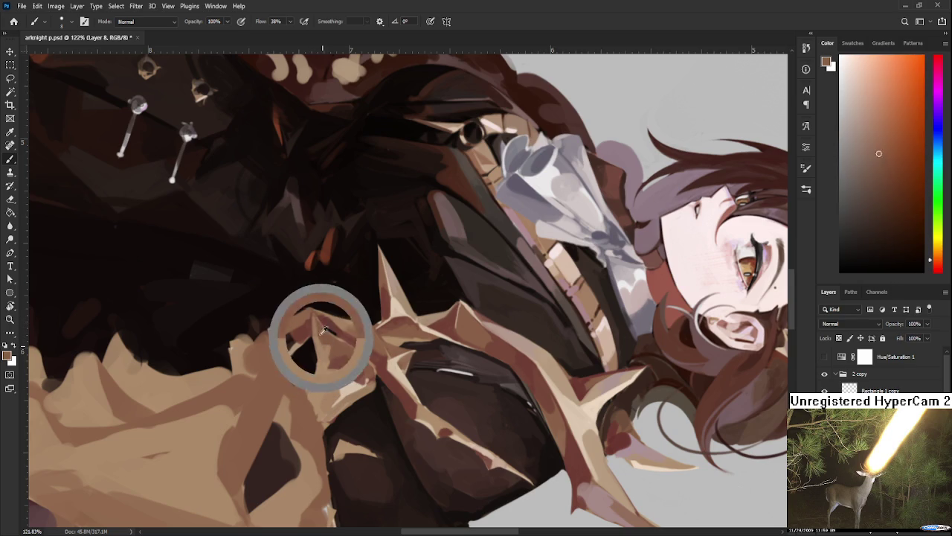
{"action": "left_click", "coordinate": [314, 321], "text": "alt"}
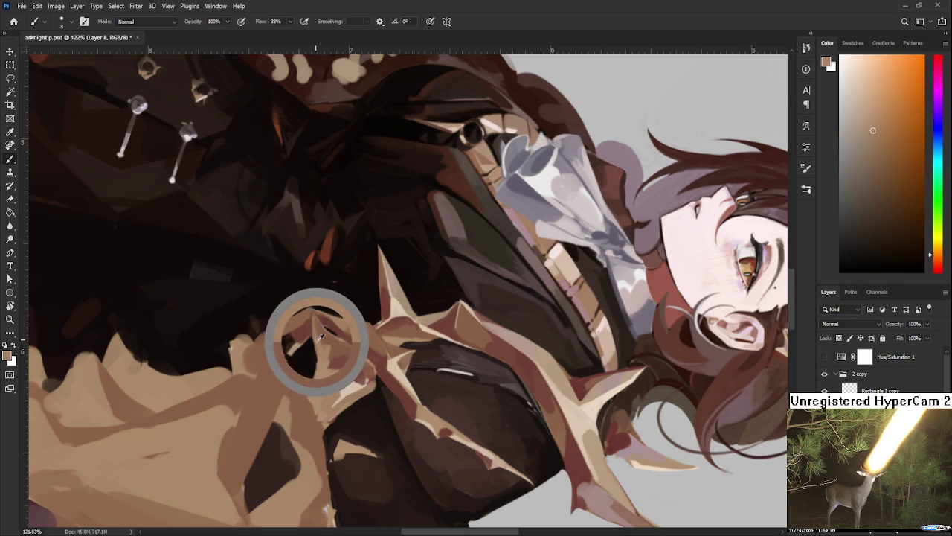
{"action": "left_click", "coordinate": [320, 320], "text": "alt"}
{"action": "left_click", "coordinate": [321, 319], "text": "alt"}
{"action": "left_click", "coordinate": [319, 316], "text": "alt"}
{"action": "left_click", "coordinate": [318, 345], "text": "alt"}
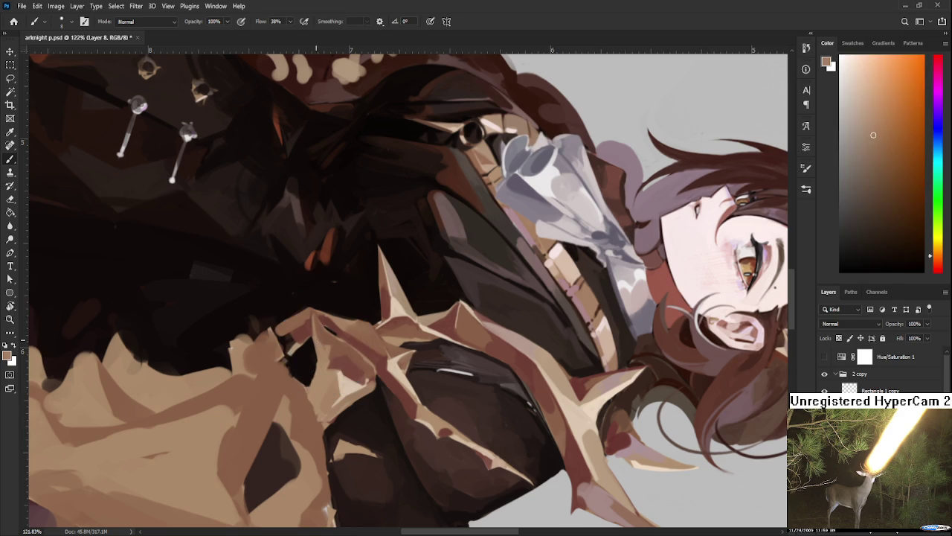
{"action": "left_click", "coordinate": [324, 315], "text": "alt"}
{"action": "left_click", "coordinate": [329, 322], "text": "alt"}
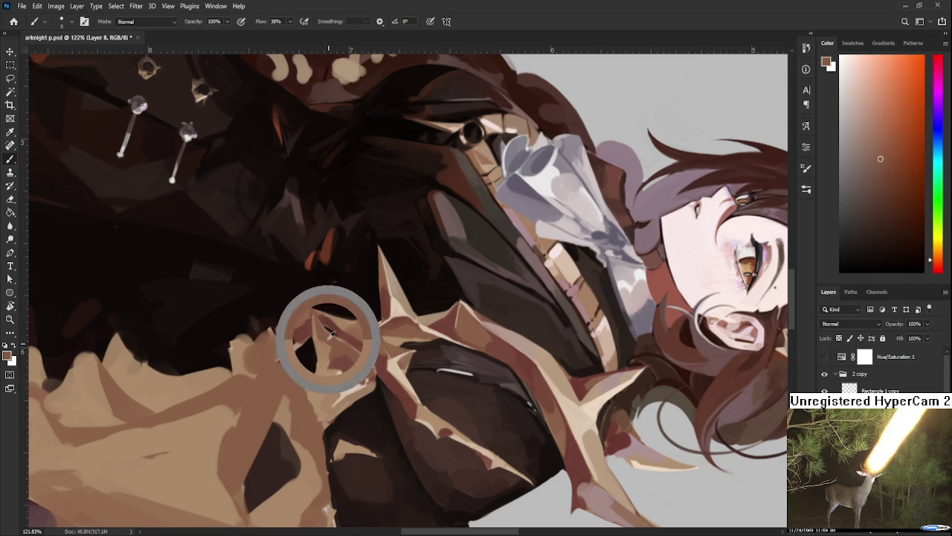
{"action": "left_click", "coordinate": [334, 345], "text": "alt"}
{"action": "left_click", "coordinate": [335, 349], "text": "alt"}
{"action": "left_click", "coordinate": [335, 350], "text": "alt"}
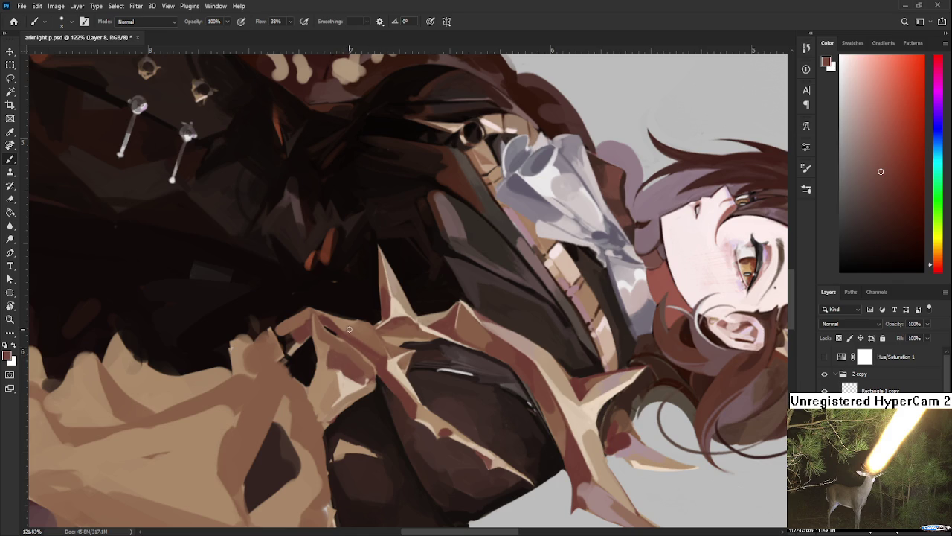
Add darker reddish-brown shadow shapes where the spike meets the coat sleeve
{"action": "left_click", "coordinate": [337, 341], "text": "alt"}
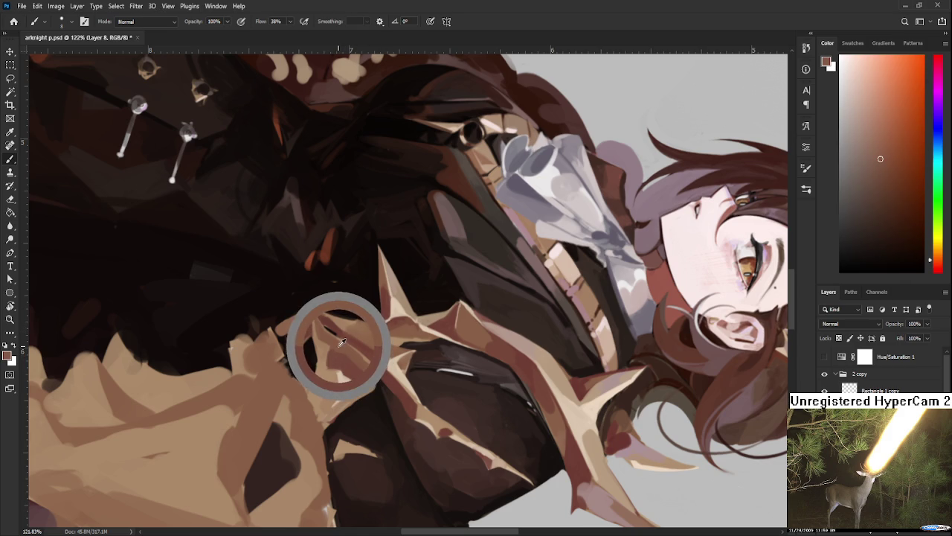
{"action": "left_click", "coordinate": [331, 339], "text": "alt"}
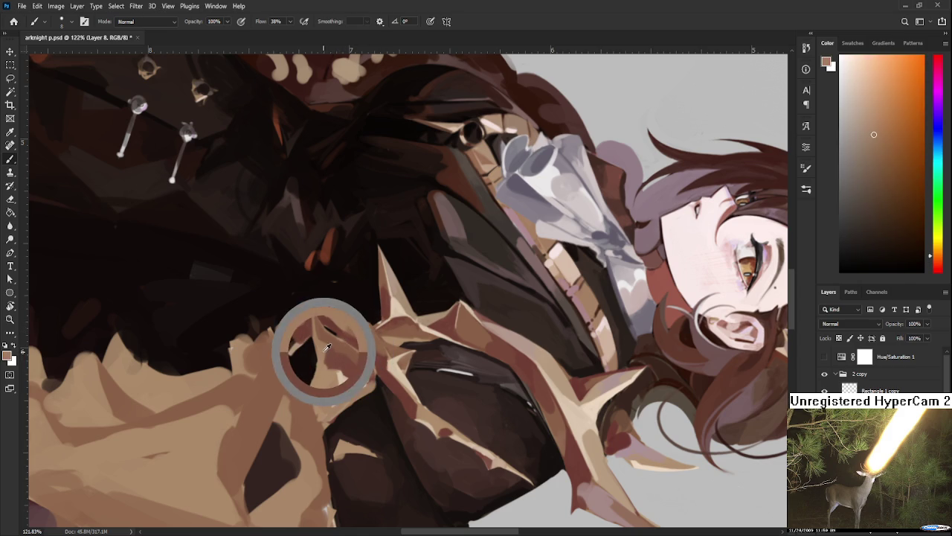
{"action": "left_click", "coordinate": [331, 339], "text": "alt"}
{"action": "left_click", "coordinate": [325, 351], "text": "alt"}
{"action": "left_click_drag", "start_coordinate": [325, 351], "coordinate": [328, 348]}
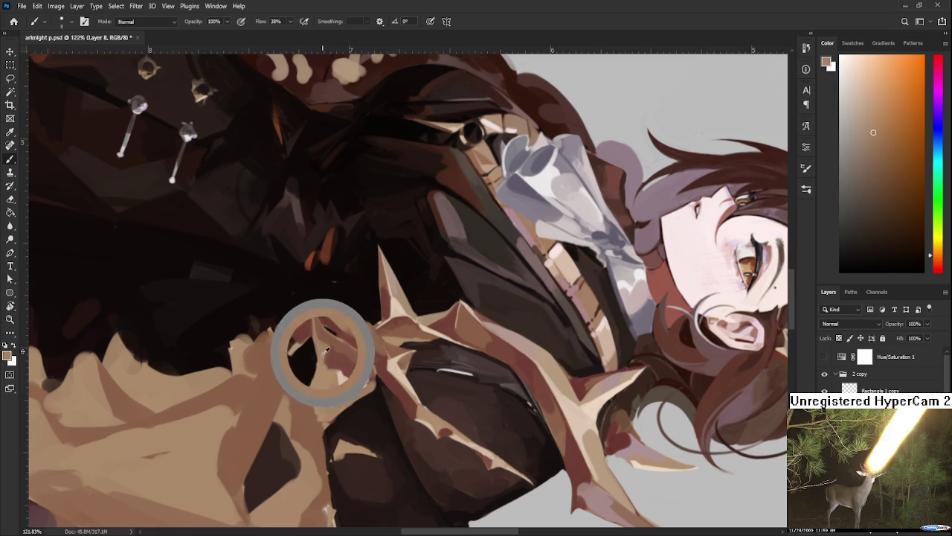
{"action": "left_click_drag", "start_coordinate": [327, 348], "coordinate": [330, 322]}
{"action": "left_click", "coordinate": [331, 335], "text": "alt"}
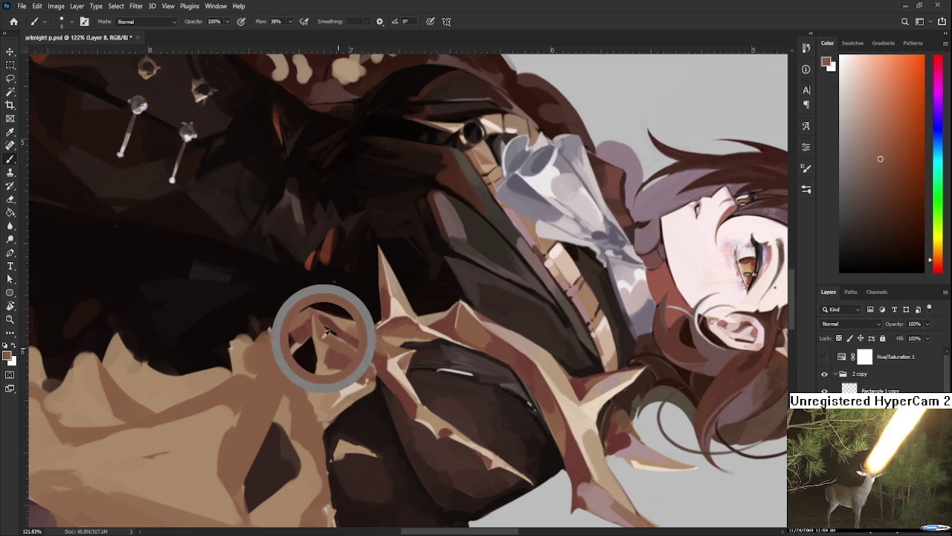
{"action": "left_click_drag", "start_coordinate": [331, 332], "coordinate": [326, 346]}
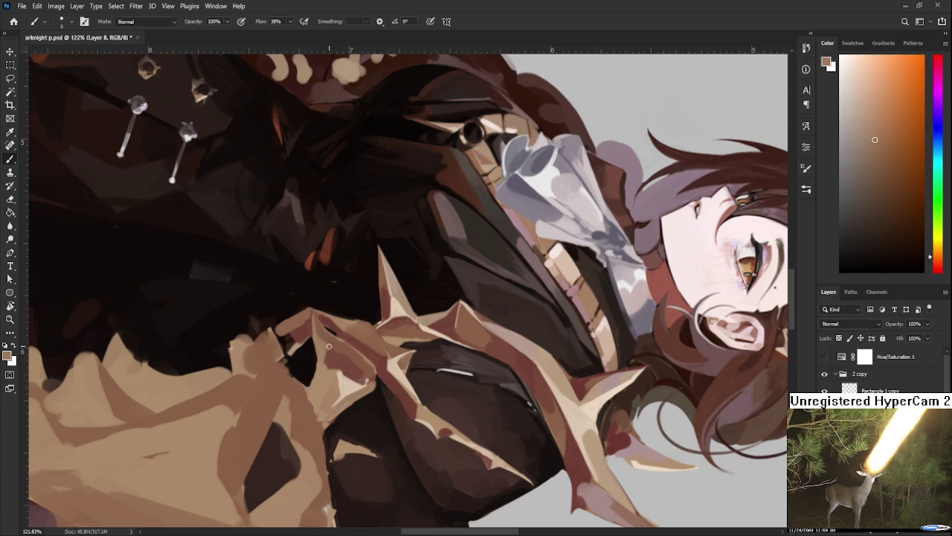
{"action": "left_click", "coordinate": [328, 345], "text": "alt"}
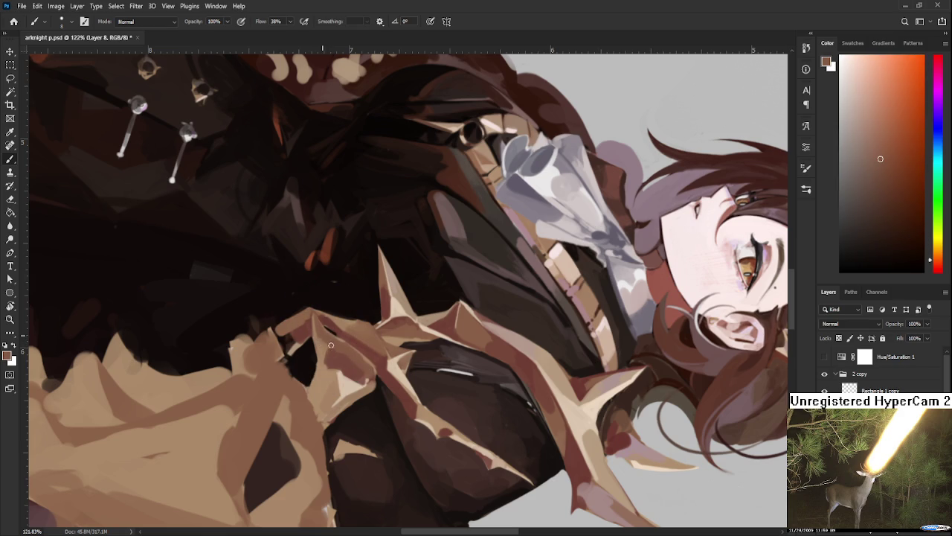
{"action": "left_click", "coordinate": [334, 350], "text": "alt"}
Fill part of the dark notch with lighter orange-tan strokes, forming a pointed tan shape
{"action": "left_click", "coordinate": [341, 352], "text": "alt"}
{"action": "left_click", "coordinate": [335, 348], "text": "alt"}
{"action": "left_click", "coordinate": [321, 344], "text": "alt"}
{"action": "left_click", "coordinate": [322, 371], "text": "alt"}
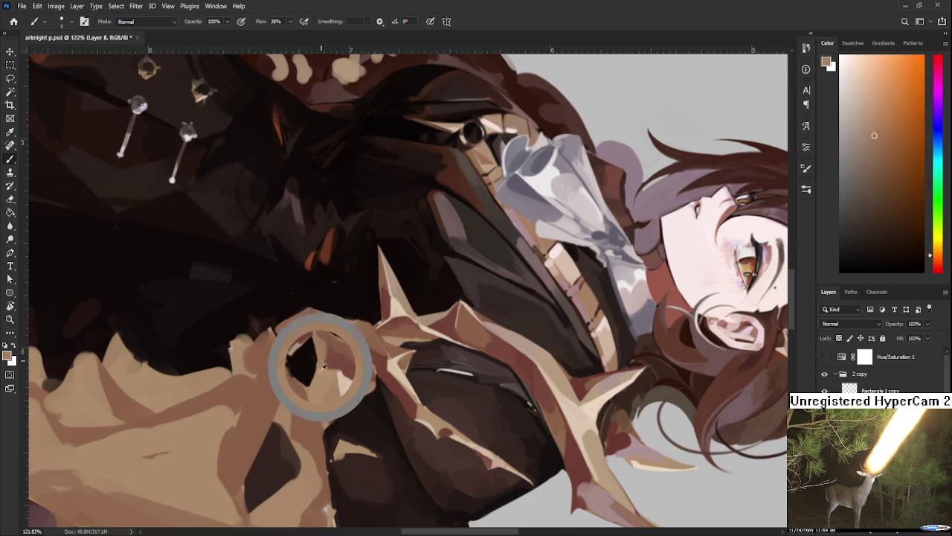
{"action": "left_click", "coordinate": [319, 364], "text": "alt"}
{"action": "left_click", "coordinate": [309, 340], "text": "alt"}
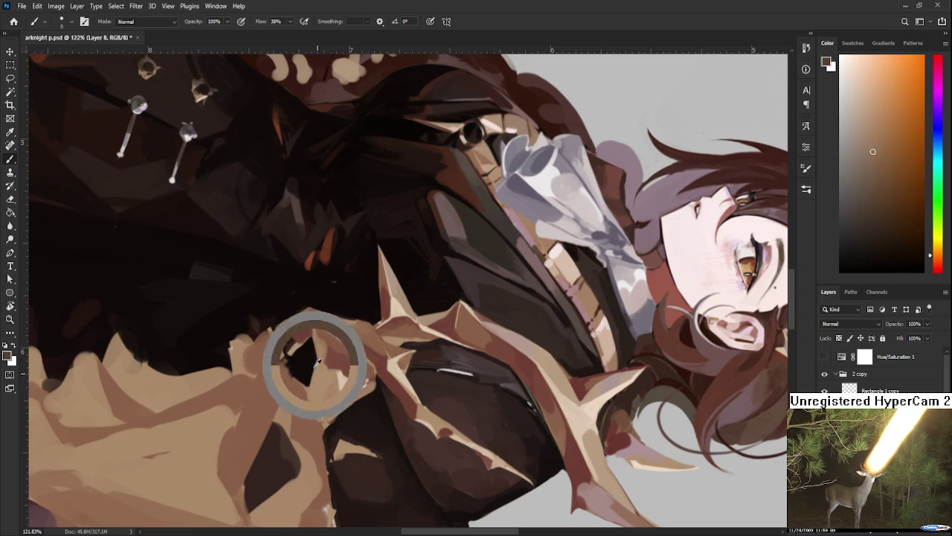
{"action": "left_click", "coordinate": [320, 361], "text": "alt"}
{"action": "left_click", "coordinate": [321, 359], "text": "alt"}
{"action": "left_click", "coordinate": [322, 359], "text": "alt"}
{"action": "left_click", "coordinate": [322, 359], "text": "alt"}
{"action": "left_click", "coordinate": [323, 359], "text": "alt"}
{"action": "left_click", "coordinate": [323, 359], "text": "alt"}
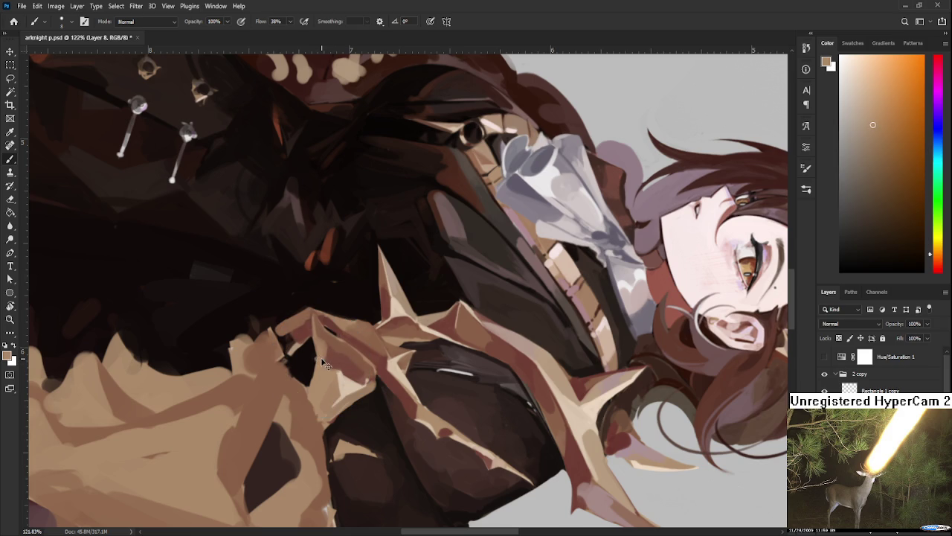
{"action": "left_click", "coordinate": [323, 364], "text": "alt"}
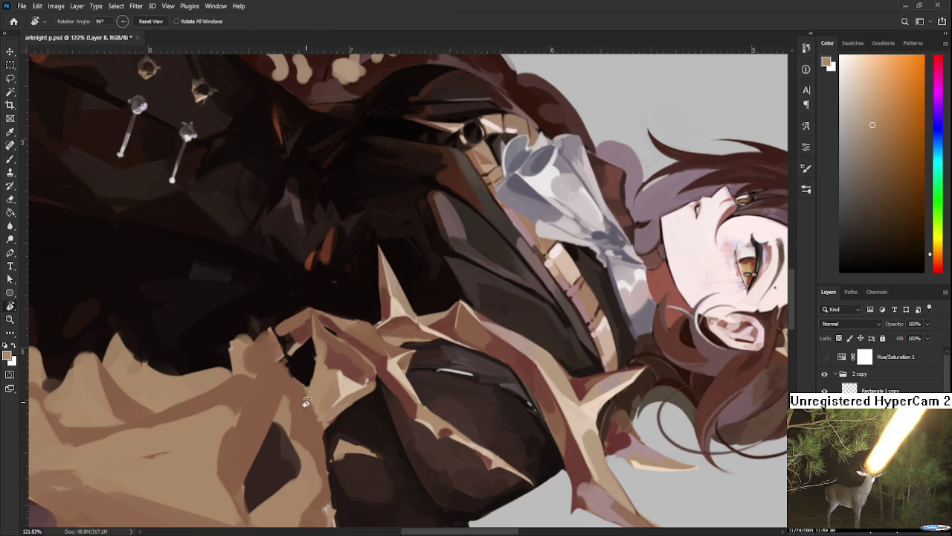
Zoom out to the whole illustration and rotate the view back to 0°
{"action": "key", "text": "r"}
{"action": "left_click_drag", "start_coordinate": [323, 364], "coordinate": [421, 380]}
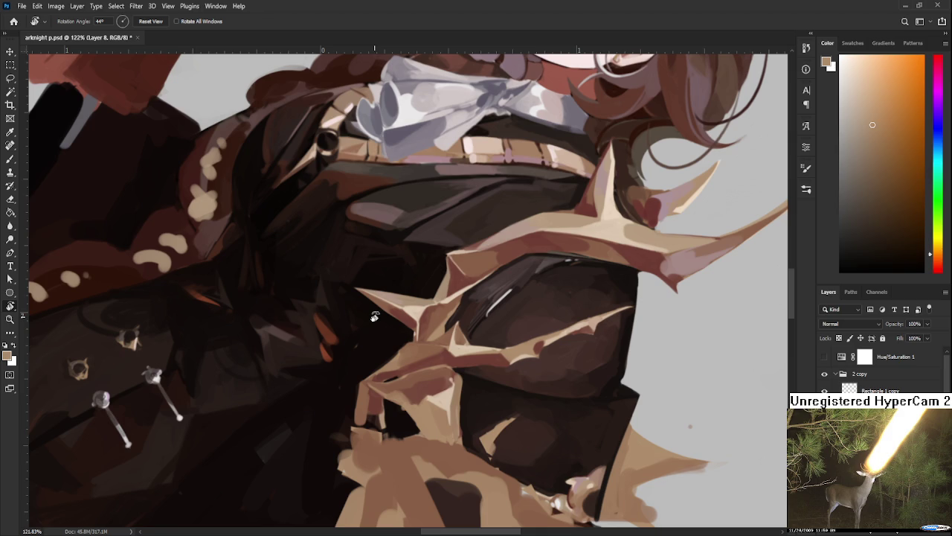
{"action": "scroll", "coordinate": [375, 316], "scroll_direction": "down", "scroll_amount": 2}
{"action": "scroll", "coordinate": [410, 345], "scroll_direction": "down", "scroll_amount": 2}
{"action": "scroll", "coordinate": [409, 349], "scroll_direction": "down", "scroll_amount": 2}
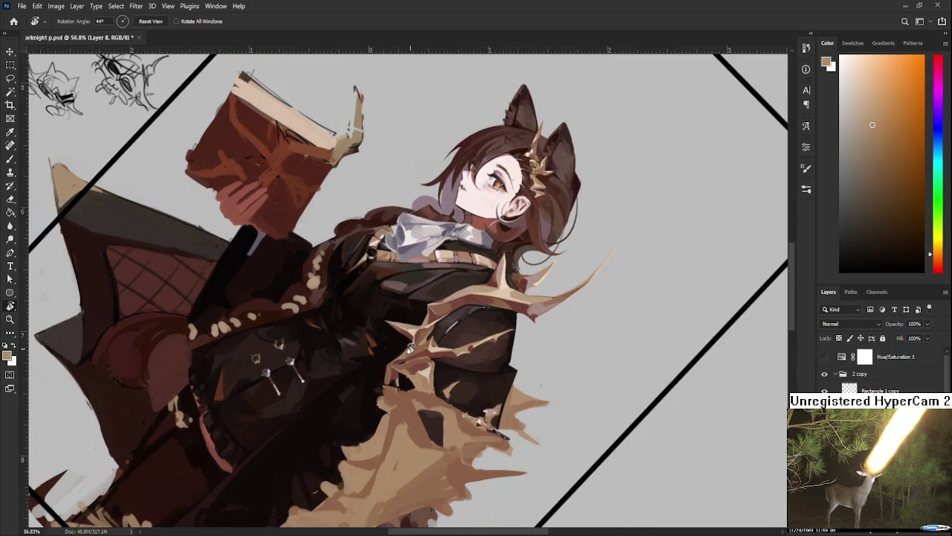
{"action": "scroll", "coordinate": [410, 349], "scroll_direction": "down", "scroll_amount": 2}
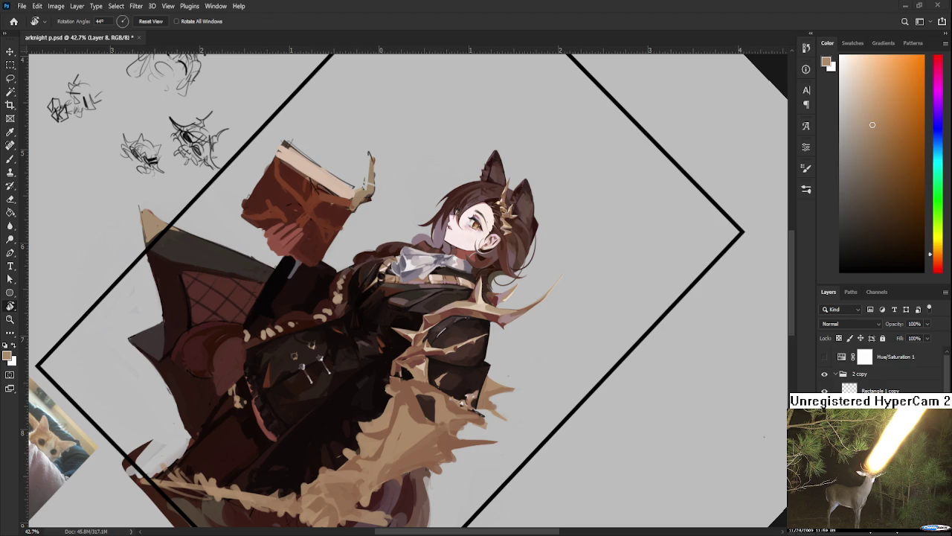
{"action": "scroll", "coordinate": [609, 332], "scroll_direction": "down", "scroll_amount": 2}
{"action": "scroll", "coordinate": [609, 332], "scroll_direction": "down", "scroll_amount": 1}
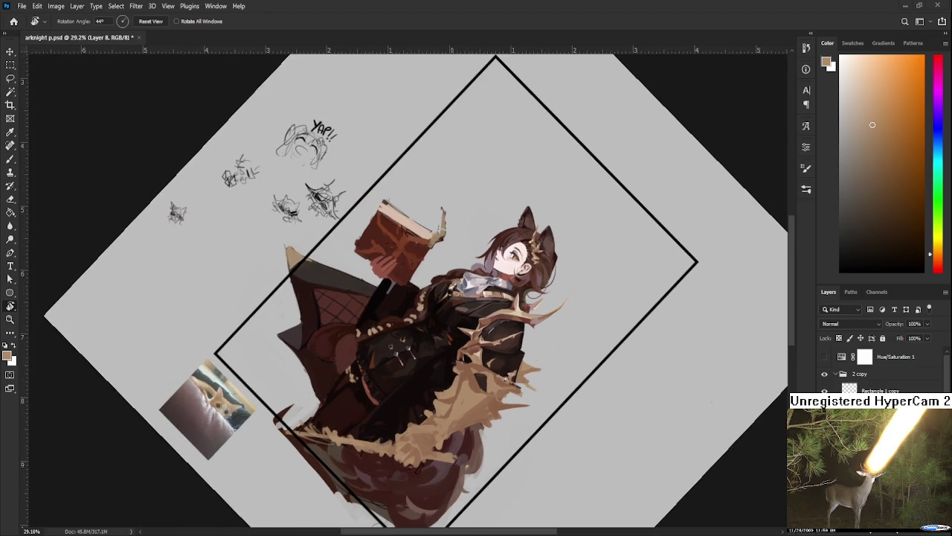
{"action": "scroll", "coordinate": [586, 330], "scroll_direction": "up", "scroll_amount": 1}
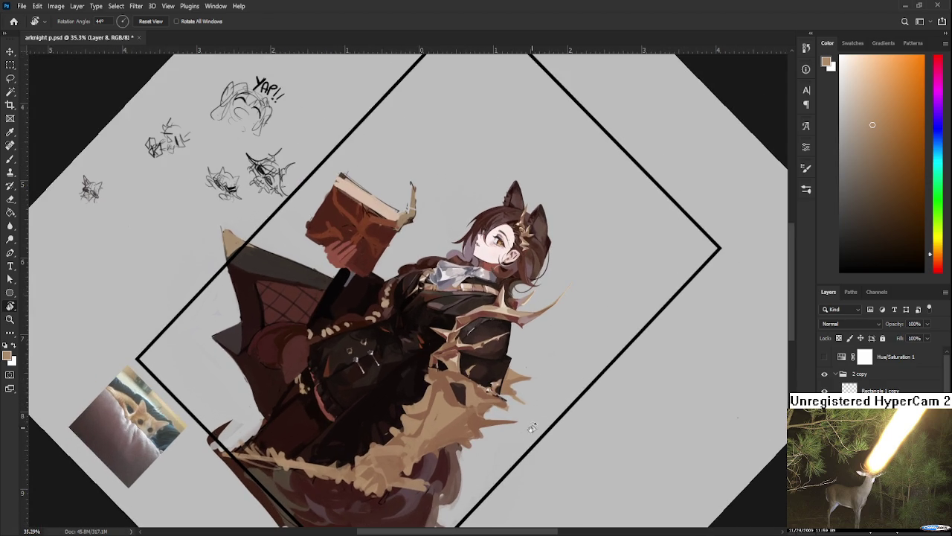
{"action": "left_click_drag", "start_coordinate": [535, 426], "coordinate": [628, 328]}
Toggle the Hue/Saturation 1 layer on to check values in greyscale, then off again
{"action": "left_click", "coordinate": [824, 356]}
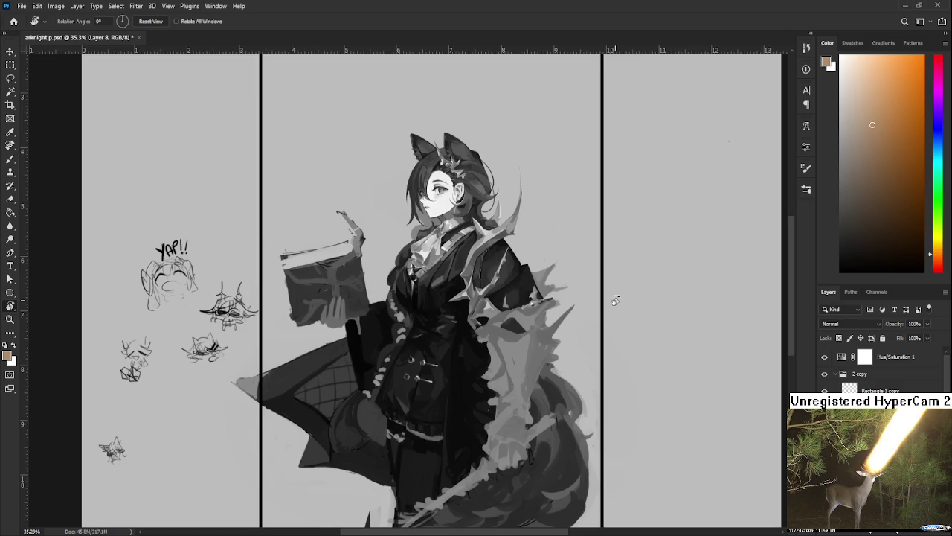
{"action": "left_click_drag", "start_coordinate": [615, 300], "coordinate": [531, 278]}
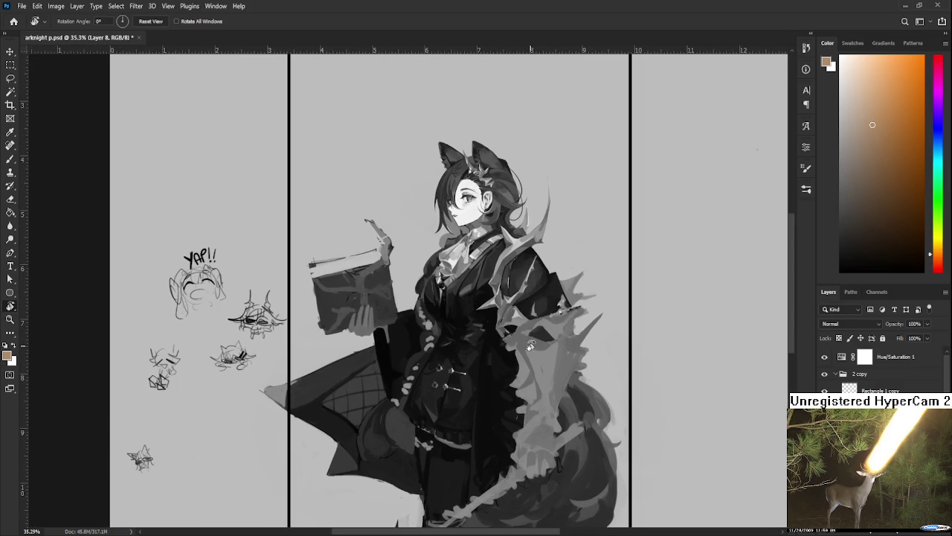
{"action": "left_click", "coordinate": [824, 358]}
{"action": "left_click_drag", "start_coordinate": [691, 404], "coordinate": [627, 399]}
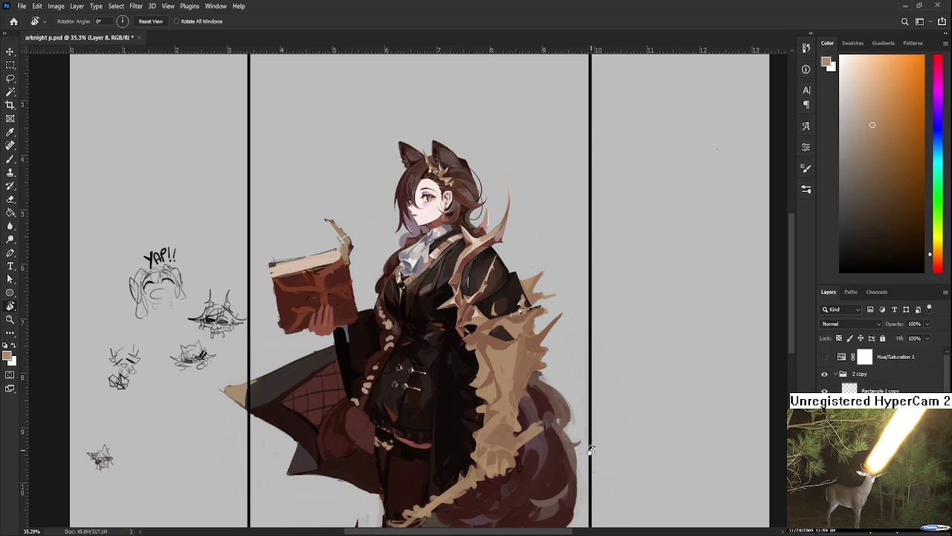
Zoom in on the fur collar, then switch to the brush and sample reddish-brown collar shades
{"action": "scroll", "coordinate": [598, 470], "scroll_direction": "down", "scroll_amount": 1}
{"action": "scroll", "coordinate": [582, 429], "scroll_direction": "down", "scroll_amount": 1}
{"action": "scroll", "coordinate": [450, 289], "scroll_direction": "up", "scroll_amount": 3}
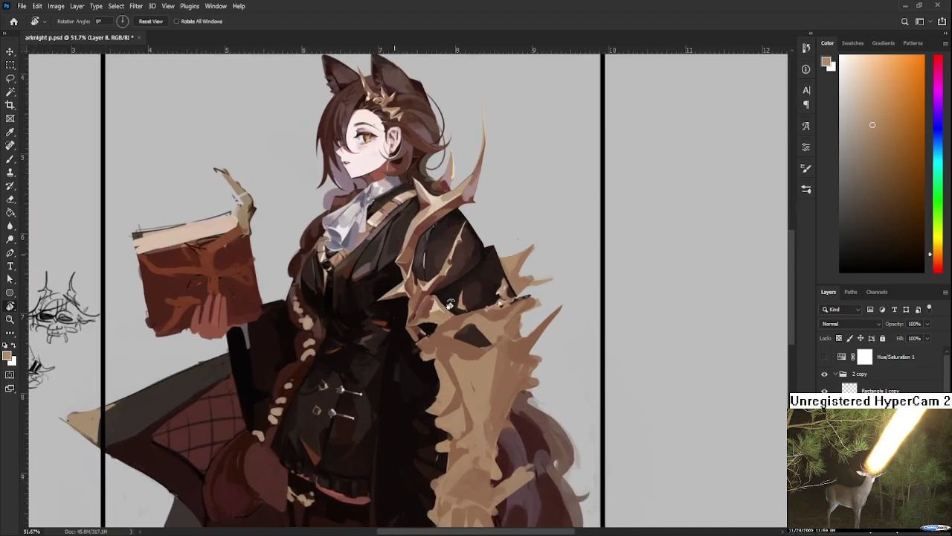
{"action": "scroll", "coordinate": [449, 301], "scroll_direction": "up", "scroll_amount": 2}
{"action": "scroll", "coordinate": [449, 304], "scroll_direction": "down", "scroll_amount": 2}
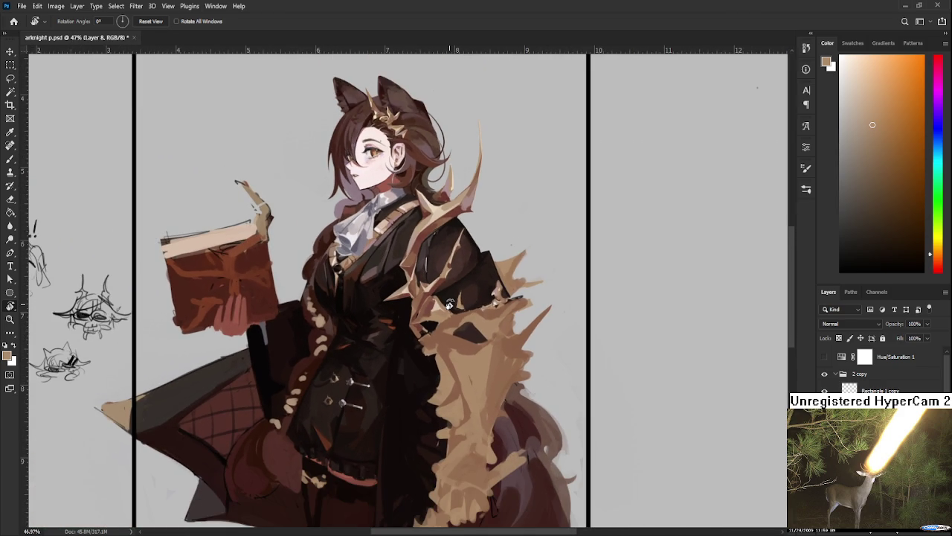
{"action": "scroll", "coordinate": [449, 303], "scroll_direction": "down", "scroll_amount": 1}
{"action": "scroll", "coordinate": [438, 336], "scroll_direction": "up", "scroll_amount": 2}
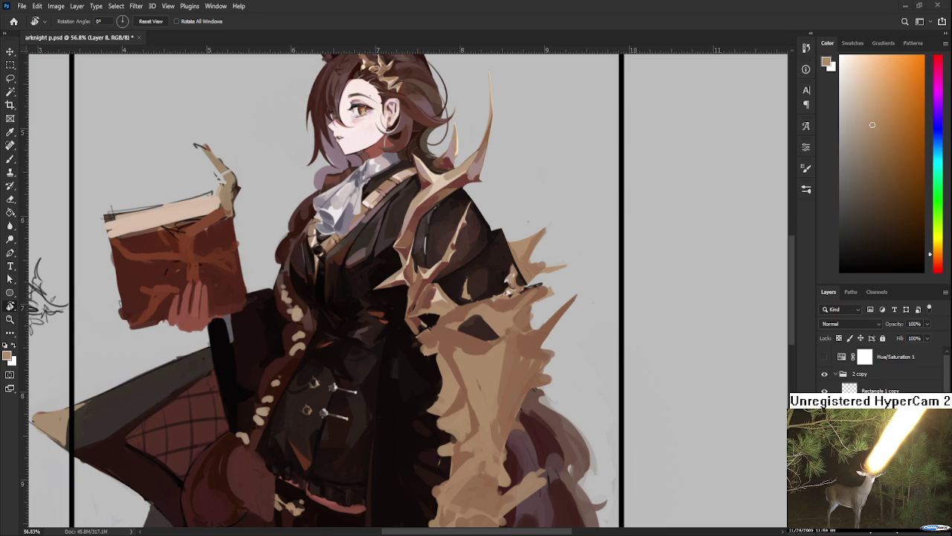
{"action": "scroll", "coordinate": [413, 423], "scroll_direction": "up", "scroll_amount": 1}
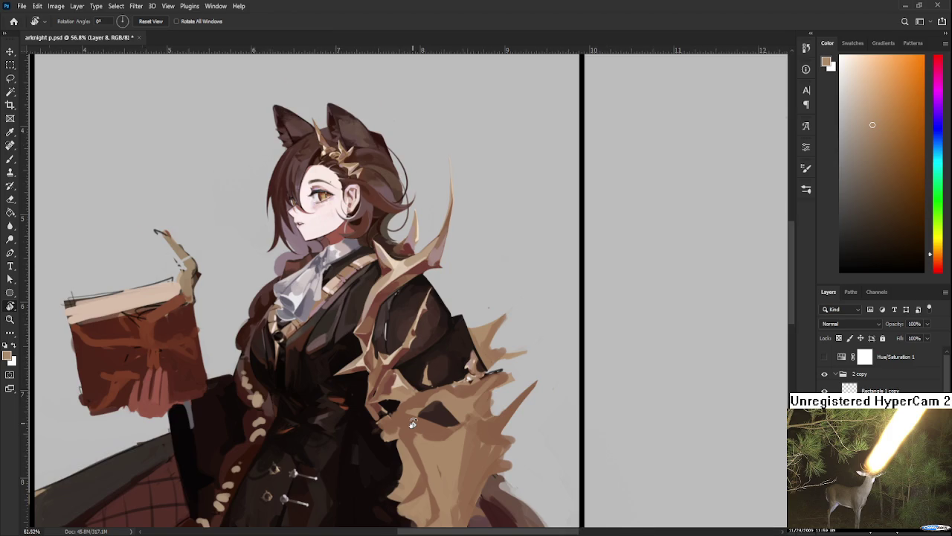
{"action": "scroll", "coordinate": [413, 423], "scroll_direction": "up", "scroll_amount": 1}
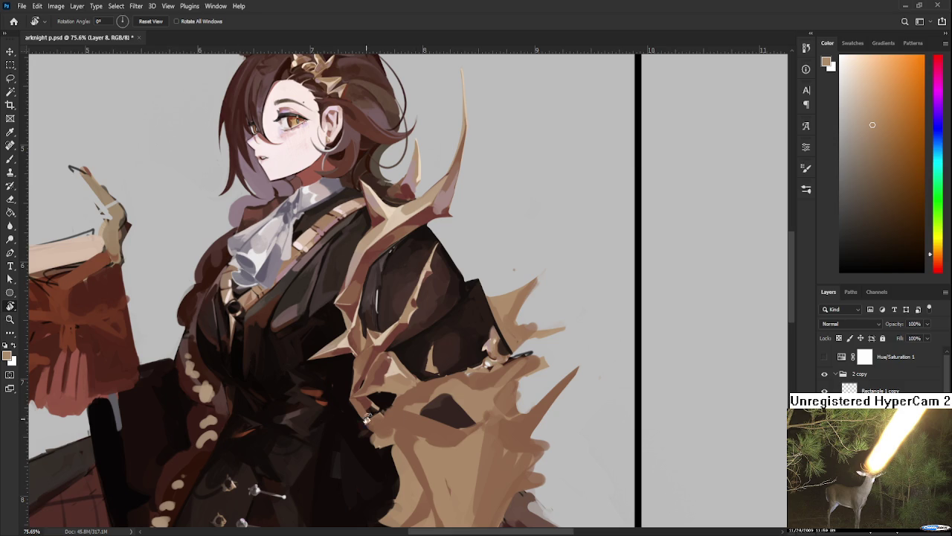
{"action": "scroll", "coordinate": [410, 398], "scroll_direction": "up", "scroll_amount": 3}
{"action": "scroll", "coordinate": [400, 391], "scroll_direction": "down", "scroll_amount": 3}
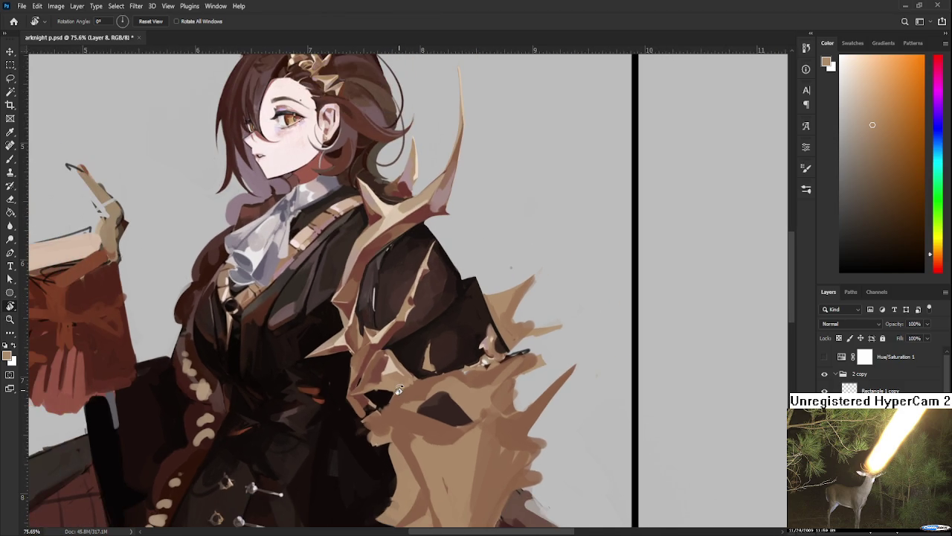
{"action": "key", "text": "b"}
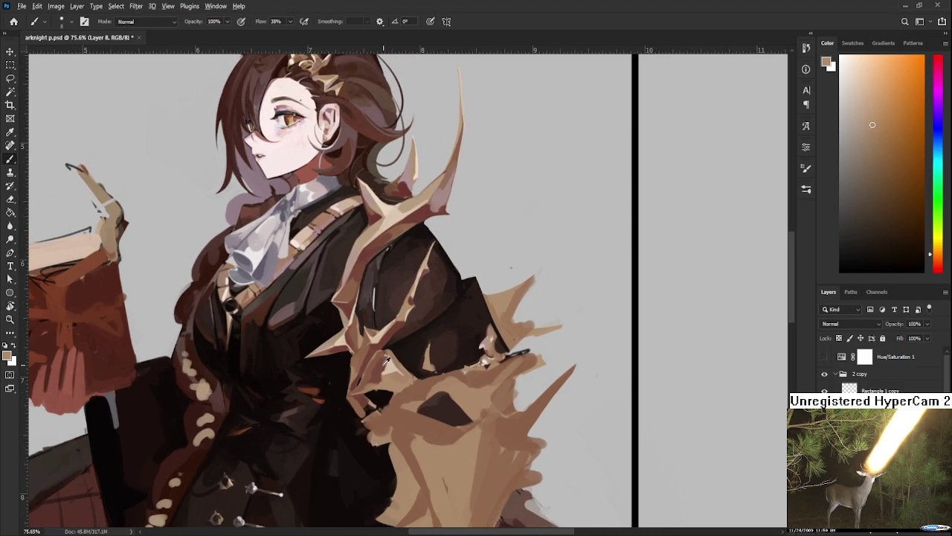
{"action": "left_click", "coordinate": [384, 365], "text": "alt"}
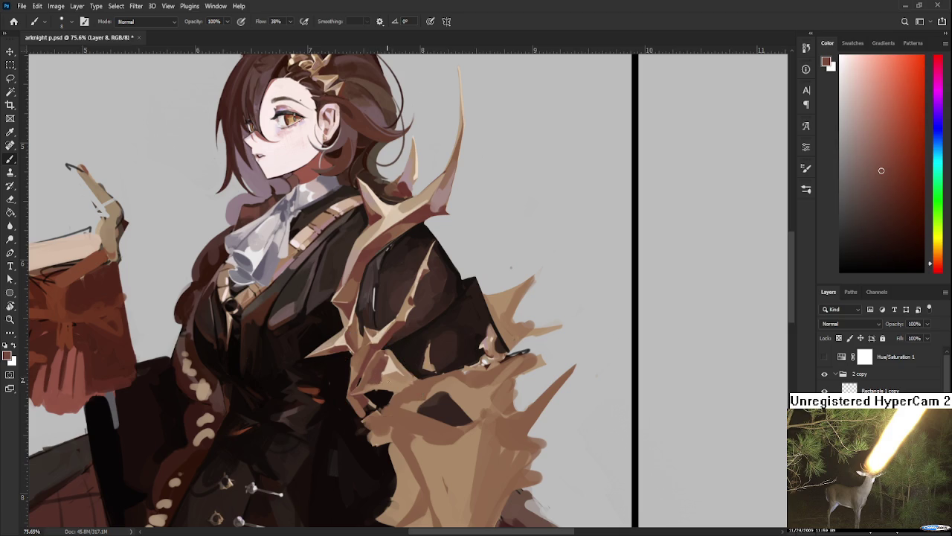
{"action": "left_click", "coordinate": [377, 383], "text": "alt"}
{"action": "left_click", "coordinate": [378, 385], "text": "alt"}
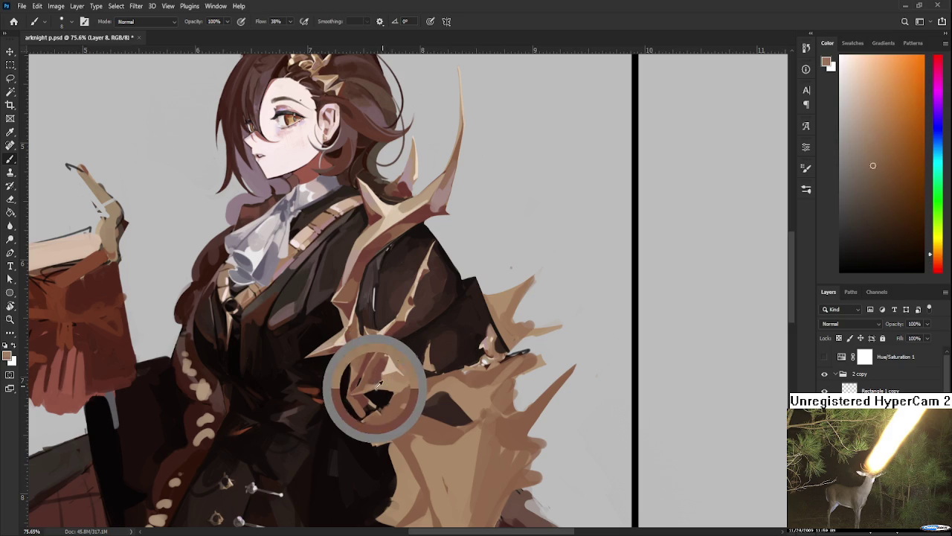
{"action": "left_click", "coordinate": [378, 384], "text": "alt"}
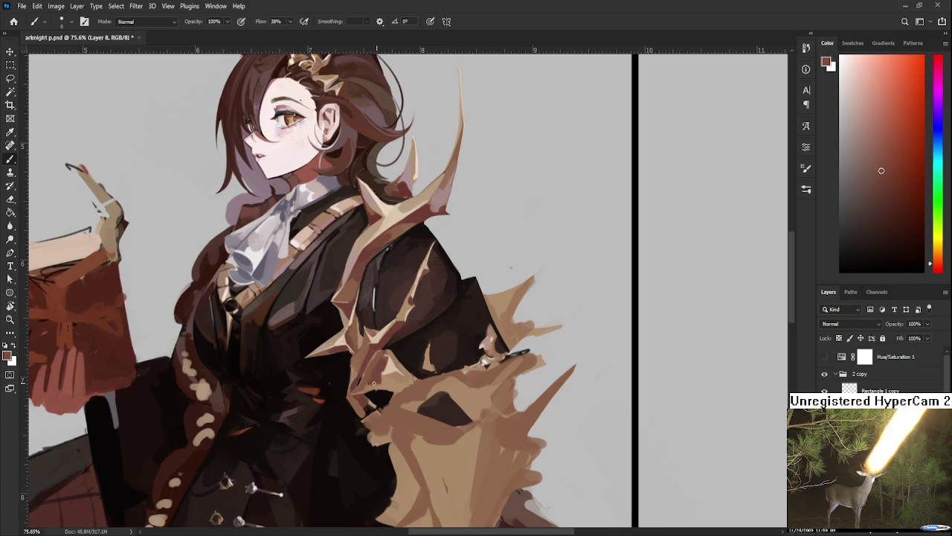
Compare the collar's shadow colour, redder shades and light tan by sampling the fur
{"action": "left_click", "coordinate": [378, 385], "text": "alt"}
{"action": "left_click", "coordinate": [383, 379], "text": "alt"}
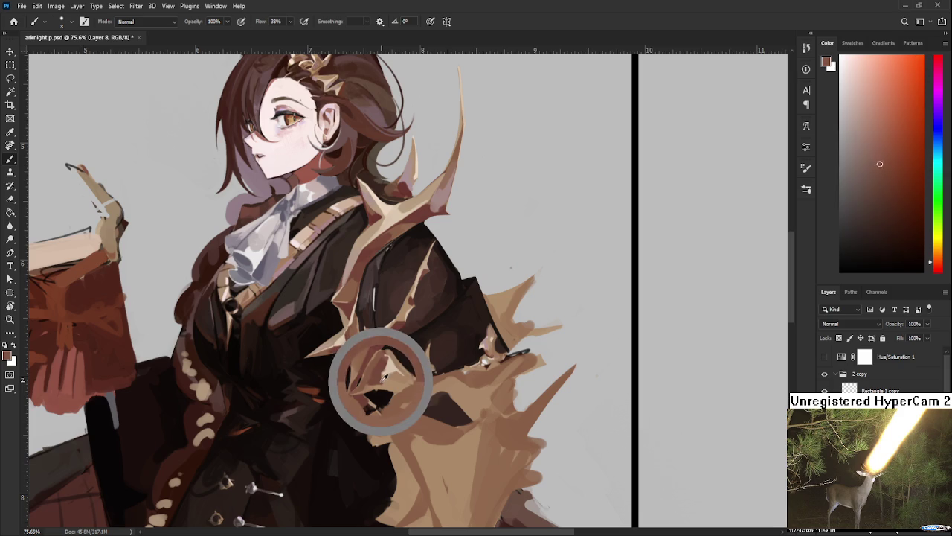
{"action": "left_click", "coordinate": [390, 377], "text": "alt"}
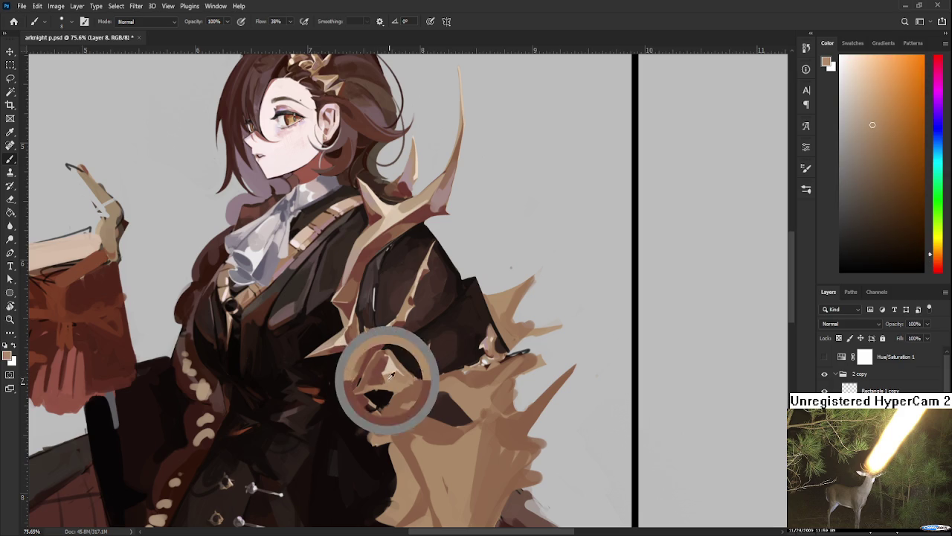
{"action": "left_click", "coordinate": [374, 372], "text": "alt"}
{"action": "left_click", "coordinate": [364, 381], "text": "alt"}
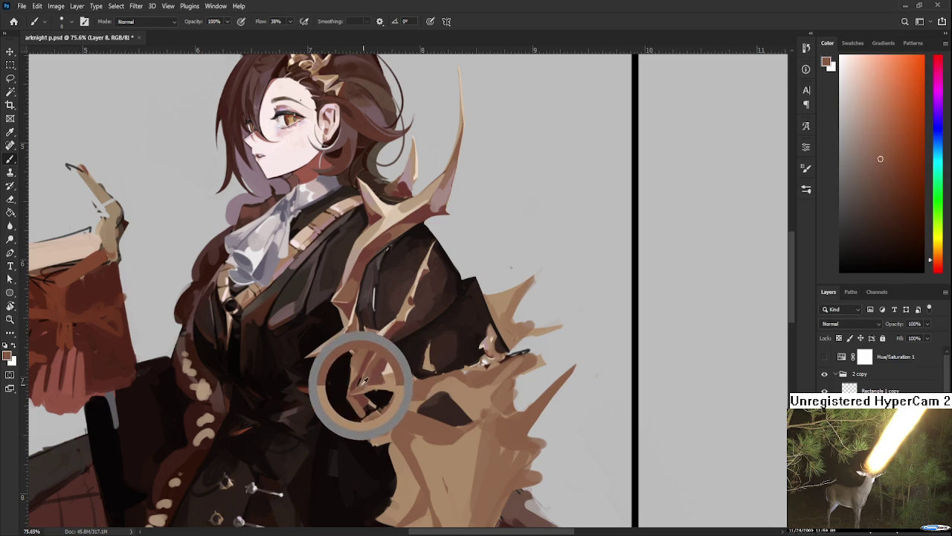
{"action": "left_click", "coordinate": [387, 364], "text": "alt"}
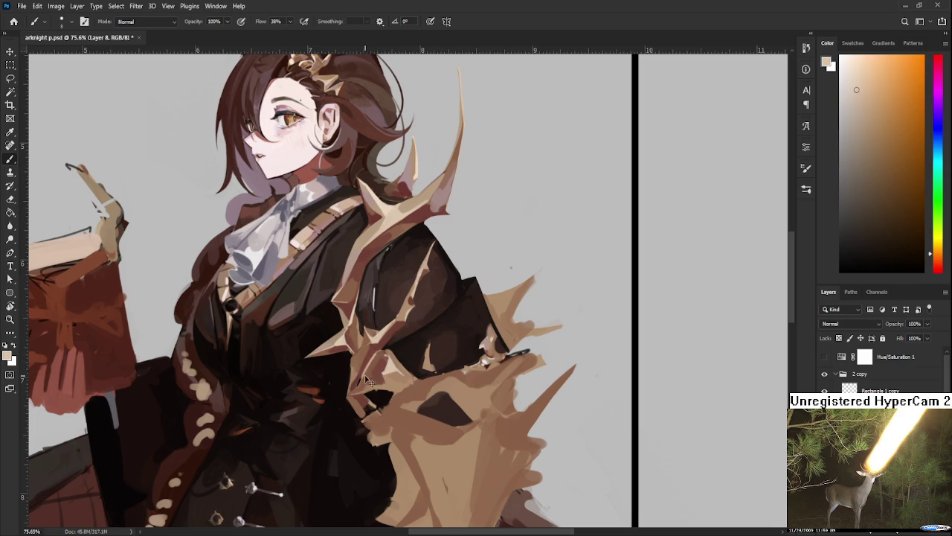
Pan up across the collar and settle on the coat's near-black as the painting colour
{"action": "left_click_drag", "start_coordinate": [370, 383], "coordinate": [381, 347]}
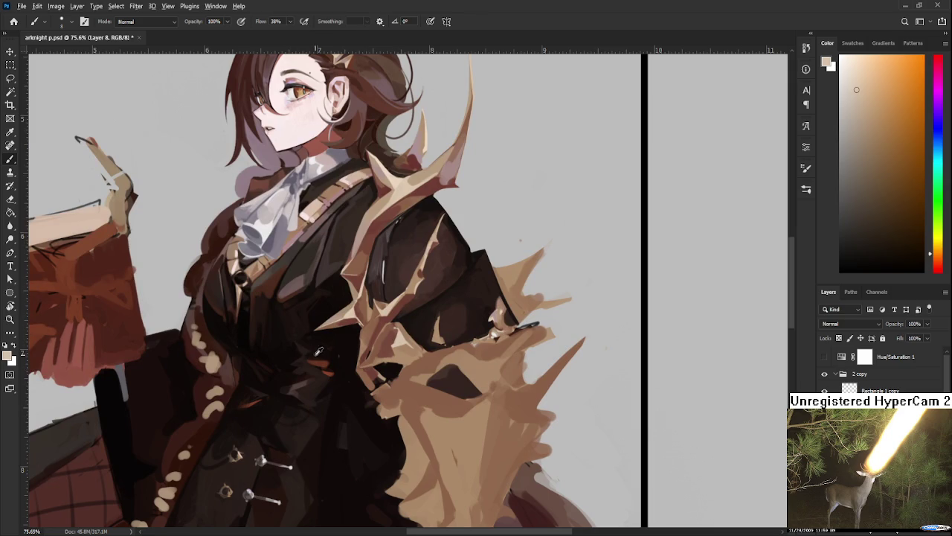
{"action": "left_click", "coordinate": [346, 343], "text": "alt"}
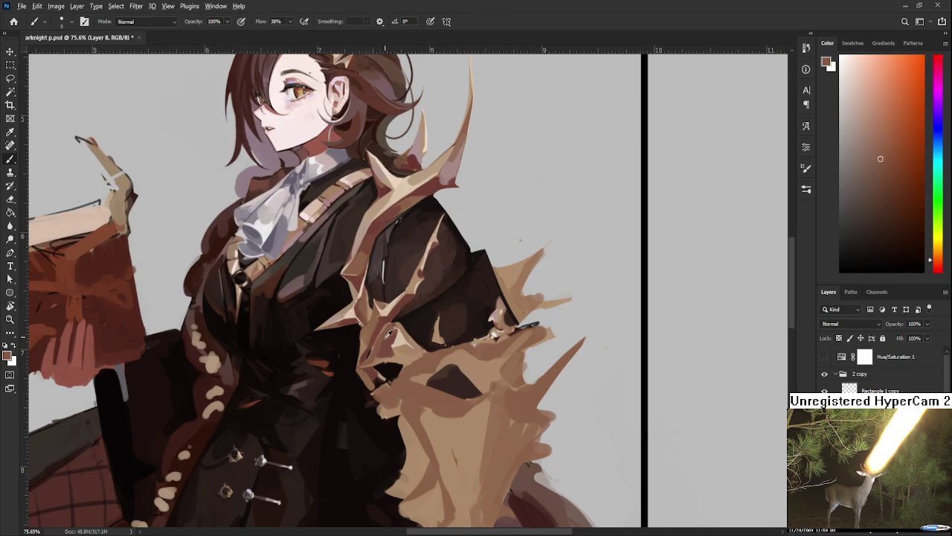
{"action": "left_click", "coordinate": [381, 344], "text": "alt"}
{"action": "left_click", "coordinate": [384, 362], "text": "alt"}
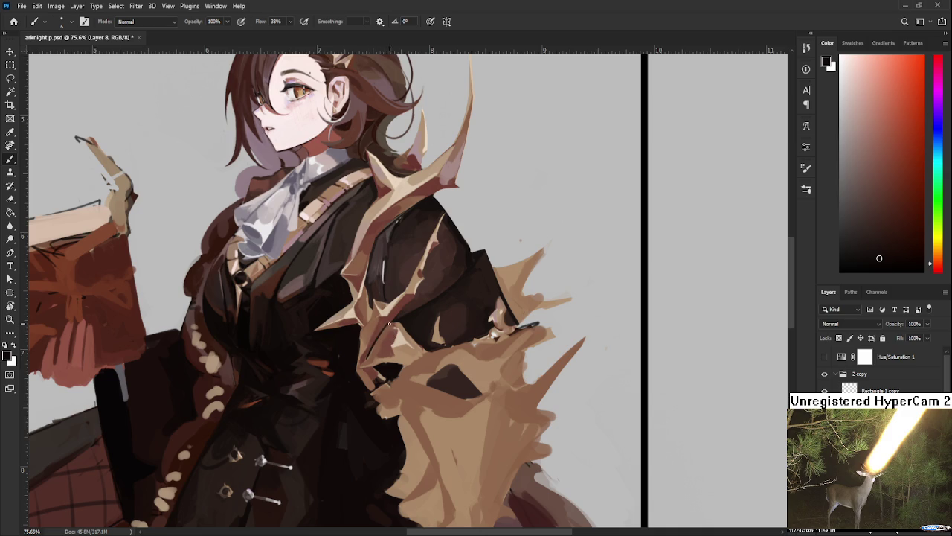
Sample a dark red-brown near the collar and make it slightly darker and redder
{"action": "scroll", "coordinate": [415, 319], "scroll_direction": "down", "scroll_amount": 3}
{"action": "scroll", "coordinate": [414, 312], "scroll_direction": "down", "scroll_amount": 2}
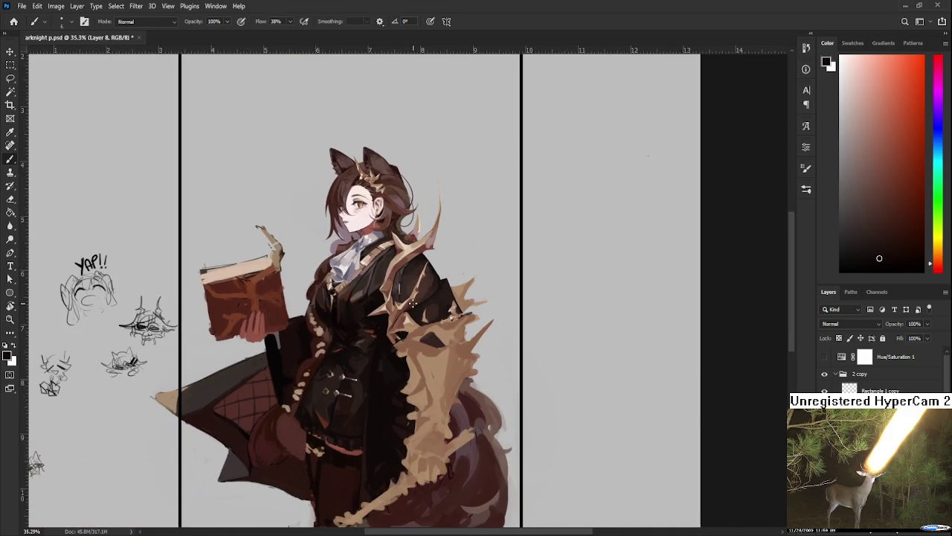
{"action": "scroll", "coordinate": [413, 305], "scroll_direction": "down", "scroll_amount": 2}
{"action": "scroll", "coordinate": [413, 305], "scroll_direction": "up", "scroll_amount": 1}
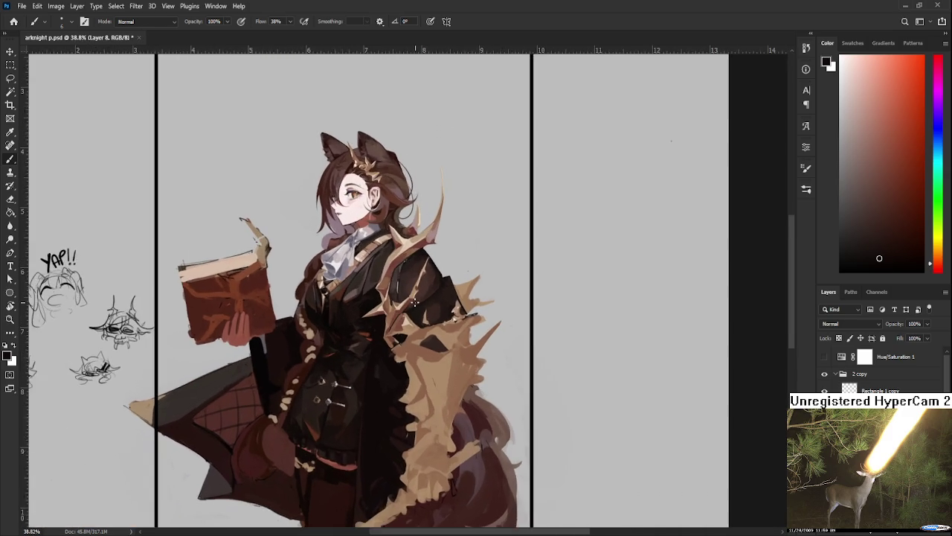
{"action": "scroll", "coordinate": [414, 309], "scroll_direction": "up", "scroll_amount": 1}
{"action": "scroll", "coordinate": [414, 312], "scroll_direction": "up", "scroll_amount": 2}
{"action": "scroll", "coordinate": [414, 314], "scroll_direction": "up", "scroll_amount": 2}
{"action": "scroll", "coordinate": [414, 314], "scroll_direction": "up", "scroll_amount": 1}
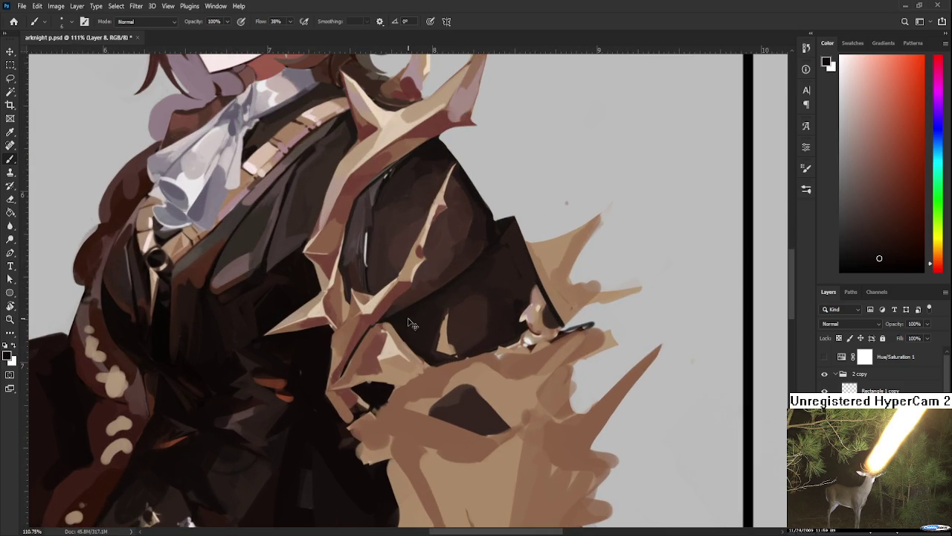
{"action": "left_click", "coordinate": [380, 326], "text": "alt"}
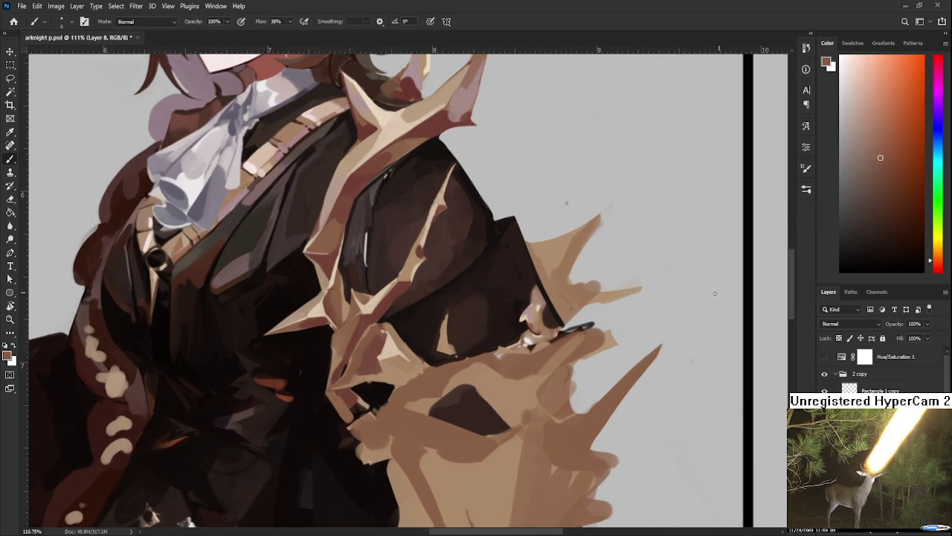
{"action": "left_click", "coordinate": [390, 298], "text": "alt"}
{"action": "left_click", "coordinate": [900, 210]}
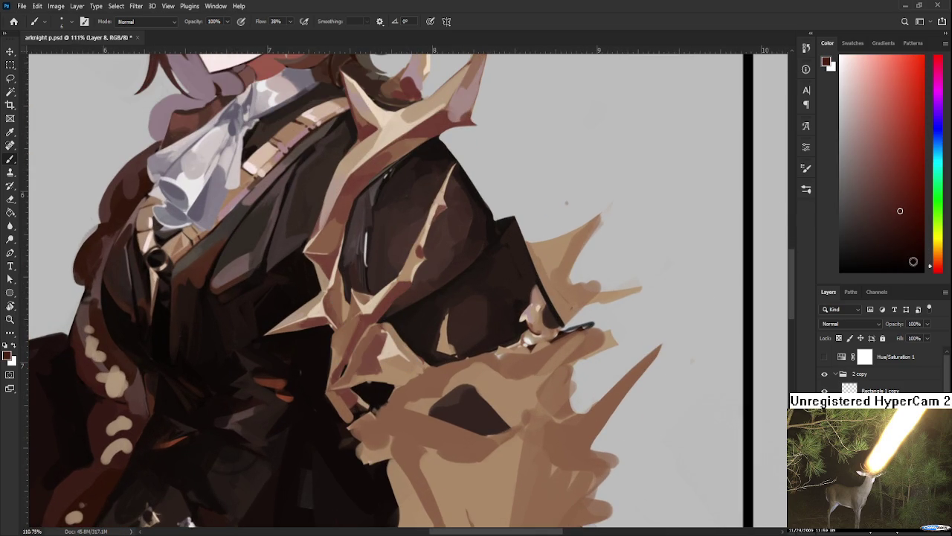
{"action": "left_click", "coordinate": [938, 270]}
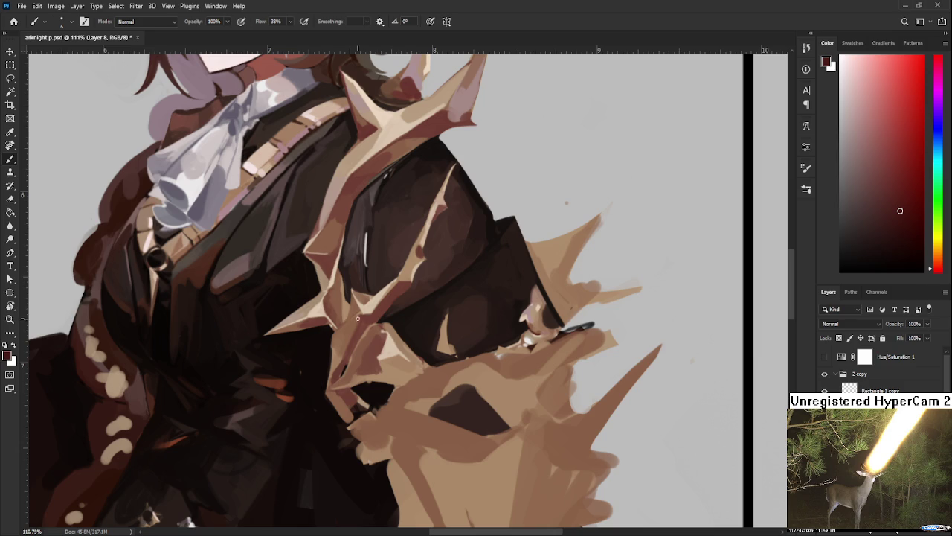
Try a dark red stroke along the collar edge, undo it, and resample the tan fur
{"action": "mouse_move", "coordinate": [365, 329]}
{"action": "left_mouse_down"}
{"action": "mouse_move", "coordinate": [351, 355]}
{"action": "mouse_move", "coordinate": [357, 339]}
{"action": "mouse_move", "coordinate": [352, 354]}
{"action": "mouse_move", "coordinate": [366, 357]}
{"action": "left_mouse_up"}
{"action": "key", "text": "ctrl+z"}
{"action": "key", "text": "ctrl+z"}
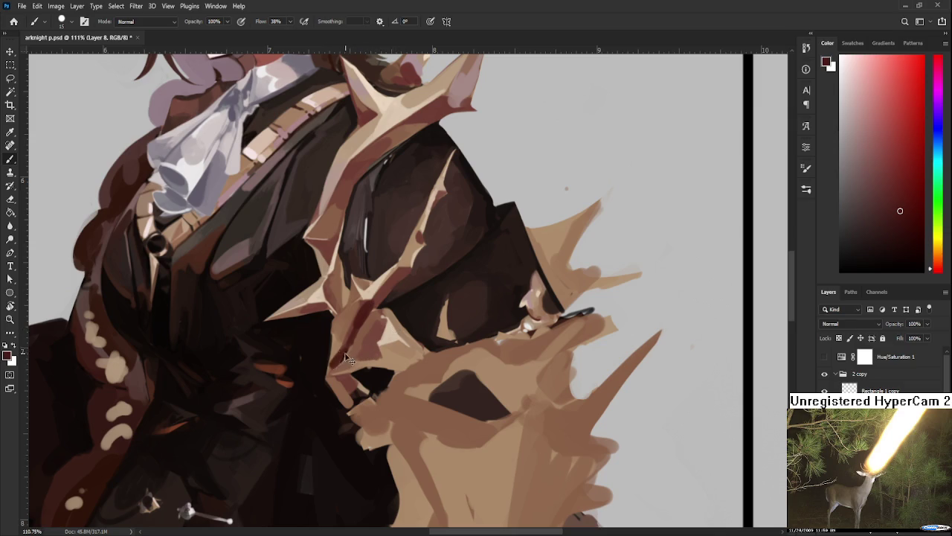
{"action": "left_click", "coordinate": [338, 352], "text": "alt"}
{"action": "left_click_drag", "start_coordinate": [349, 353], "coordinate": [400, 354]}
{"action": "left_click", "coordinate": [381, 353], "text": "alt"}
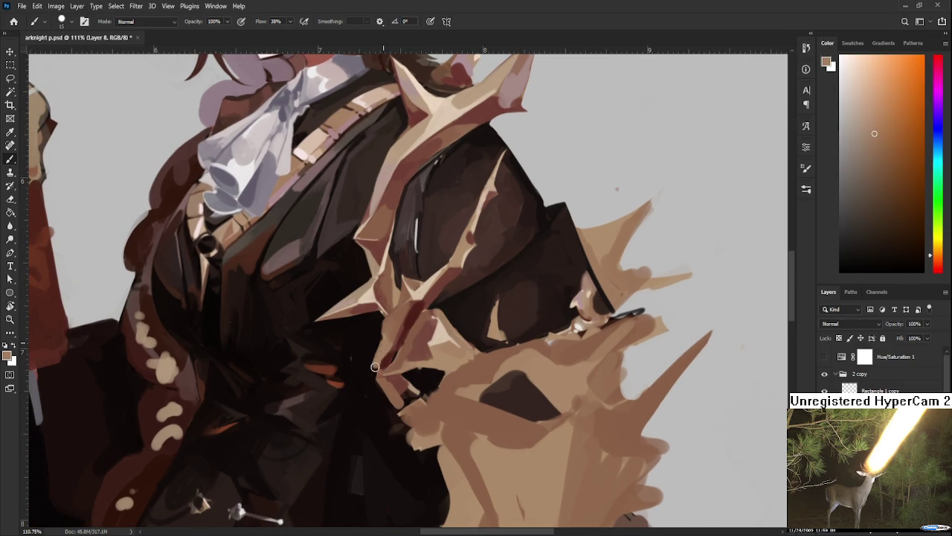
{"action": "left_click", "coordinate": [373, 357], "text": "alt"}
Erase a stray mark, return to the brush, and sample the near-black coat then the tan fur
{"action": "key", "text": "e"}
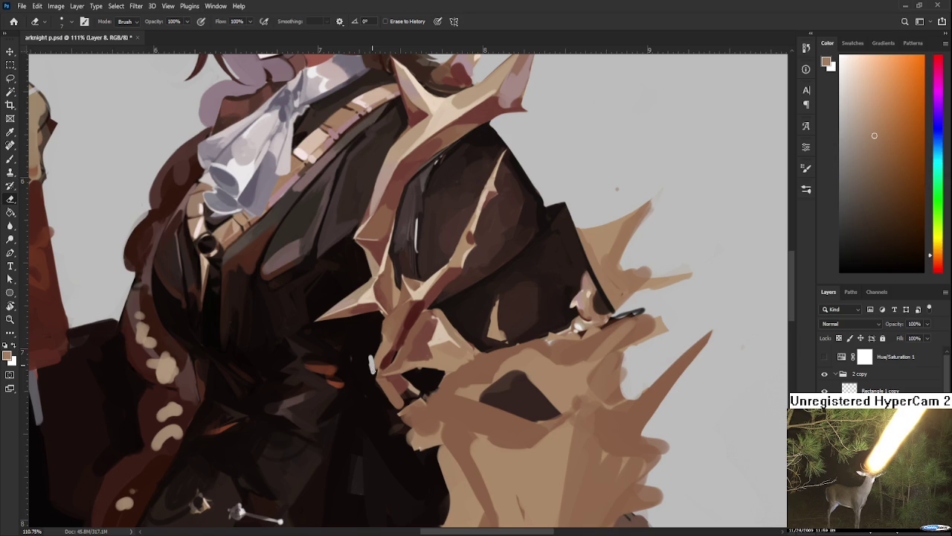
{"action": "key", "text": "b"}
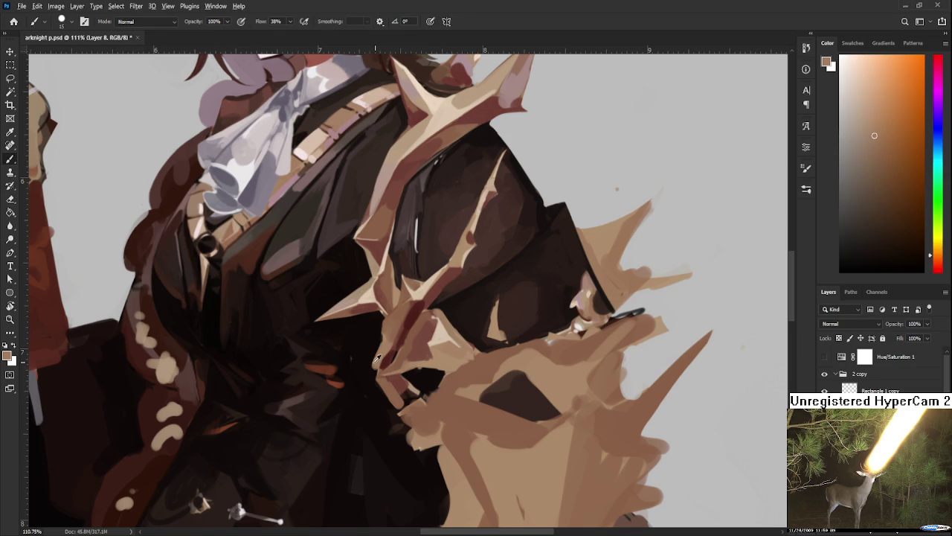
{"action": "left_click", "coordinate": [372, 358], "text": "alt"}
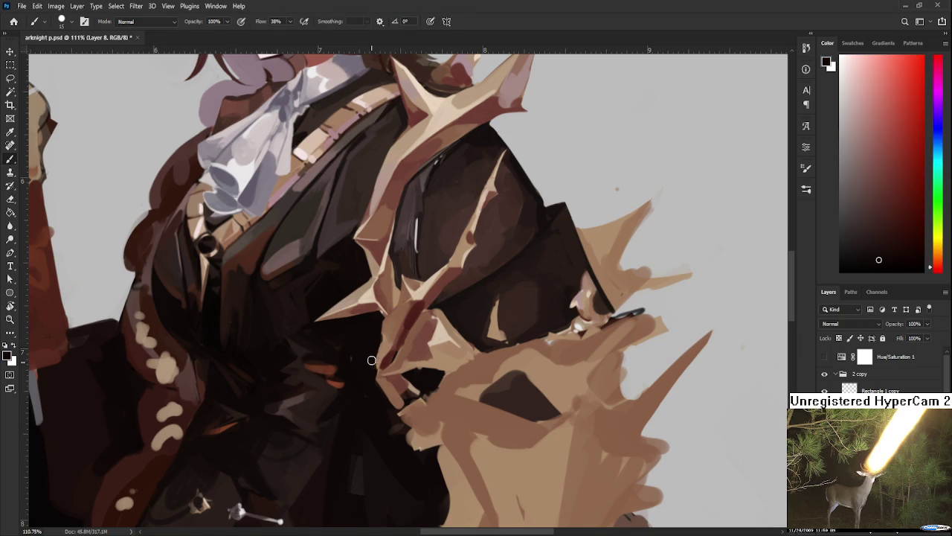
{"action": "left_click", "coordinate": [381, 356], "text": "alt"}
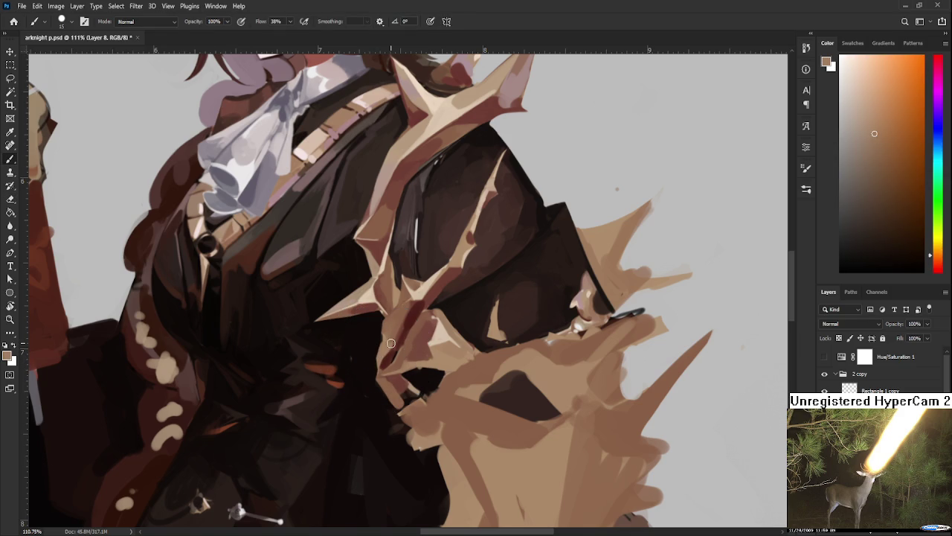
Zoom out to review the figure, then sample the dark red-brown shadow at the collar
{"action": "scroll", "coordinate": [391, 343], "scroll_direction": "down", "scroll_amount": 2}
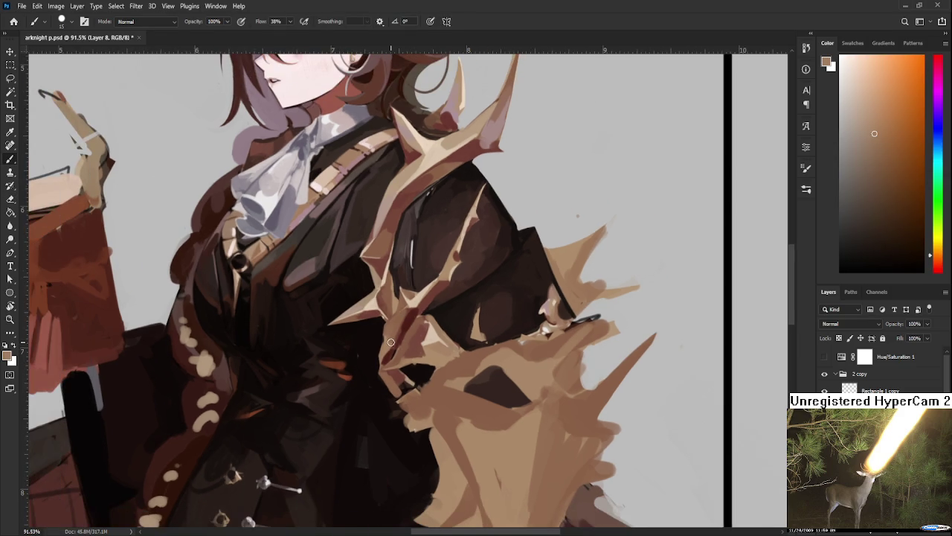
{"action": "scroll", "coordinate": [391, 342], "scroll_direction": "down", "scroll_amount": 1}
{"action": "scroll", "coordinate": [391, 345], "scroll_direction": "down", "scroll_amount": 1}
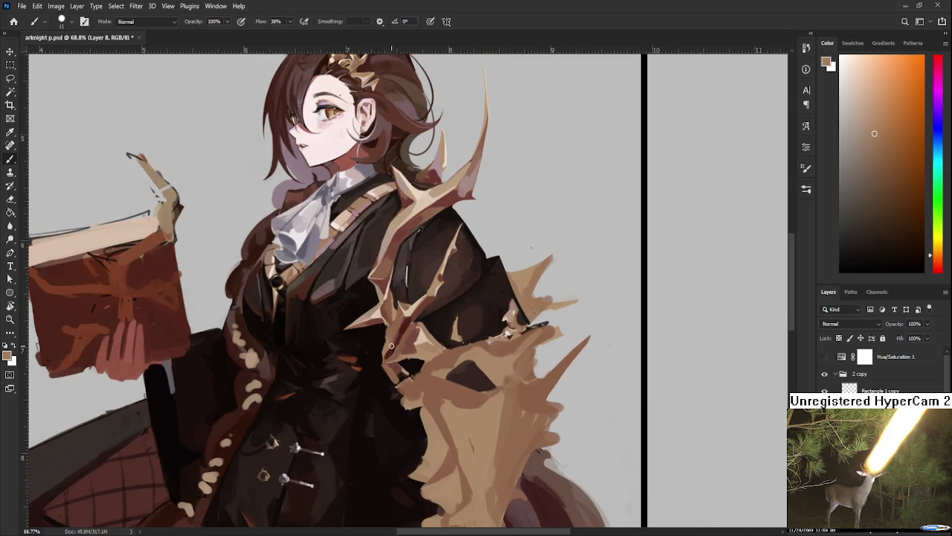
{"action": "scroll", "coordinate": [392, 345], "scroll_direction": "up", "scroll_amount": 1}
{"action": "scroll", "coordinate": [391, 345], "scroll_direction": "up", "scroll_amount": 1}
{"action": "scroll", "coordinate": [391, 345], "scroll_direction": "down", "scroll_amount": 1}
{"action": "scroll", "coordinate": [392, 345], "scroll_direction": "up", "scroll_amount": 1}
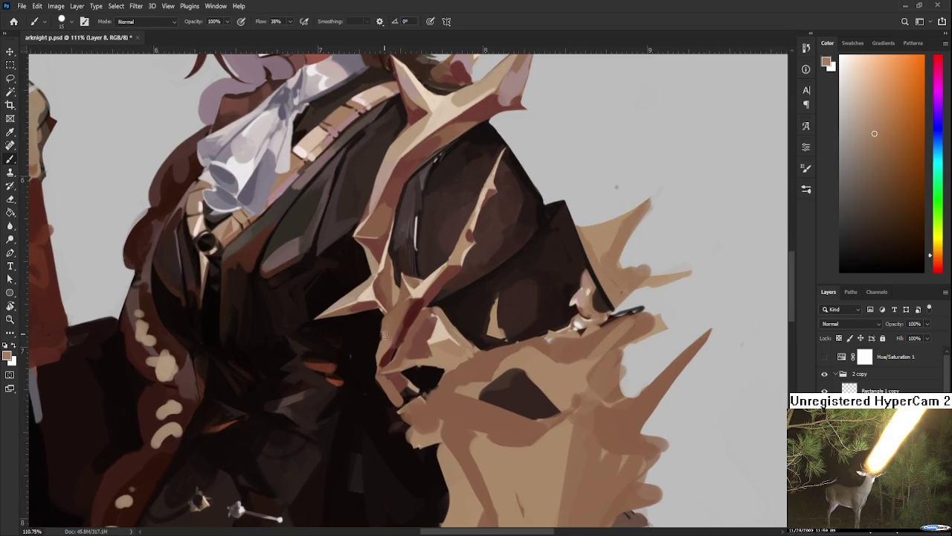
{"action": "left_click", "coordinate": [390, 327], "text": "alt"}
{"action": "left_click", "coordinate": [385, 336], "text": "alt"}
{"action": "left_click", "coordinate": [379, 329], "text": "alt"}
Alternate between the tan-brown fur and the dark red of the collar edge
{"action": "left_click", "coordinate": [381, 331], "text": "alt"}
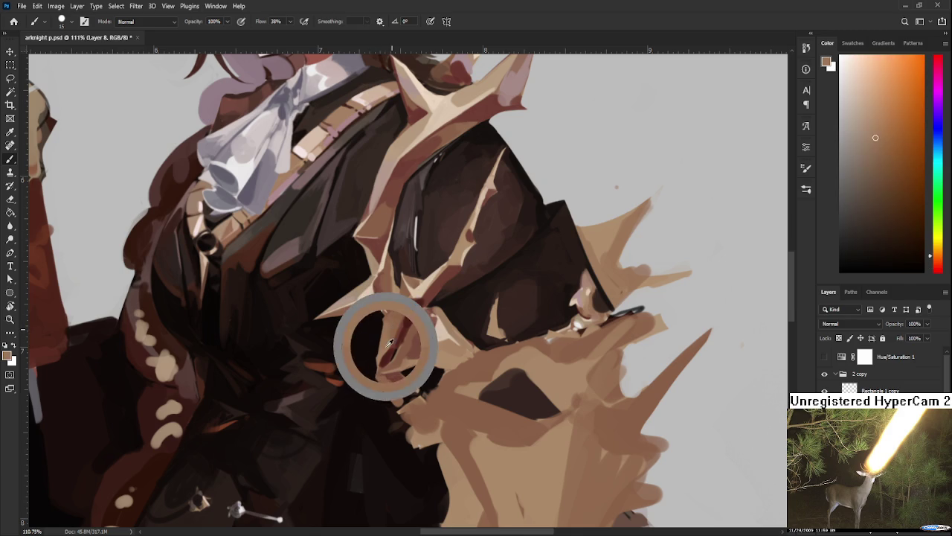
{"action": "left_click", "coordinate": [386, 335], "text": "alt"}
{"action": "left_click", "coordinate": [396, 327], "text": "alt"}
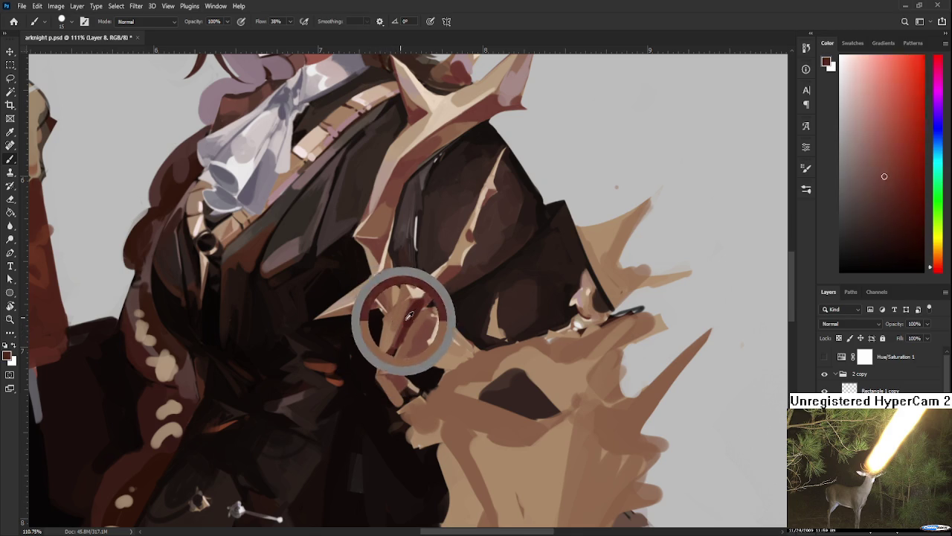
{"action": "left_click", "coordinate": [394, 331], "text": "alt"}
{"action": "left_click", "coordinate": [390, 346], "text": "alt"}
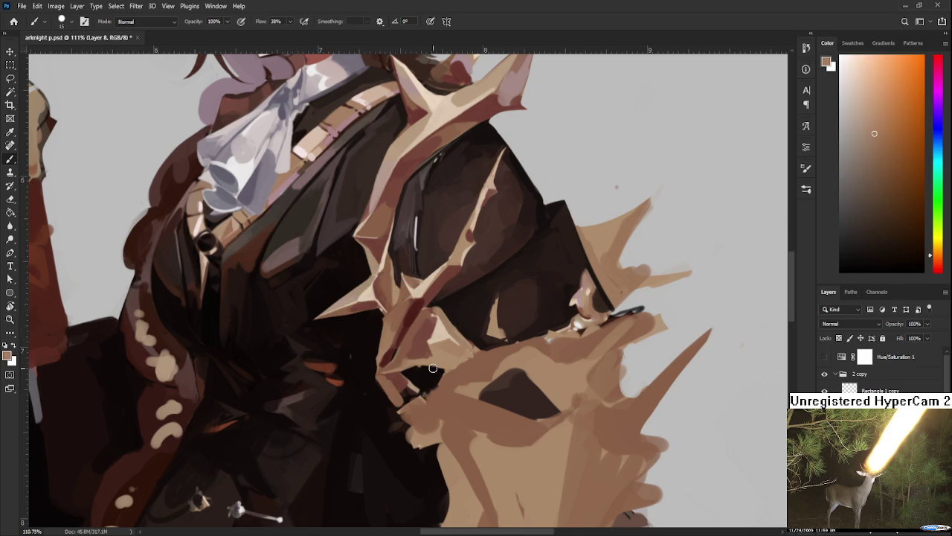
Reframe the figure and sample darker tan, near-black coat and lighter fur tones along the collar
{"action": "scroll", "coordinate": [432, 367], "scroll_direction": "down", "scroll_amount": 3}
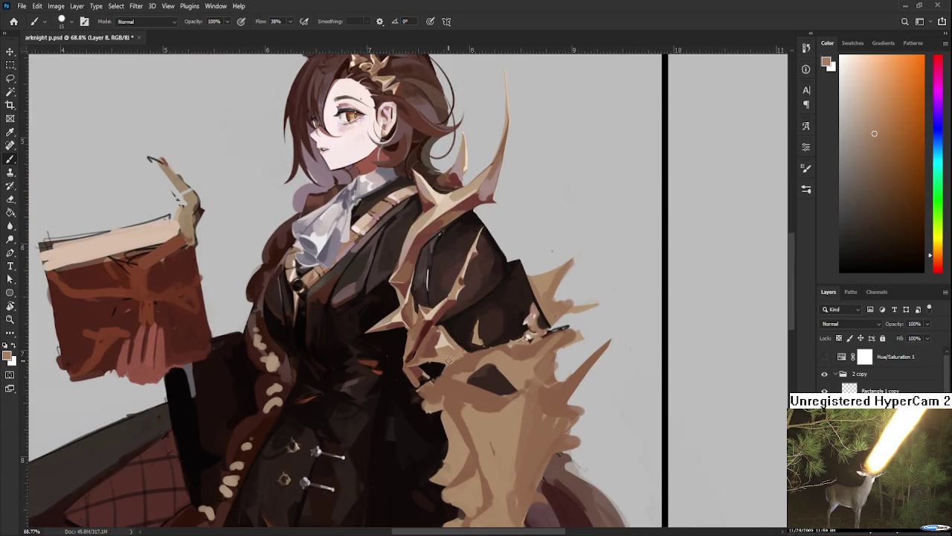
{"action": "left_click_drag", "start_coordinate": [406, 347], "coordinate": [392, 321]}
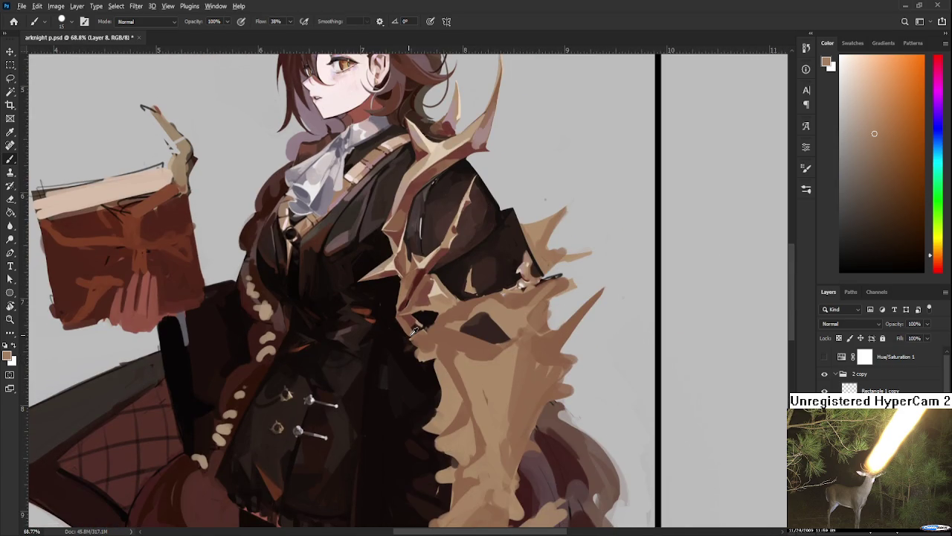
{"action": "left_click", "coordinate": [414, 335], "text": "alt"}
{"action": "left_click", "coordinate": [409, 330], "text": "alt"}
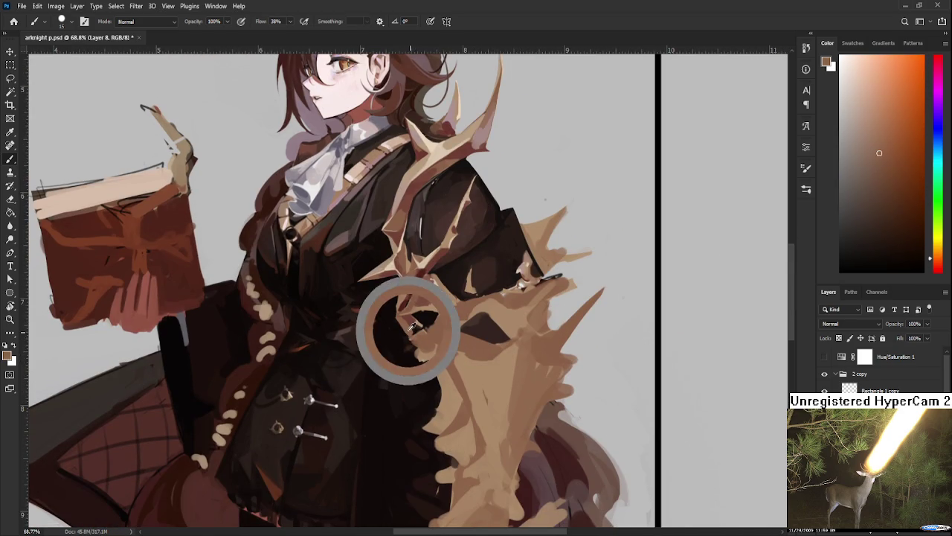
{"action": "left_click", "coordinate": [399, 332], "text": "alt"}
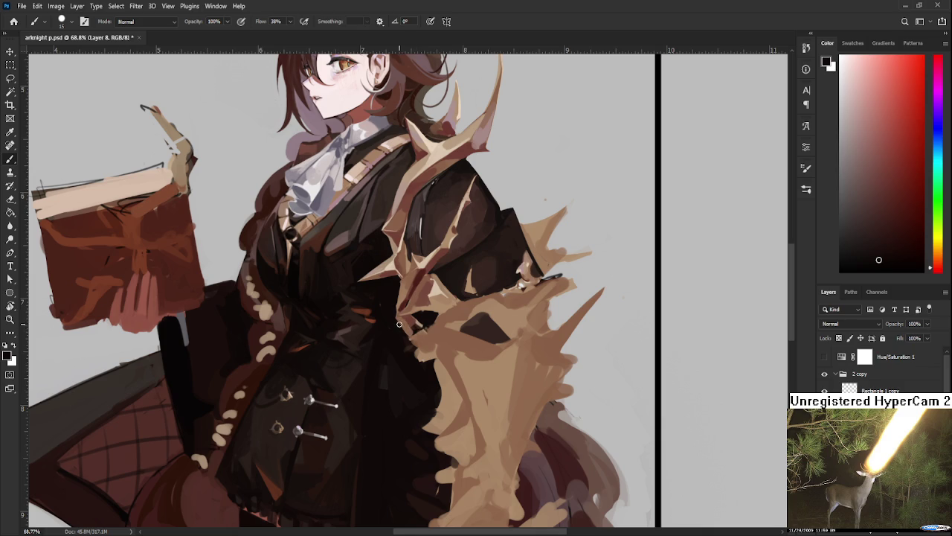
{"action": "left_click", "coordinate": [404, 319], "text": "alt"}
{"action": "left_click_drag", "start_coordinate": [404, 319], "coordinate": [417, 324]}
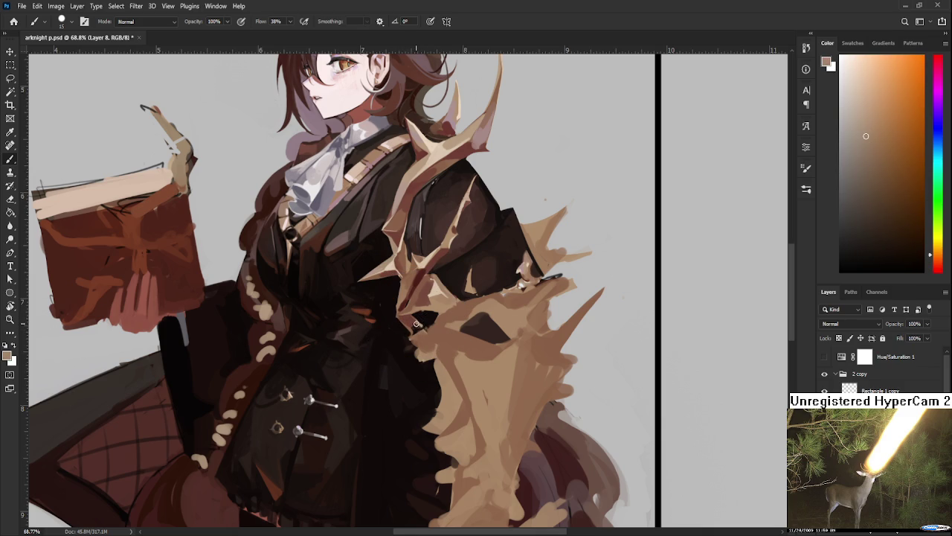
{"action": "left_click", "coordinate": [426, 313], "text": "alt"}
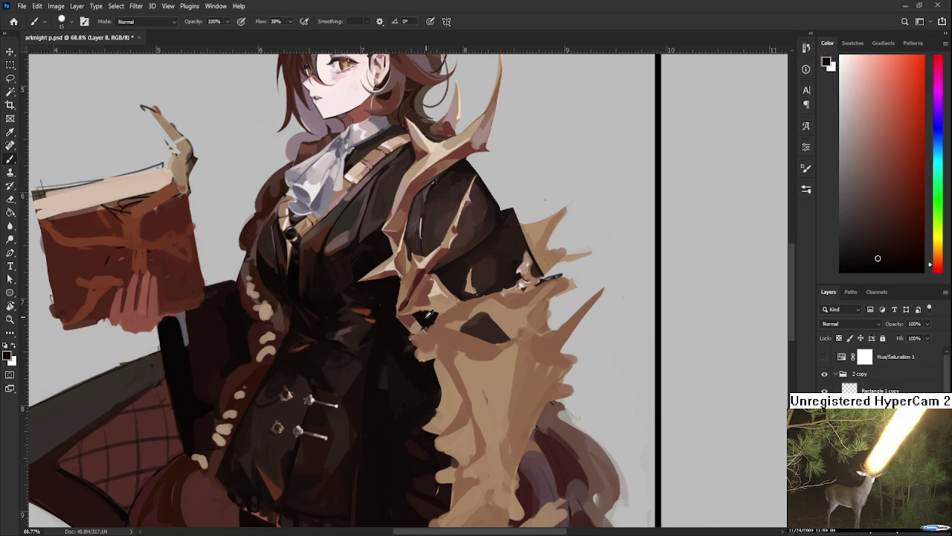
{"action": "left_click", "coordinate": [438, 293], "text": "alt"}
{"action": "left_click_drag", "start_coordinate": [438, 293], "coordinate": [415, 320]}
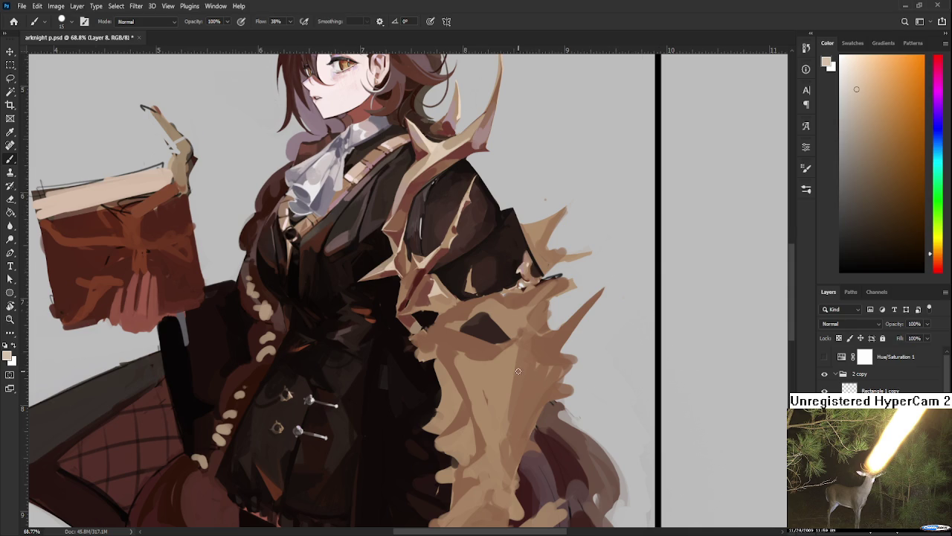
{"action": "left_click_drag", "start_coordinate": [521, 369], "coordinate": [444, 321]}
Sample dark red-brown, near-black and tan-brown tones at the collar's inner edge
{"action": "scroll", "coordinate": [443, 321], "scroll_direction": "up", "scroll_amount": 2}
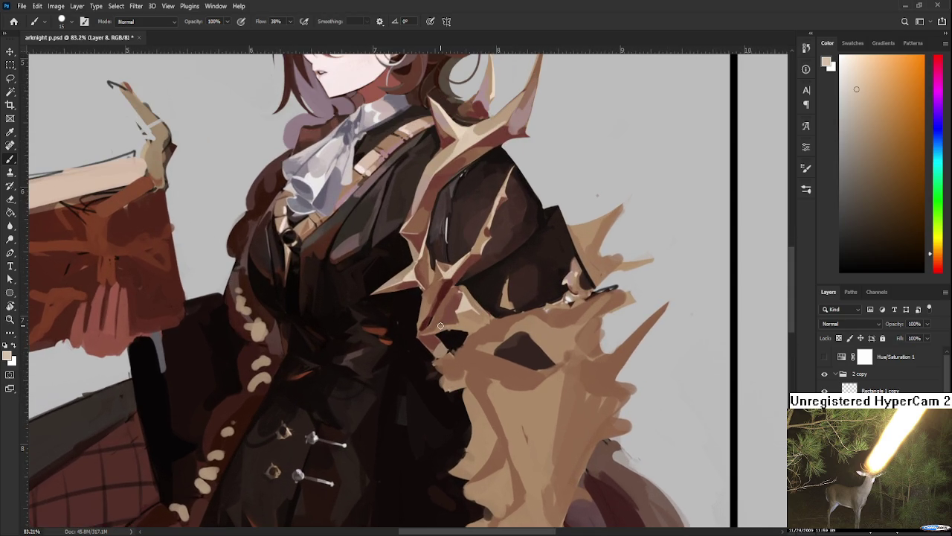
{"action": "left_click", "coordinate": [427, 319], "text": "alt"}
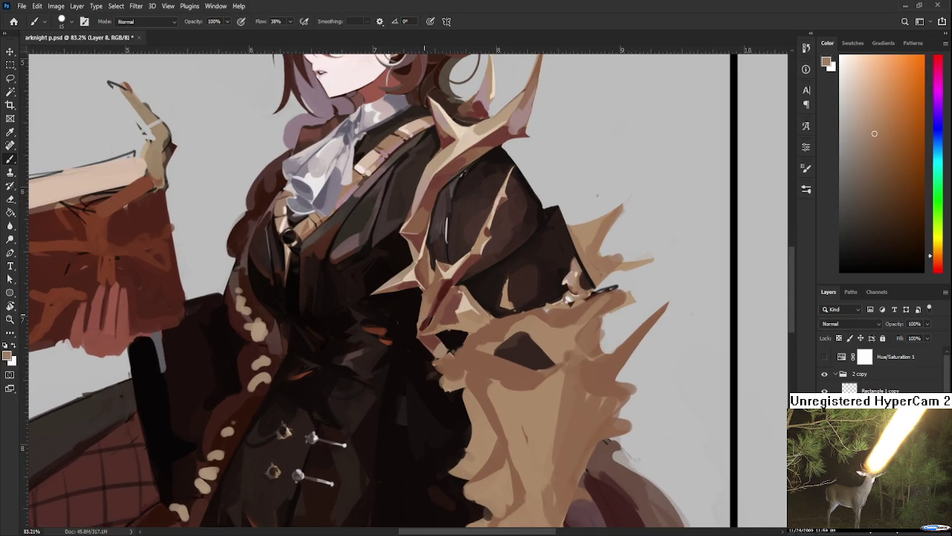
{"action": "left_click", "coordinate": [430, 318], "text": "alt"}
{"action": "left_click", "coordinate": [424, 319], "text": "alt"}
{"action": "left_click", "coordinate": [418, 320], "text": "alt"}
{"action": "left_click", "coordinate": [418, 319], "text": "alt"}
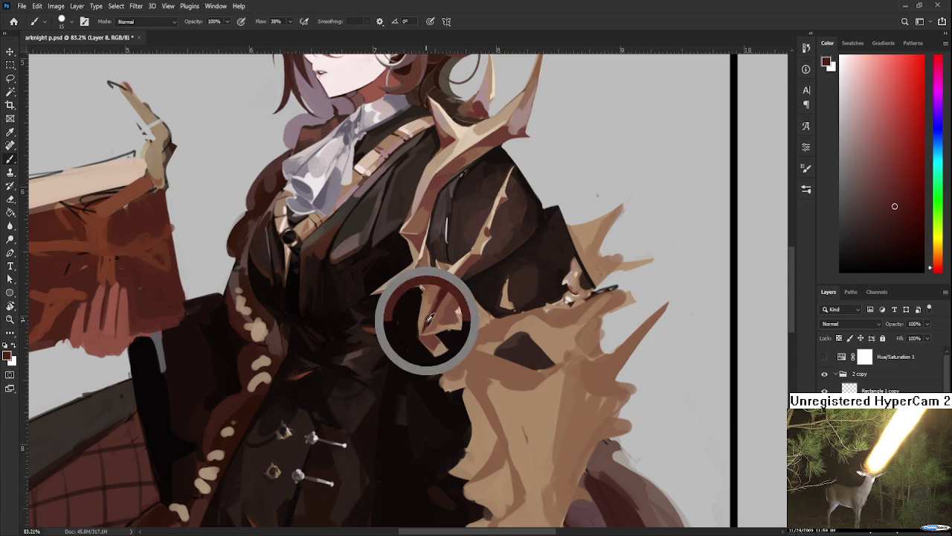
{"action": "left_click", "coordinate": [420, 321], "text": "alt"}
Settle on the dark red-brown collar tone, then resample the tan fur and a darker coat shade
{"action": "left_click", "coordinate": [421, 320], "text": "alt"}
{"action": "left_click", "coordinate": [424, 320], "text": "alt"}
{"action": "left_click", "coordinate": [427, 320], "text": "alt"}
{"action": "left_click", "coordinate": [426, 319], "text": "alt"}
{"action": "left_click", "coordinate": [428, 319], "text": "alt"}
{"action": "left_click", "coordinate": [428, 319], "text": "alt"}
{"action": "left_click", "coordinate": [431, 313], "text": "alt"}
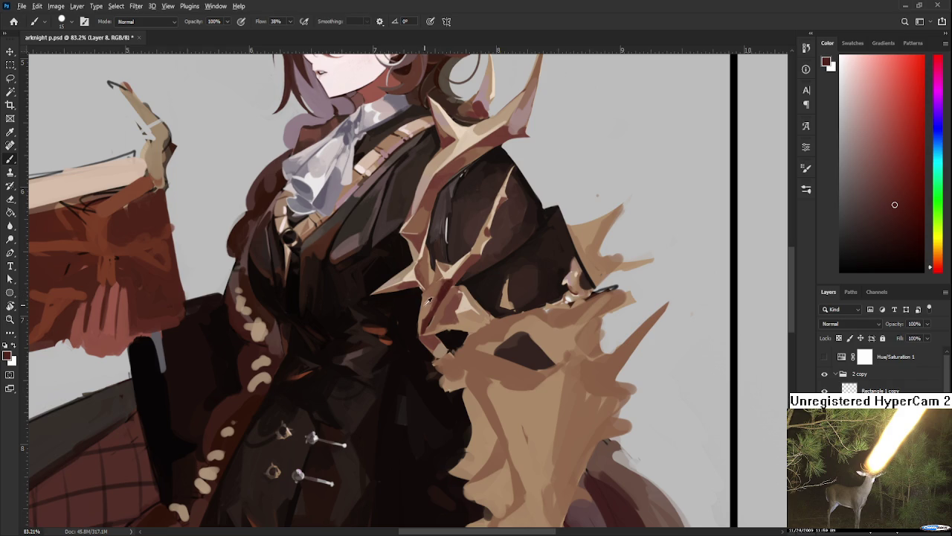
{"action": "left_click", "coordinate": [424, 308], "text": "alt"}
{"action": "left_click", "coordinate": [418, 317], "text": "alt"}
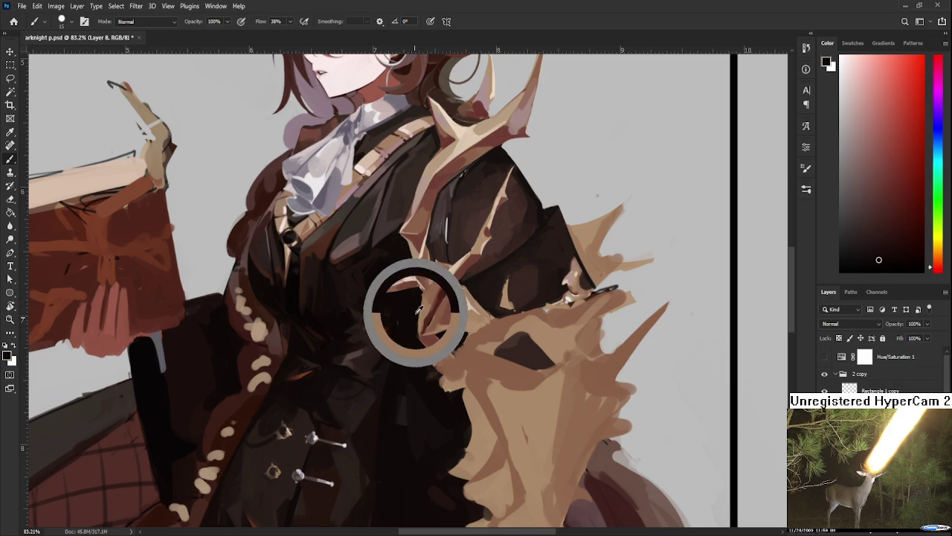
Rotate the canvas a few degrees and sample orange-brown, red-brown and tan collar tones
{"action": "key", "text": "r"}
{"action": "mouse_move", "coordinate": [436, 346]}
{"action": "left_mouse_down"}
{"action": "mouse_move", "coordinate": [426, 361]}
{"action": "mouse_move", "coordinate": [413, 328]}
{"action": "left_mouse_up"}
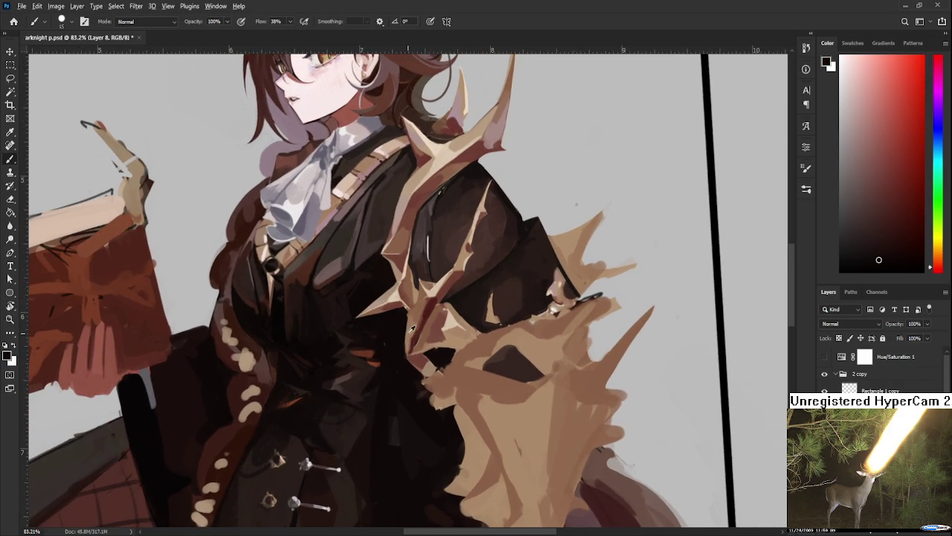
{"action": "left_click", "coordinate": [407, 318], "text": "alt"}
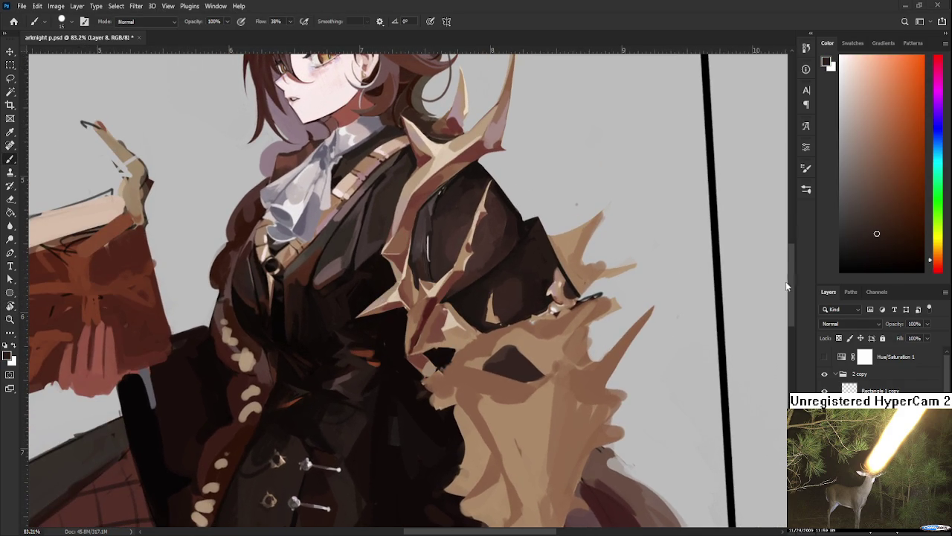
{"action": "left_click", "coordinate": [402, 332], "text": "alt"}
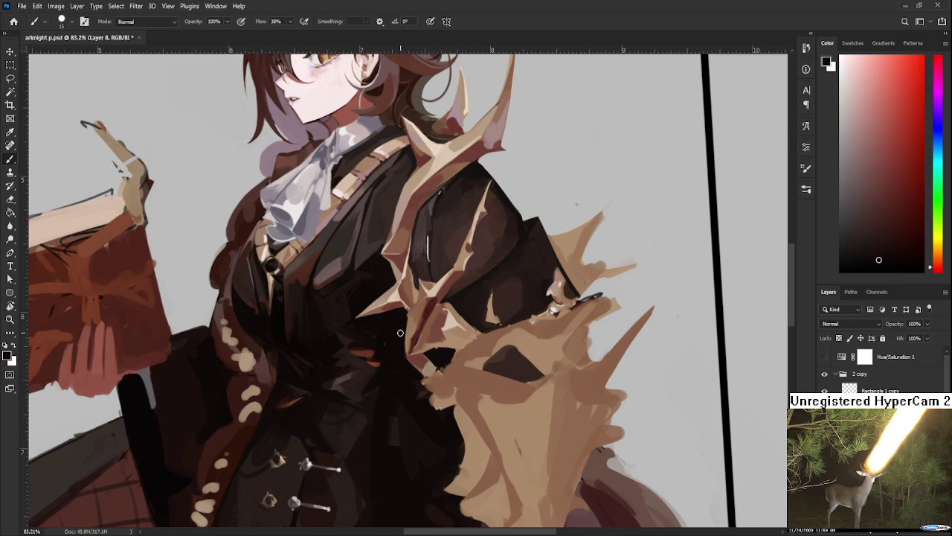
{"action": "left_click", "coordinate": [405, 353], "text": "alt"}
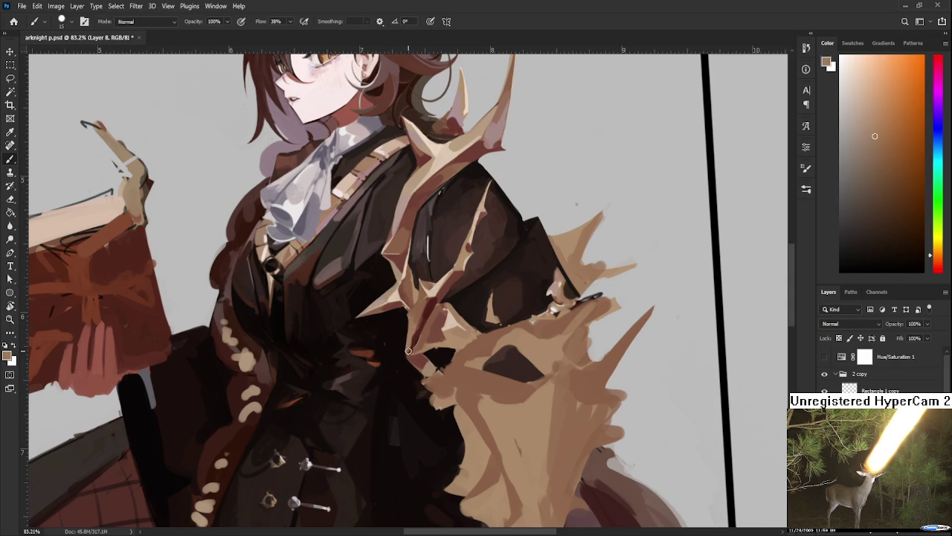
{"action": "left_click", "coordinate": [412, 345], "text": "alt"}
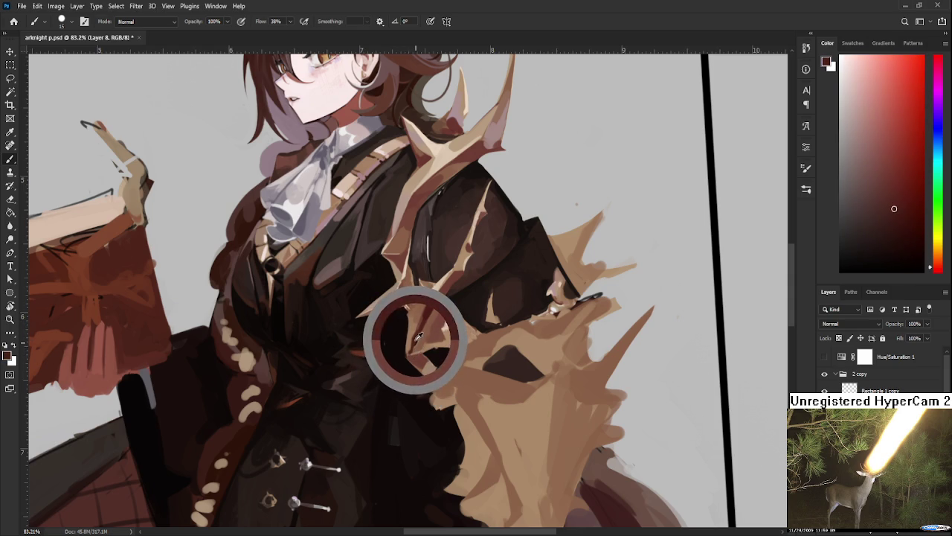
{"action": "left_click", "coordinate": [410, 357], "text": "alt"}
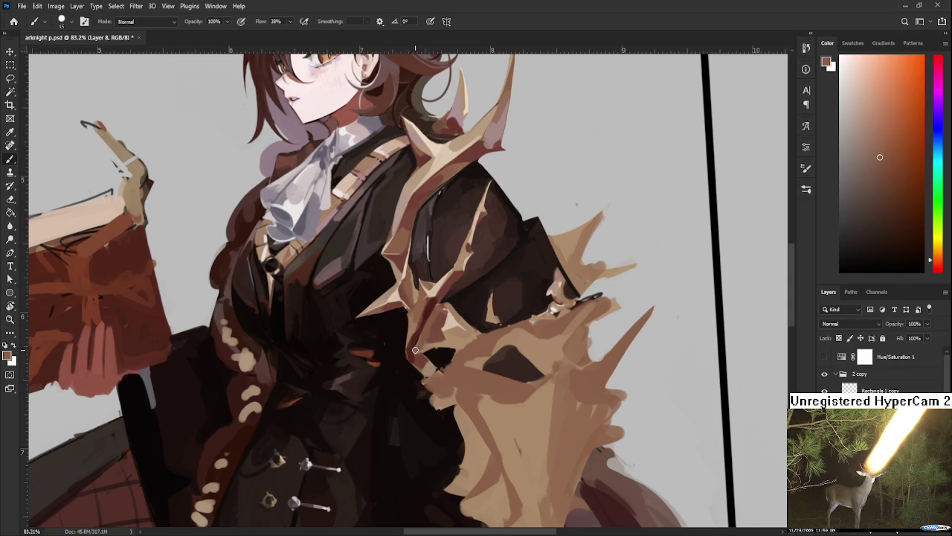
{"action": "left_click", "coordinate": [411, 353], "text": "alt"}
{"action": "left_click", "coordinate": [414, 353], "text": "alt"}
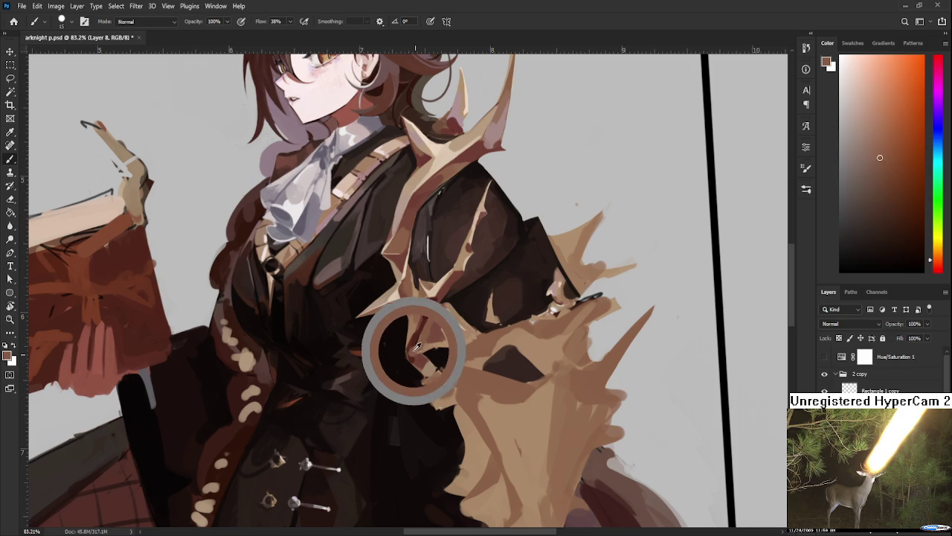
Paint light brown over the dark gap beside the collar, then pick up the tan spike's beige
{"action": "mouse_move", "coordinate": [414, 353]}
{"action": "left_mouse_down"}
{"action": "mouse_move", "coordinate": [401, 322]}
{"action": "mouse_move", "coordinate": [417, 335]}
{"action": "left_mouse_up"}
{"action": "left_click", "coordinate": [407, 327], "text": "alt"}
{"action": "left_click", "coordinate": [407, 327], "text": "alt"}
{"action": "left_click", "coordinate": [404, 320], "text": "alt"}
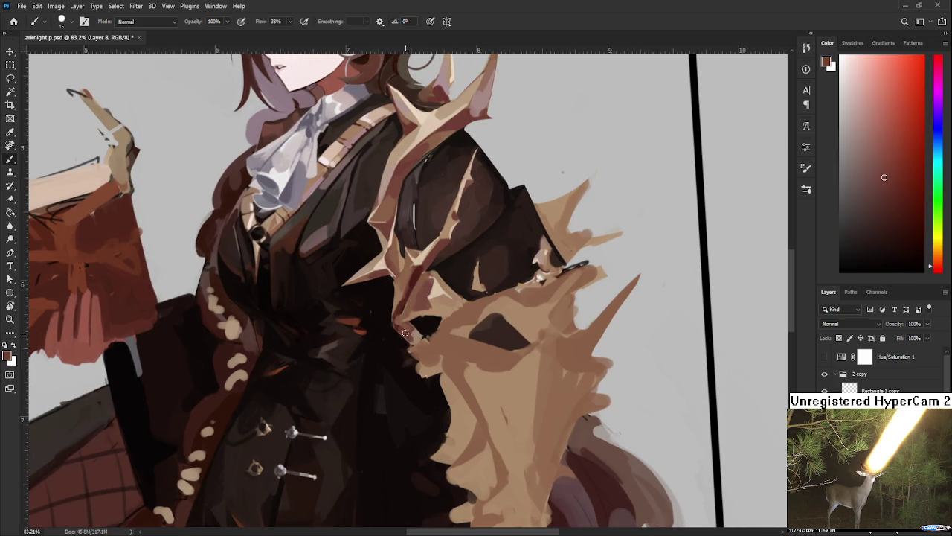
{"action": "left_click", "coordinate": [415, 327], "text": "alt"}
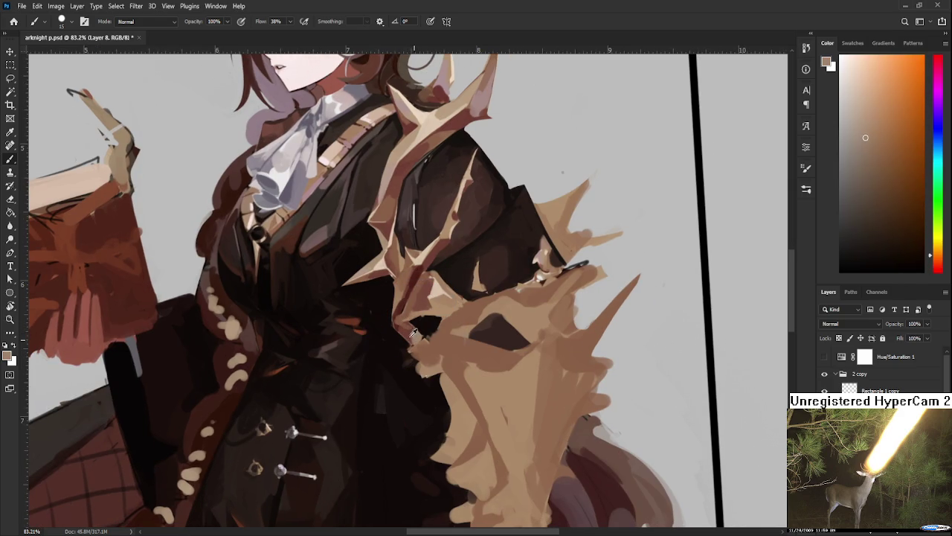
{"action": "left_click", "coordinate": [413, 341], "text": "alt"}
{"action": "left_click", "coordinate": [416, 298], "text": "alt"}
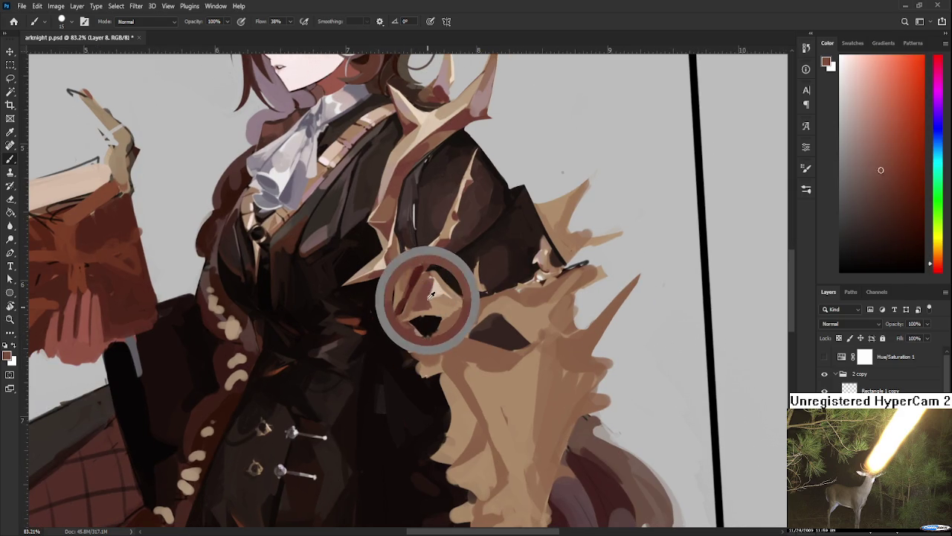
Sample pinkish beige, coat dark red and brownish orange, finishing on the coat-edge dark red
{"action": "left_click", "coordinate": [420, 336], "text": "alt"}
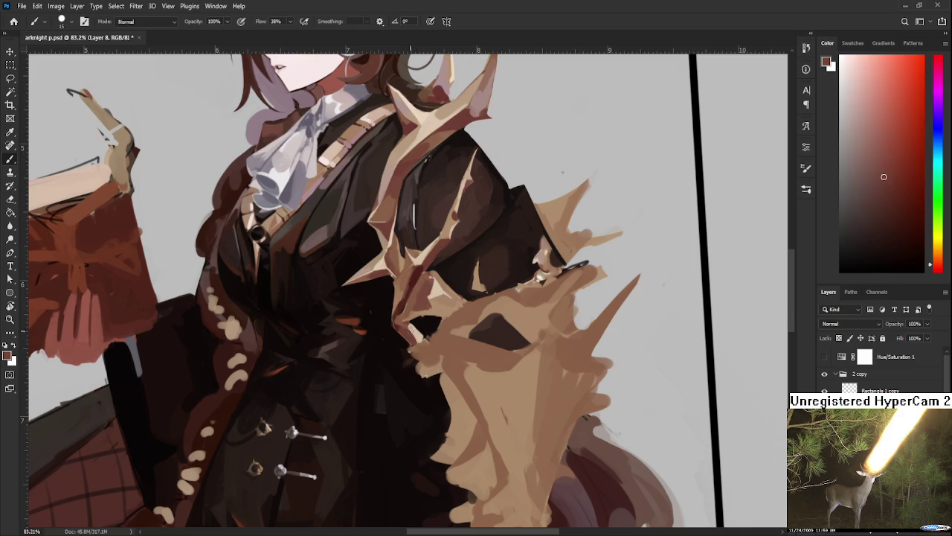
{"action": "left_click", "coordinate": [421, 334], "text": "alt"}
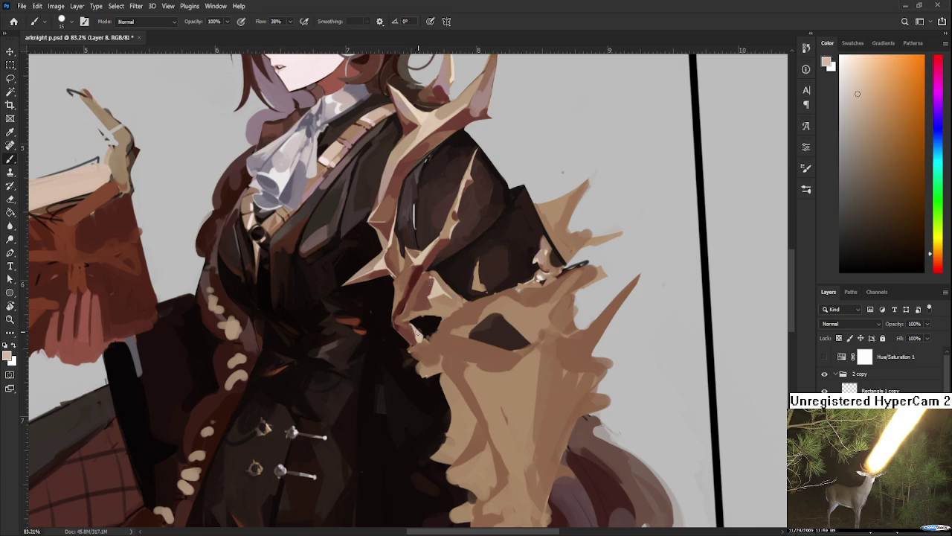
{"action": "left_click", "coordinate": [415, 324], "text": "alt"}
{"action": "left_click", "coordinate": [410, 327], "text": "alt"}
{"action": "left_click", "coordinate": [421, 322], "text": "alt"}
{"action": "left_click", "coordinate": [432, 332], "text": "alt"}
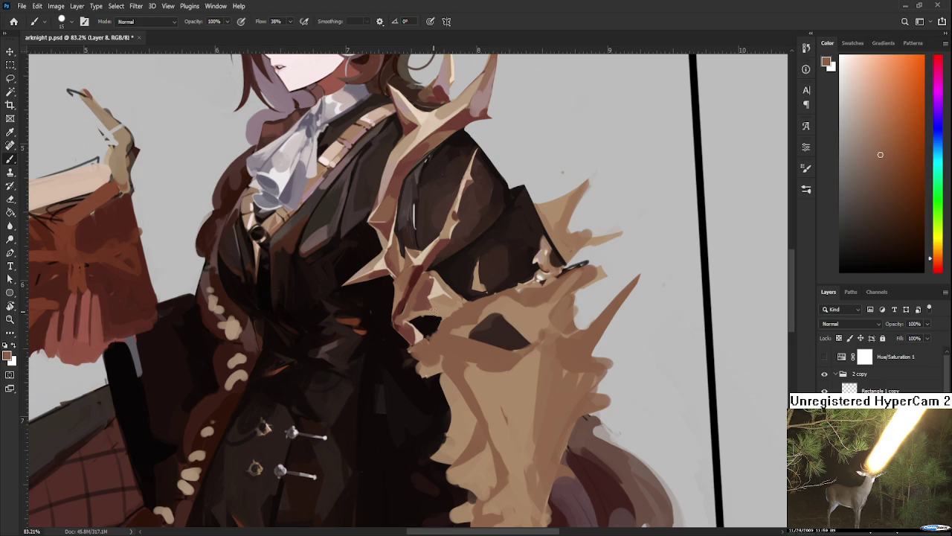
{"action": "left_click", "coordinate": [405, 316], "text": "alt"}
{"action": "mouse_move", "coordinate": [405, 316]}
{"action": "left_mouse_down"}
{"action": "mouse_move", "coordinate": [407, 292]}
{"action": "mouse_move", "coordinate": [395, 300]}
{"action": "left_mouse_up"}
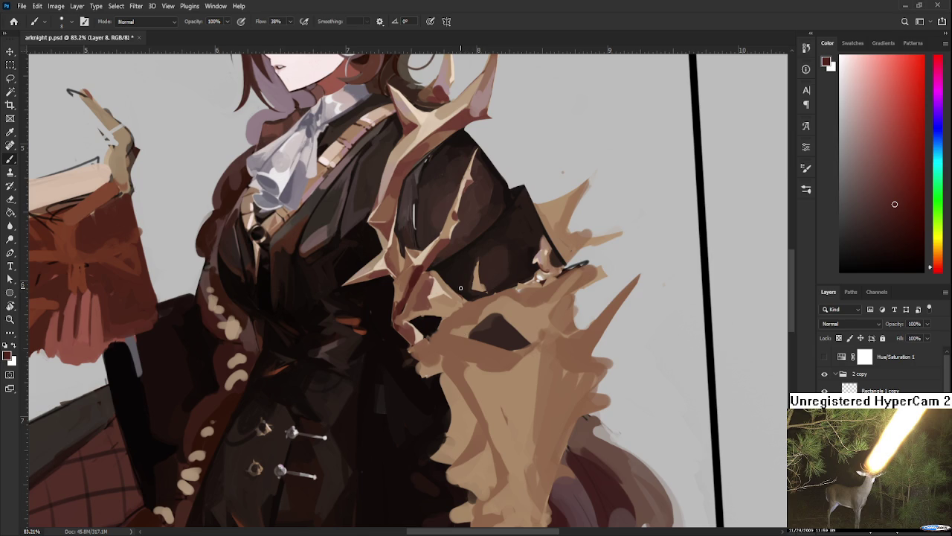
{"action": "scroll", "coordinate": [461, 292], "scroll_direction": "down", "scroll_amount": 3}
Zoom in on the collar and retouch its inner edge with coat near-black and reddish-brown rim colours
{"action": "scroll", "coordinate": [429, 279], "scroll_direction": "up", "scroll_amount": 2}
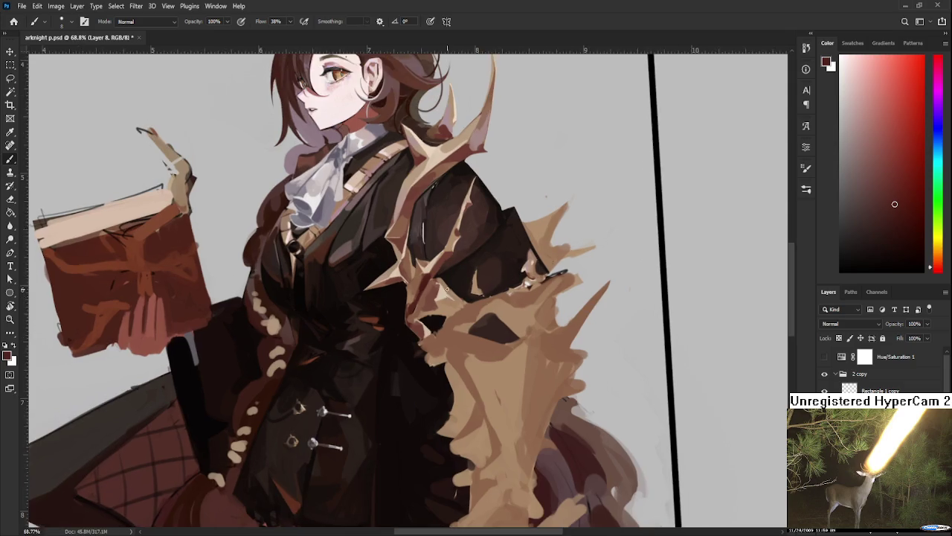
{"action": "scroll", "coordinate": [429, 280], "scroll_direction": "up", "scroll_amount": 2}
{"action": "scroll", "coordinate": [429, 280], "scroll_direction": "up", "scroll_amount": 2}
{"action": "left_click", "coordinate": [376, 336], "text": "alt"}
{"action": "left_click", "coordinate": [369, 340], "text": "alt"}
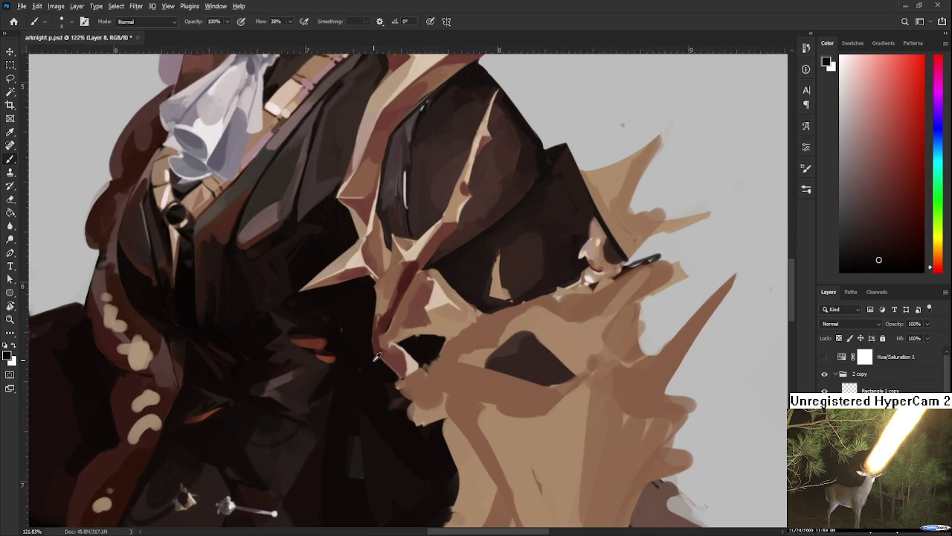
{"action": "left_click", "coordinate": [381, 338], "text": "alt"}
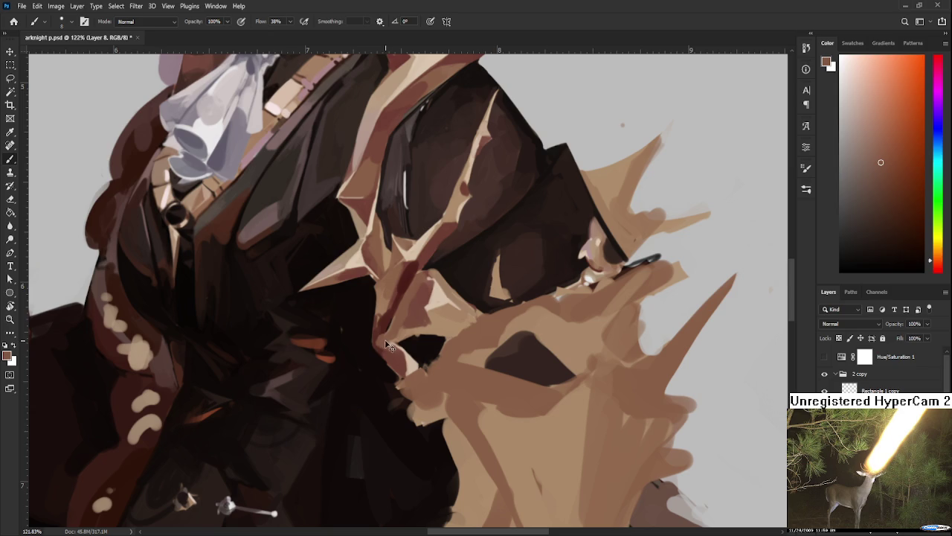
{"action": "left_click", "coordinate": [383, 336], "text": "alt"}
Blend the collar rim into the coat using darker coat red and lighter tan-brown fur tones
{"action": "left_click", "coordinate": [382, 335], "text": "alt"}
{"action": "left_click", "coordinate": [380, 336], "text": "alt"}
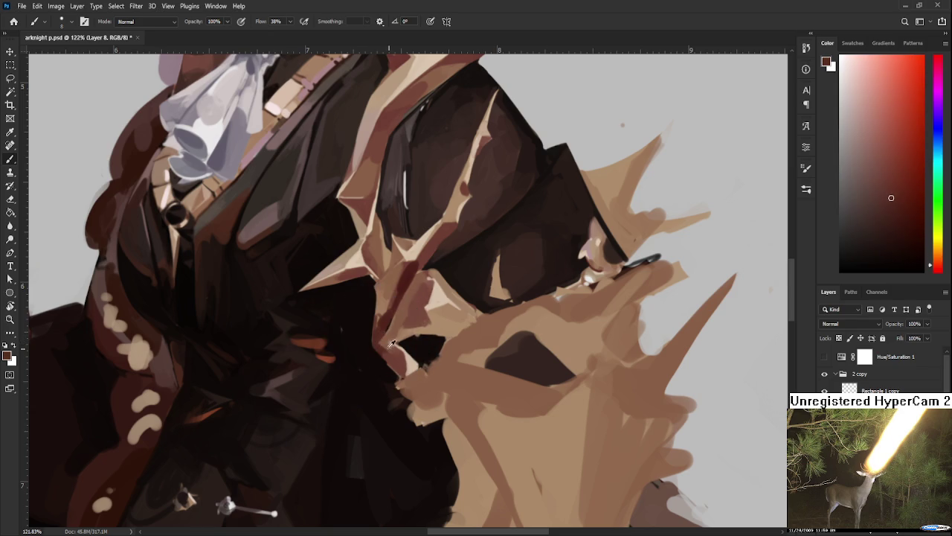
{"action": "left_click", "coordinate": [380, 341], "text": "alt"}
{"action": "left_click", "coordinate": [379, 344], "text": "alt"}
{"action": "left_click", "coordinate": [375, 341], "text": "alt"}
Shift across the collar and repaint the fur-coat boundary with light fur tan and coat near-black
{"action": "left_click_drag", "start_coordinate": [412, 362], "coordinate": [397, 368]}
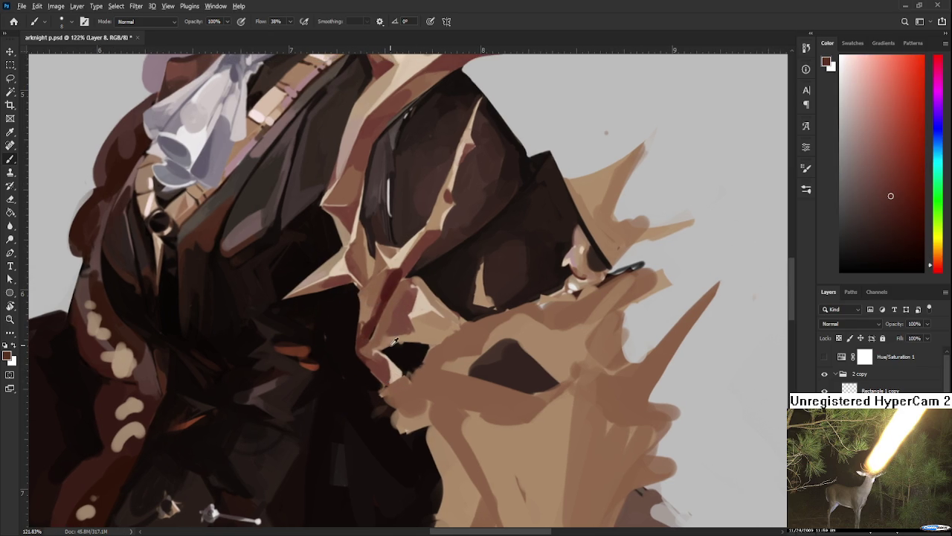
{"action": "left_click", "coordinate": [397, 367], "text": "alt"}
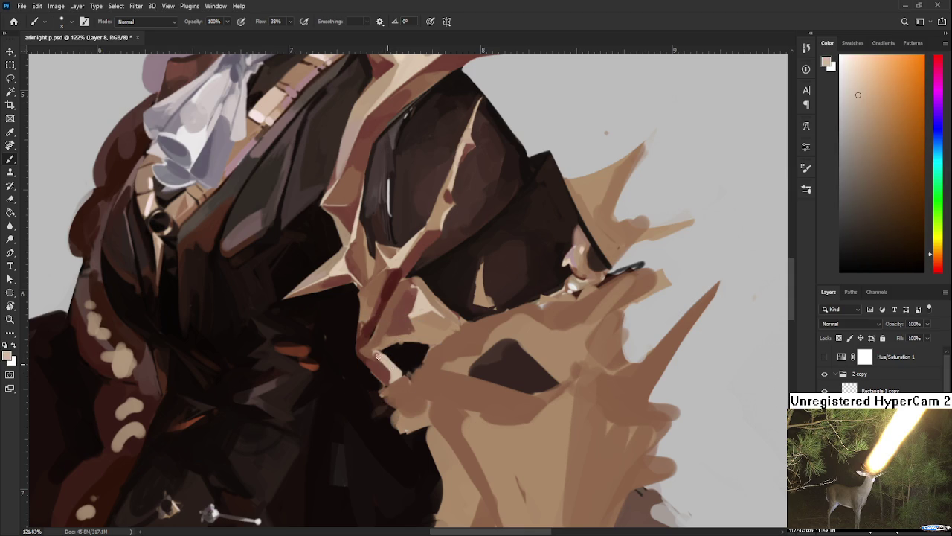
{"action": "left_click", "coordinate": [378, 364], "text": "alt"}
{"action": "left_click", "coordinate": [389, 362], "text": "alt"}
{"action": "left_click", "coordinate": [396, 363], "text": "alt"}
{"action": "left_click", "coordinate": [395, 356], "text": "alt"}
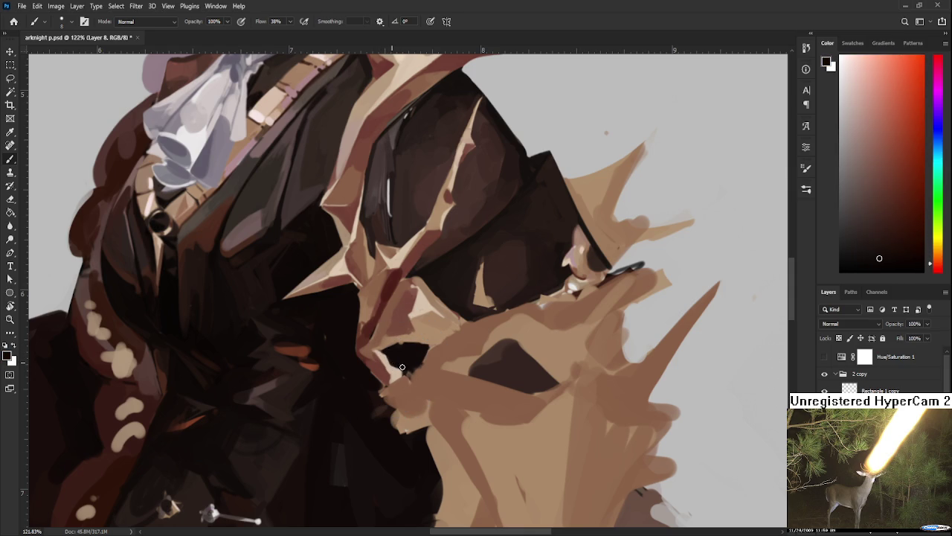
Smooth the jagged edge by alternating near-black red shadow and tan from the collar edge
{"action": "left_click", "coordinate": [395, 362], "text": "alt"}
{"action": "left_click", "coordinate": [389, 360], "text": "alt"}
{"action": "left_click", "coordinate": [391, 356], "text": "alt"}
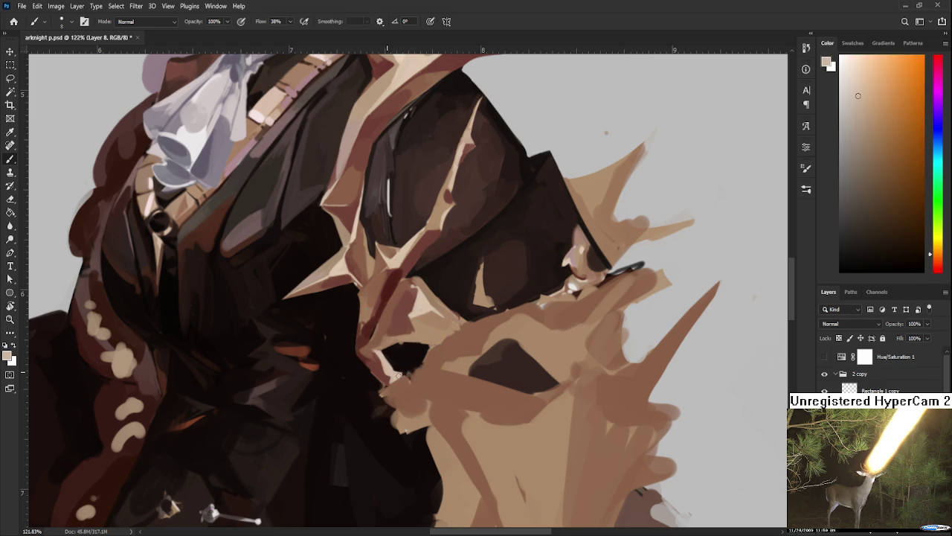
{"action": "left_click", "coordinate": [392, 360], "text": "alt"}
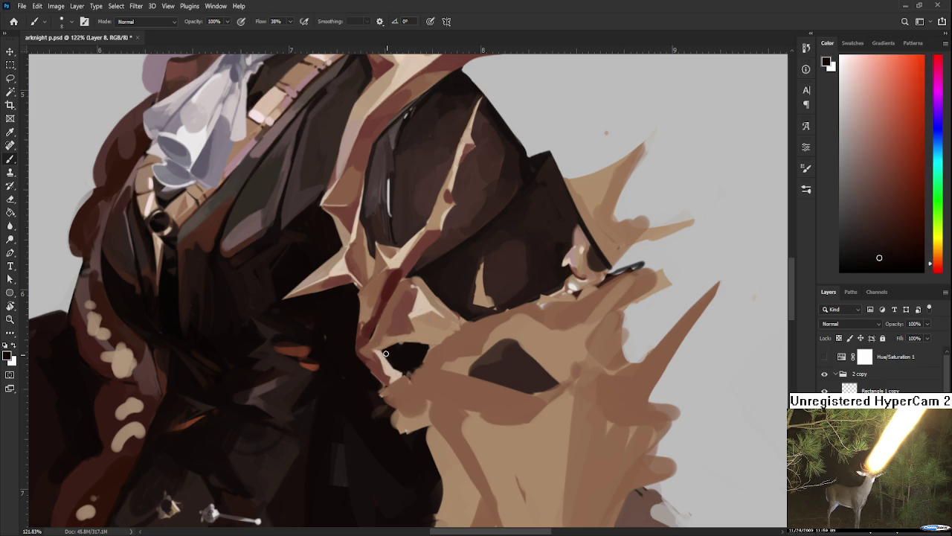
{"action": "left_click", "coordinate": [395, 363], "text": "alt"}
{"action": "left_click", "coordinate": [392, 331], "text": "alt"}
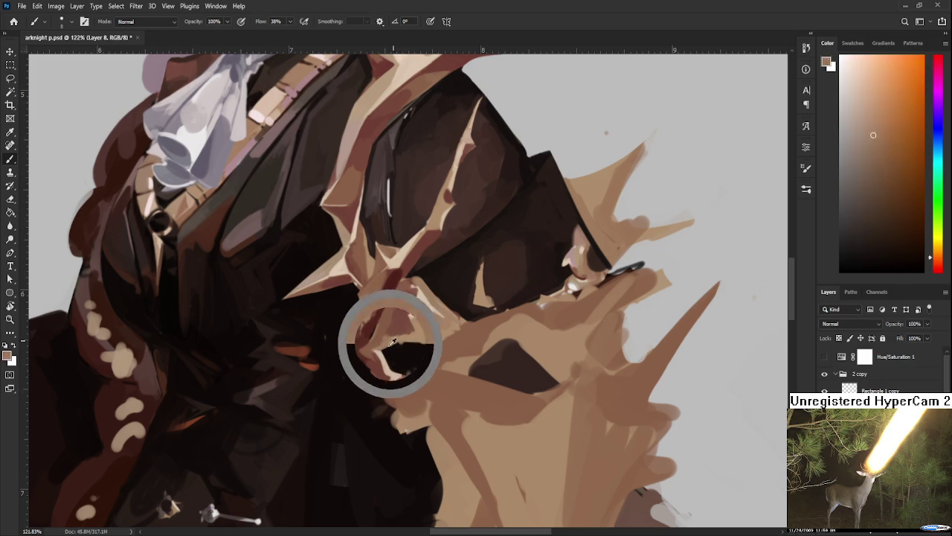
Refine the lower fur edge with lighter tan and darker reddish-brown at the boundary
{"action": "left_click", "coordinate": [382, 349], "text": "alt"}
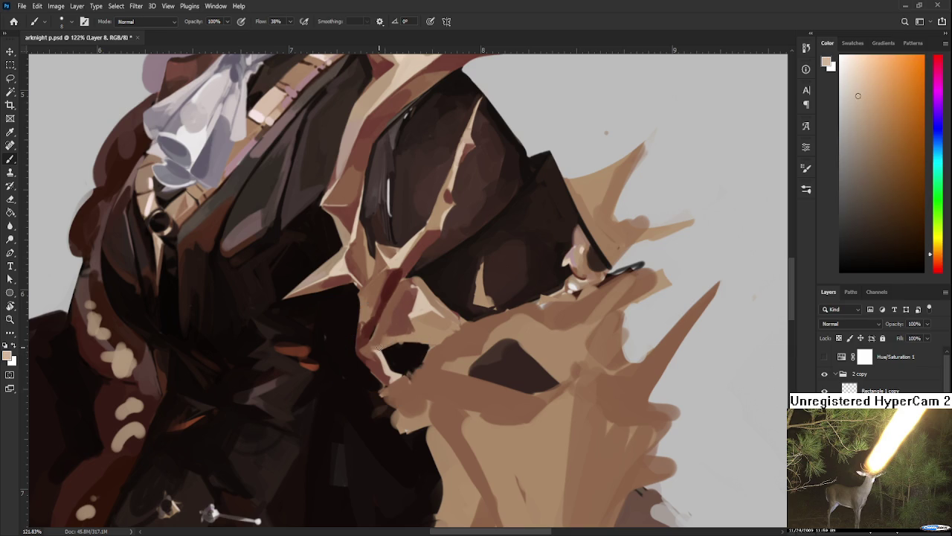
{"action": "left_click", "coordinate": [374, 344], "text": "alt"}
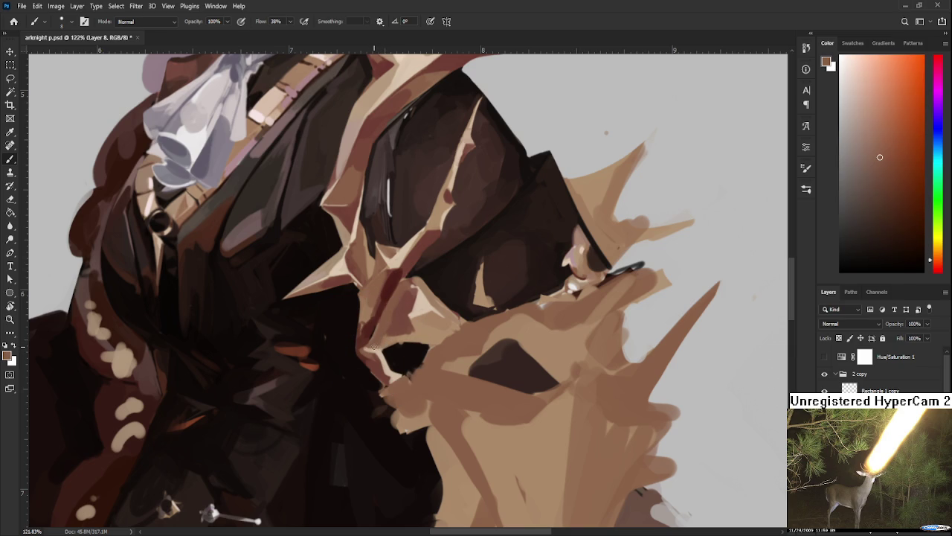
{"action": "left_click", "coordinate": [385, 347], "text": "alt"}
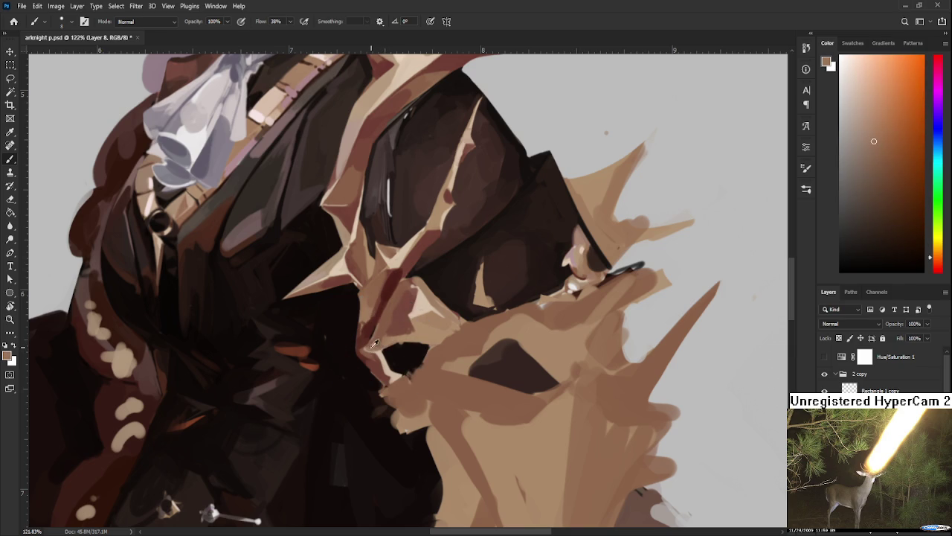
{"action": "left_click", "coordinate": [381, 349], "text": "alt"}
{"action": "left_click", "coordinate": [380, 342], "text": "alt"}
{"action": "left_click", "coordinate": [381, 349], "text": "alt"}
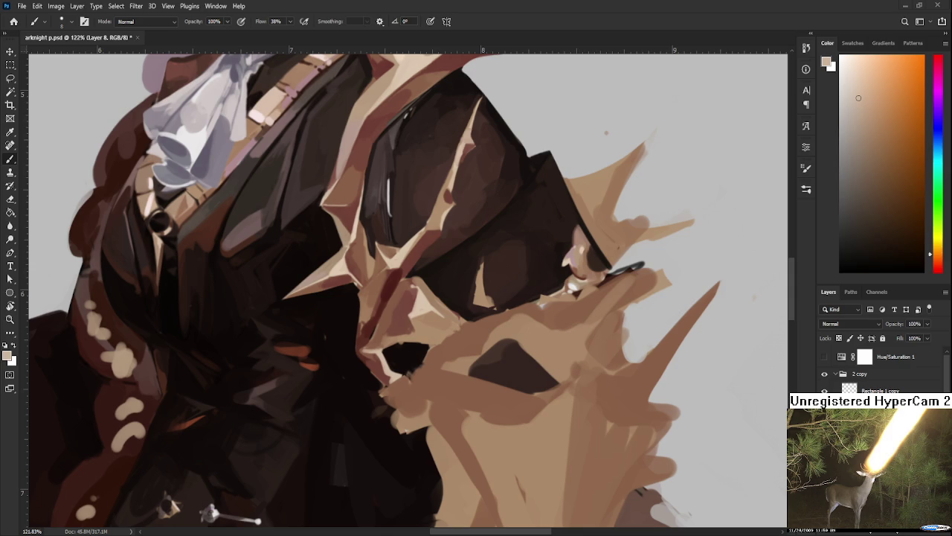
Zoom back out to review the collar and pick up the coat's dark red-brown
{"action": "scroll", "coordinate": [501, 406], "scroll_direction": "down", "scroll_amount": 3}
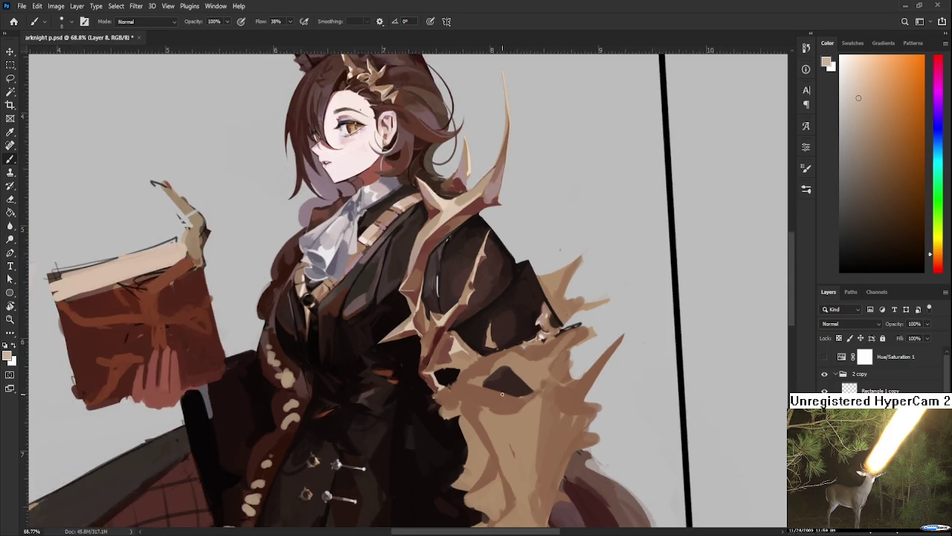
{"action": "scroll", "coordinate": [500, 402], "scroll_direction": "down", "scroll_amount": 2}
{"action": "scroll", "coordinate": [471, 385], "scroll_direction": "up", "scroll_amount": 5}
{"action": "scroll", "coordinate": [472, 385], "scroll_direction": "down", "scroll_amount": 1}
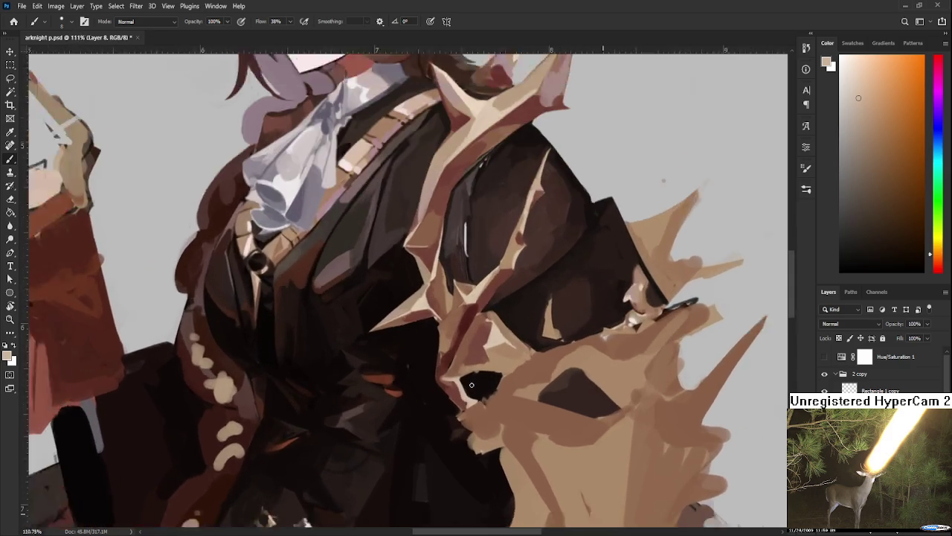
{"action": "scroll", "coordinate": [472, 384], "scroll_direction": "down", "scroll_amount": 2}
{"action": "scroll", "coordinate": [472, 385], "scroll_direction": "up", "scroll_amount": 1}
{"action": "left_click", "coordinate": [427, 402], "text": "alt"}
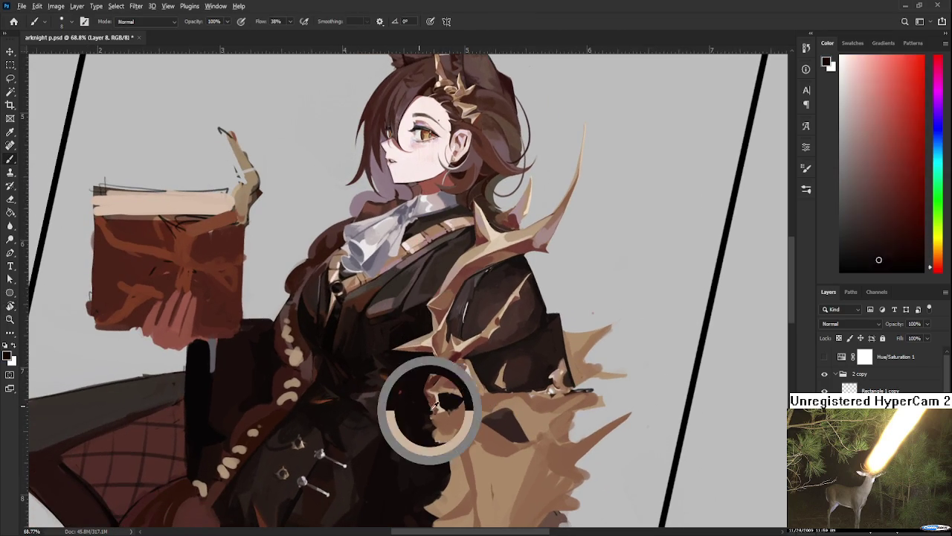